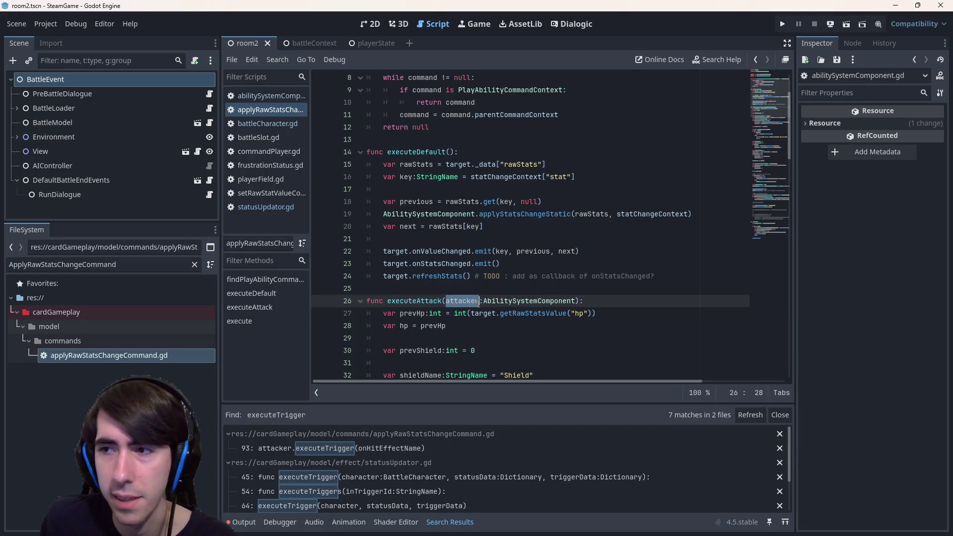
Review executeAttack in applyRawStatsChangeCommand.gd down to the commented splash-status code, then open statusUpdator.gd
scroll(480, 298, up, 3)
scroll(479, 295, down, 7)
scroll(481, 292, up, 6)
scroll(481, 292, down, 6)
double_click(498, 128)
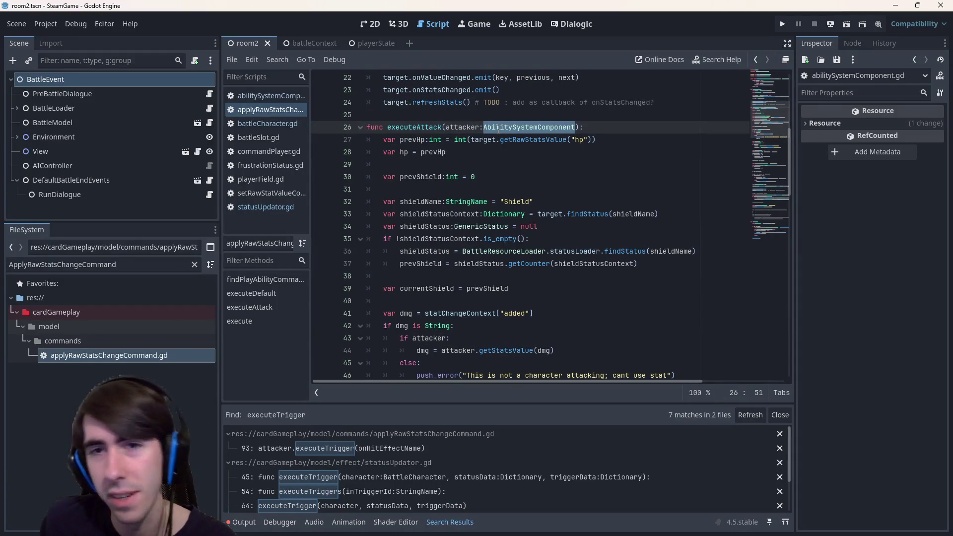
scroll(500, 311, down, 19)
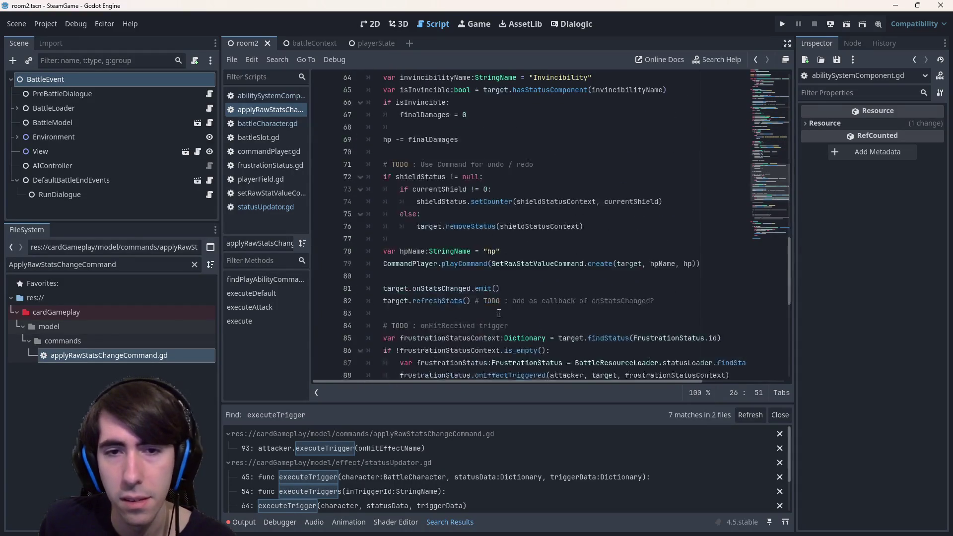
click(591, 281)
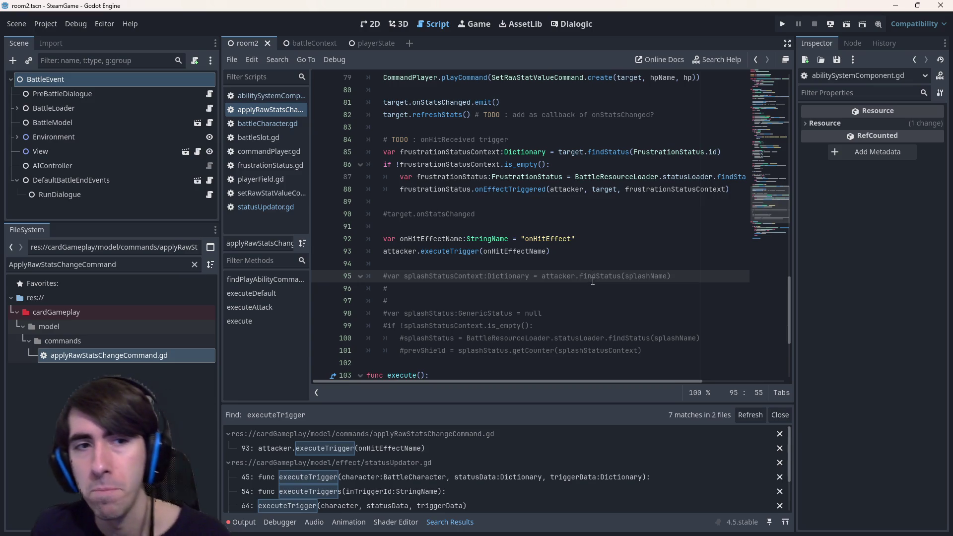
click(277, 203)
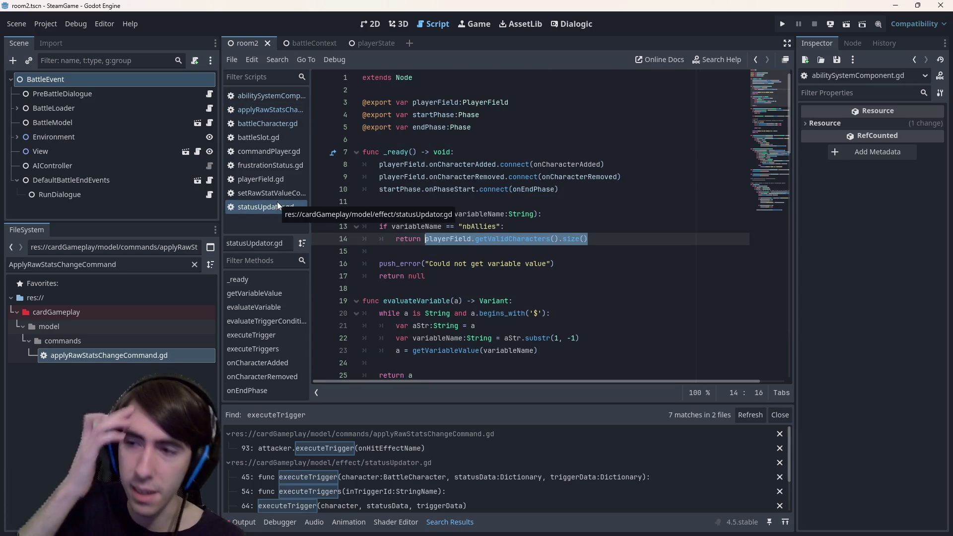
click(264, 129)
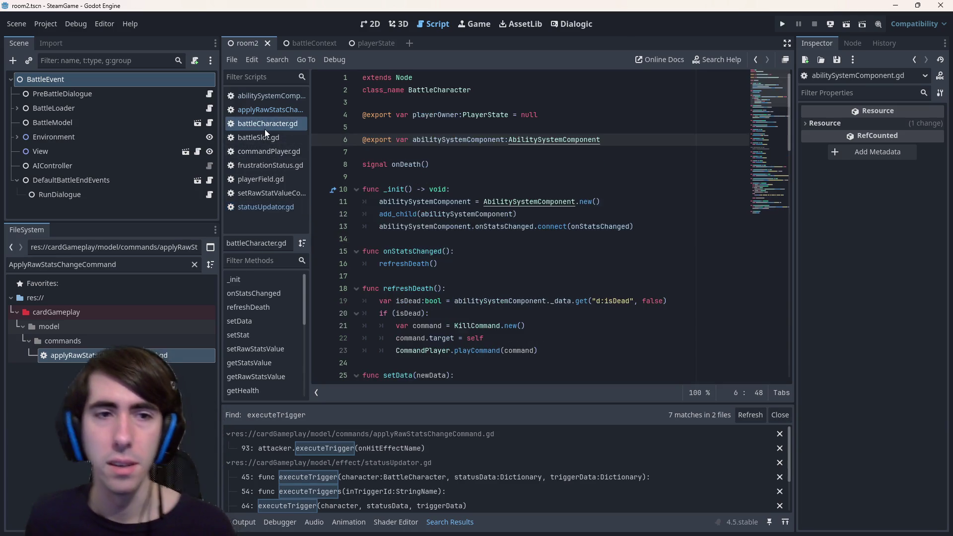
click(275, 204)
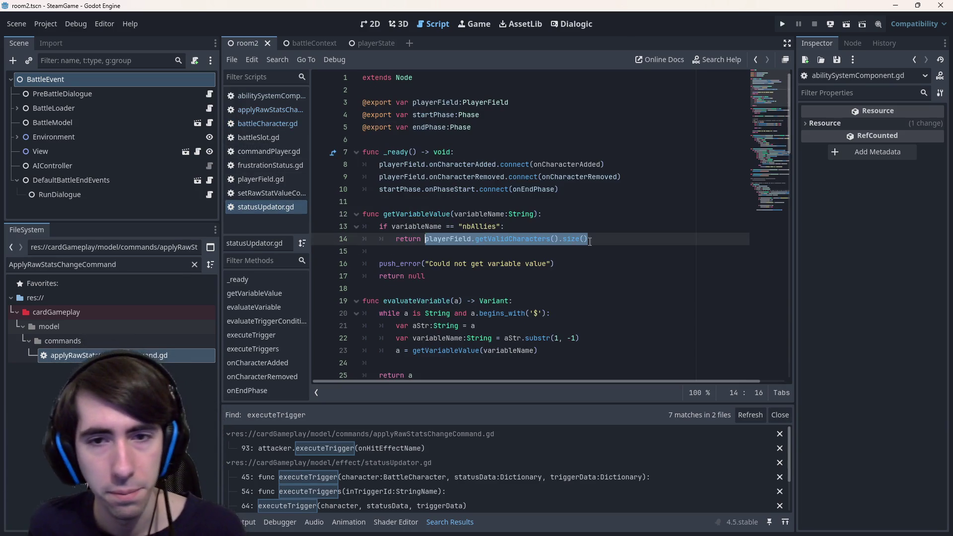
scroll(464, 238, down, 1)
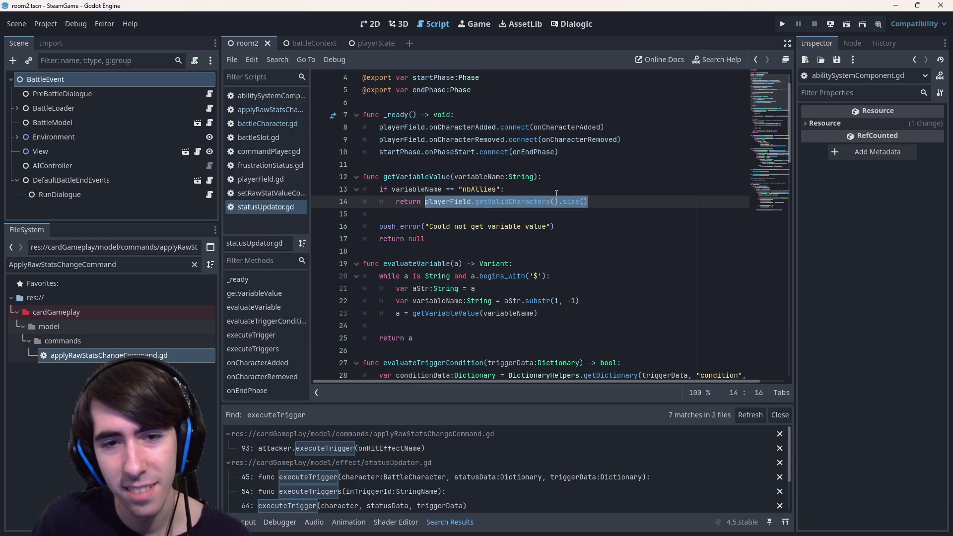
scroll(556, 194, down, 18)
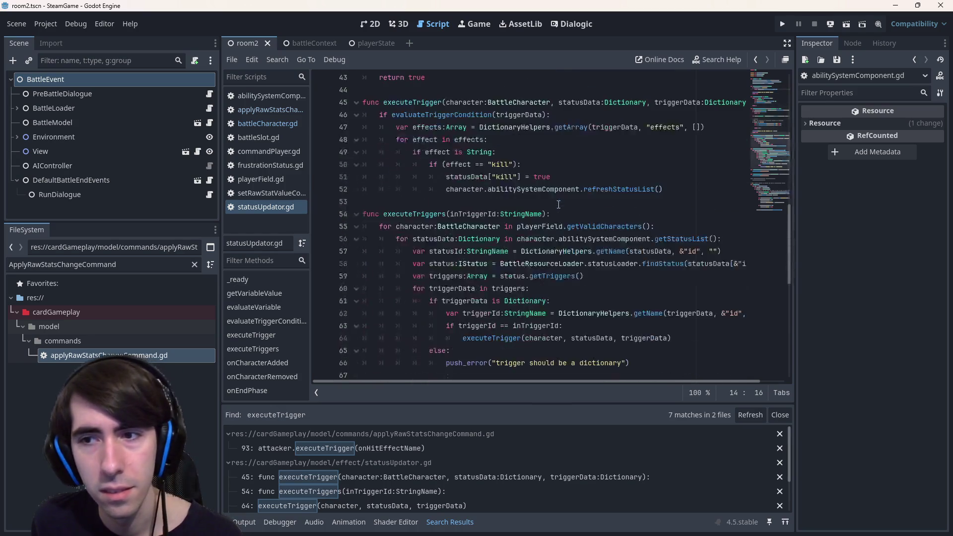
scroll(559, 203, up, 14)
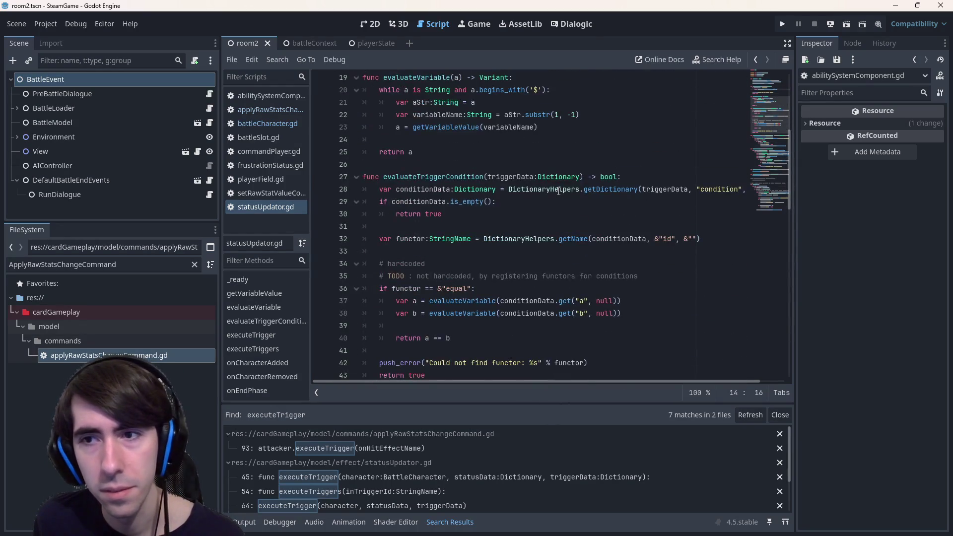
scroll(558, 191, up, 6)
scroll(559, 191, down, 9)
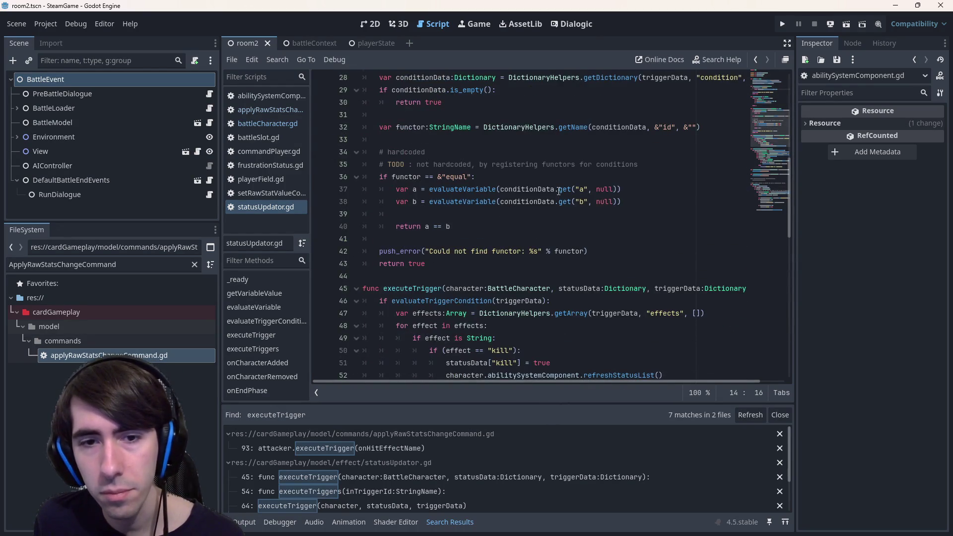
scroll(559, 191, down, 10)
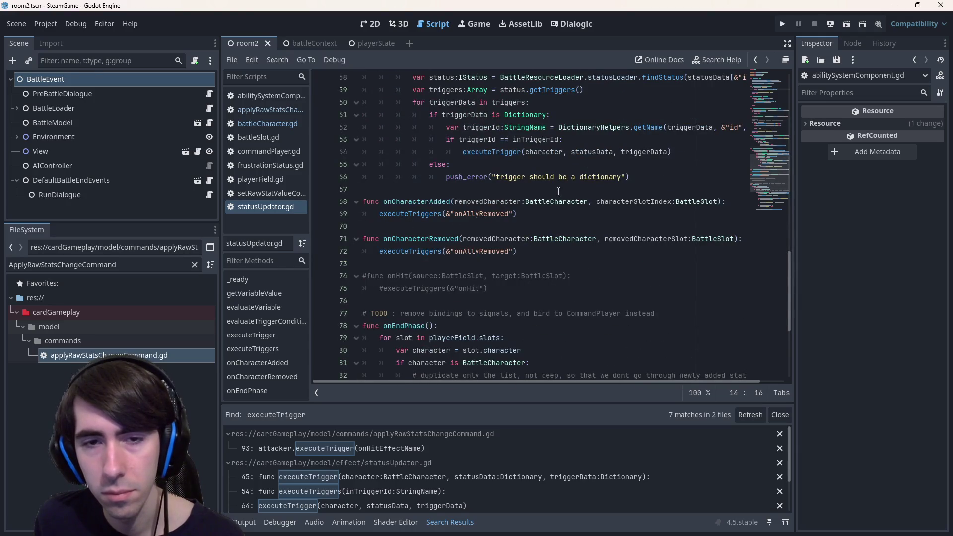
scroll(559, 191, down, 4)
scroll(559, 191, up, 3)
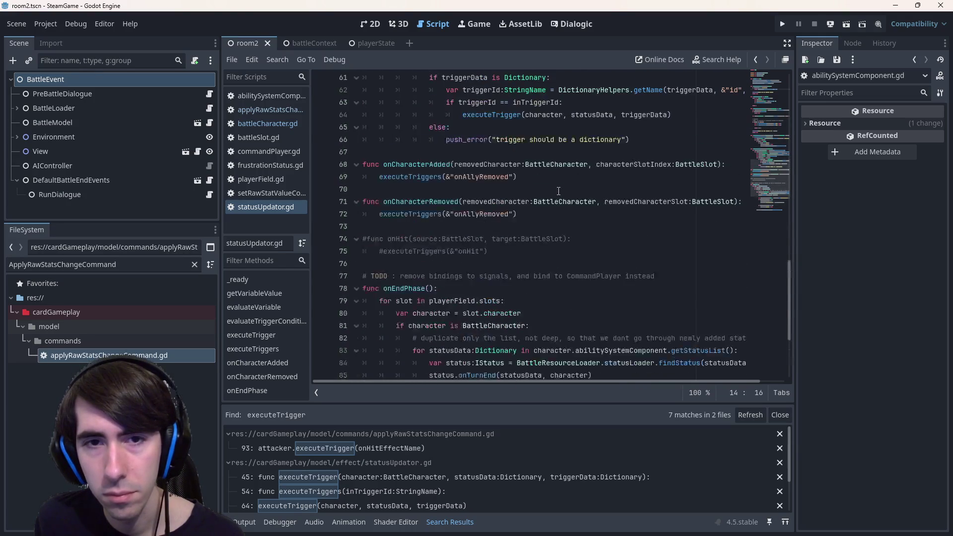
double_click(431, 212)
scroll(437, 214, up, 5)
scroll(447, 217, down, 1)
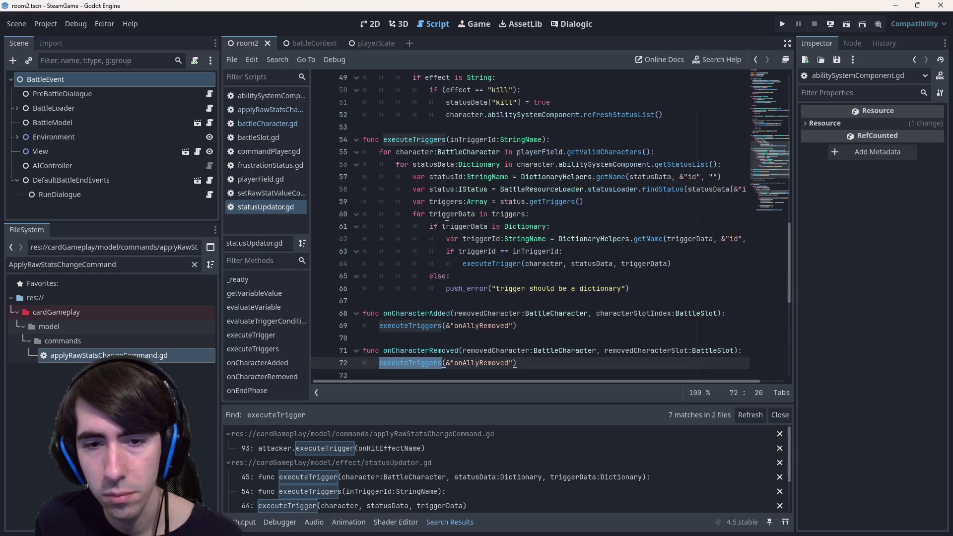
scroll(447, 217, up, 9)
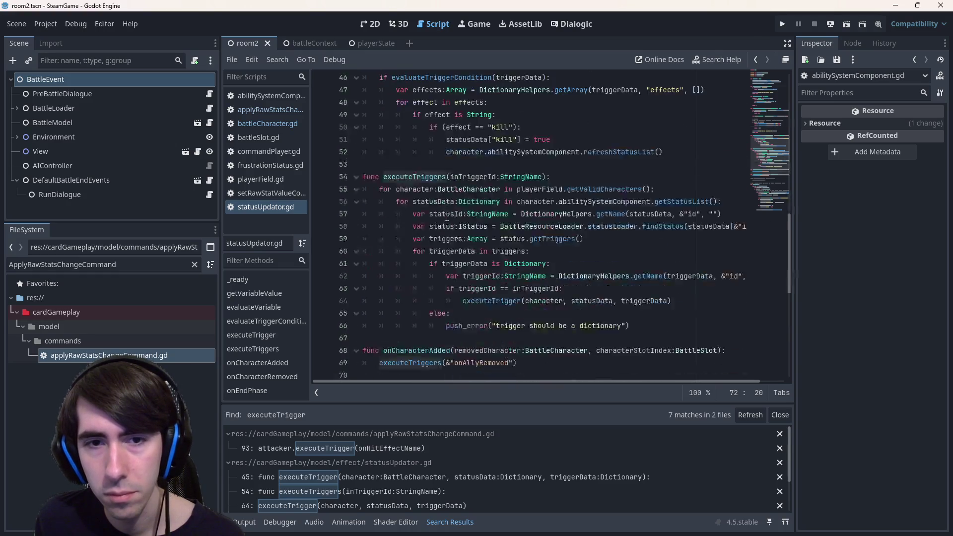
scroll(447, 215, up, 7)
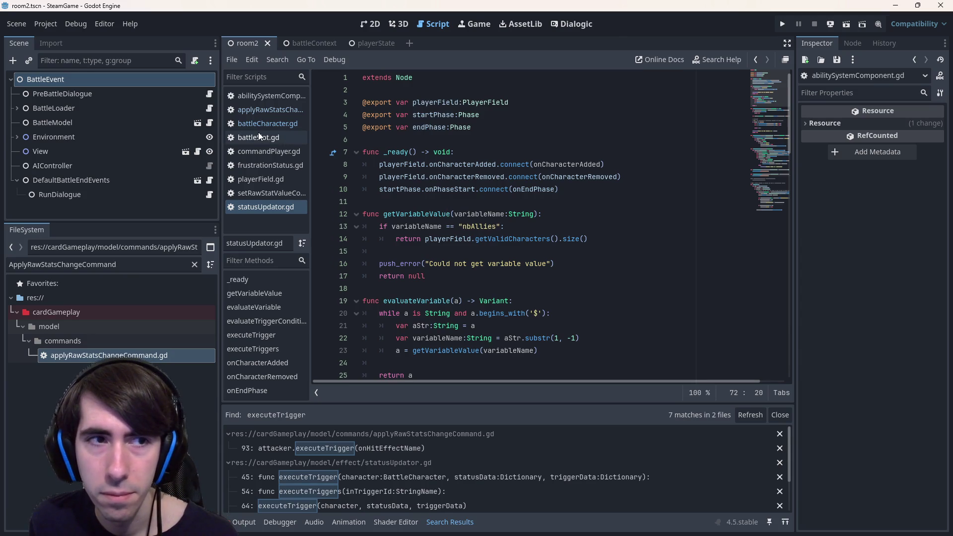
mouse_move(470, 169)
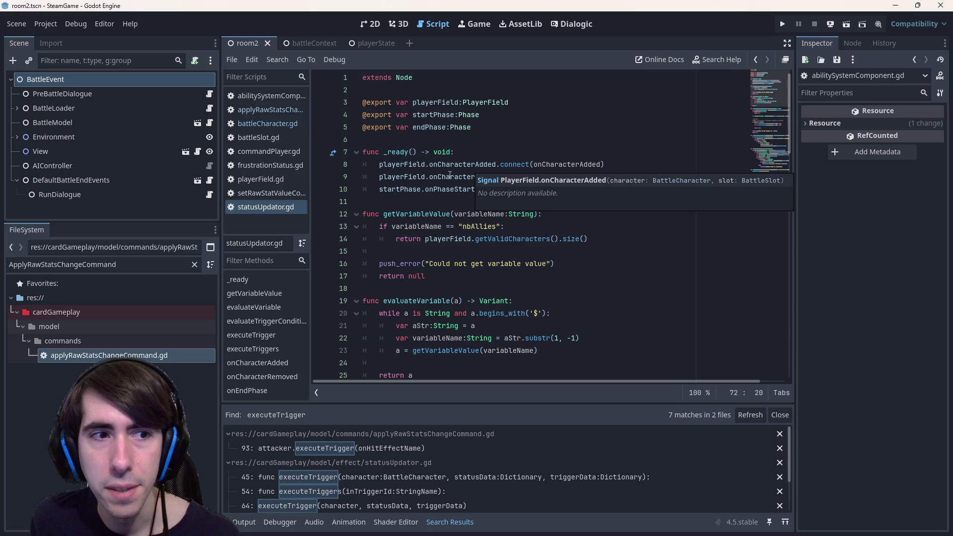
click(197, 121)
In the playerState scene, add a plain Node child under AbilitySystemComponent
click(196, 96)
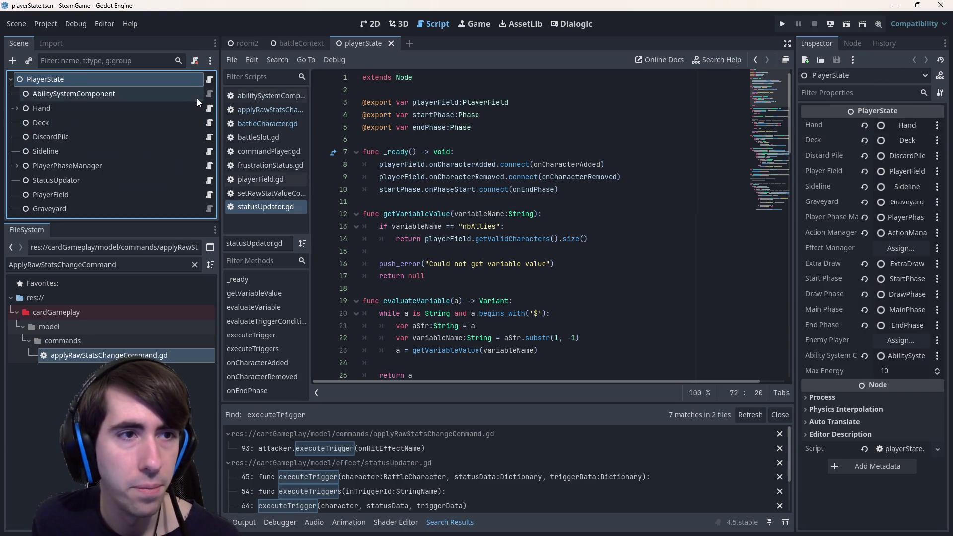
click(47, 97)
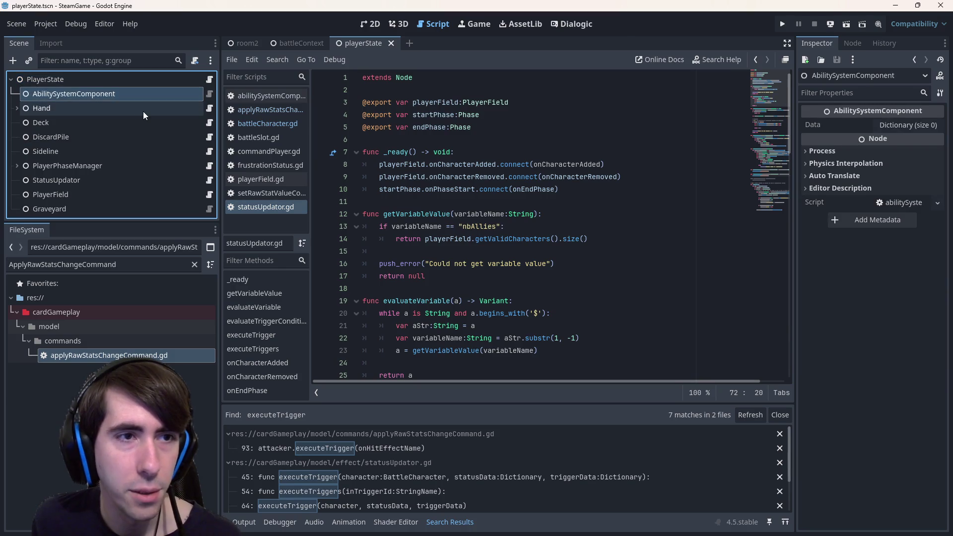
right_click(129, 96)
click(150, 123)
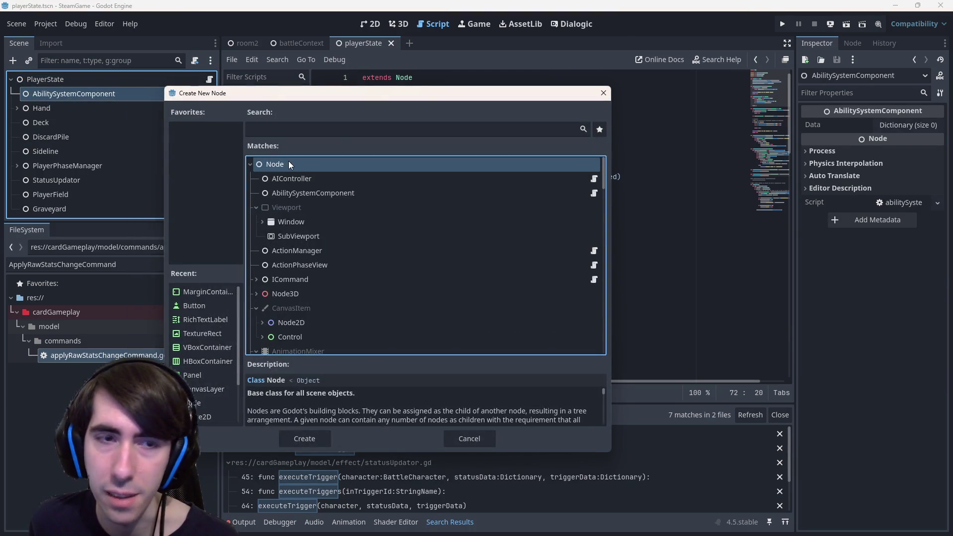
double_click(291, 164)
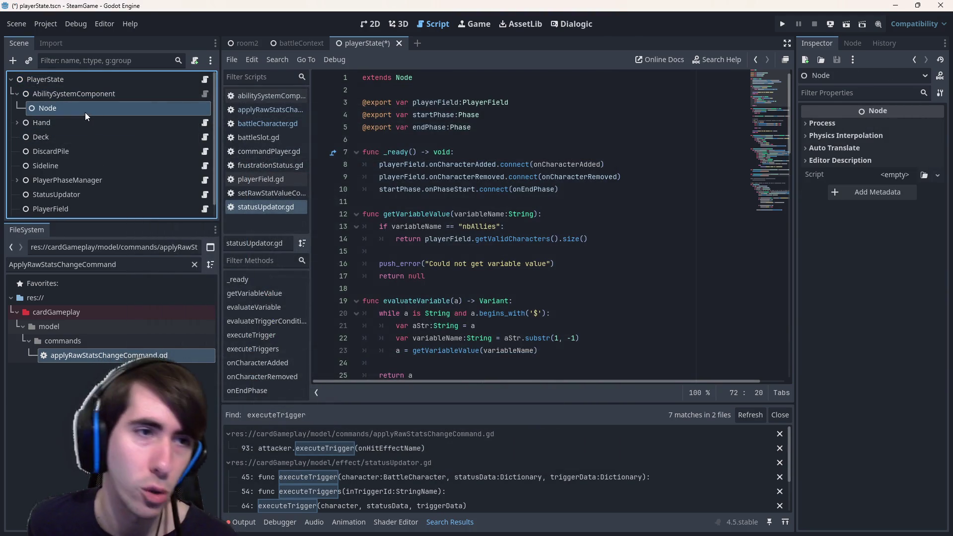
Rename the new child node, first to TriggerSystem and then to StatusSystemComponent
click(85, 113)
text(TriggerSystem)
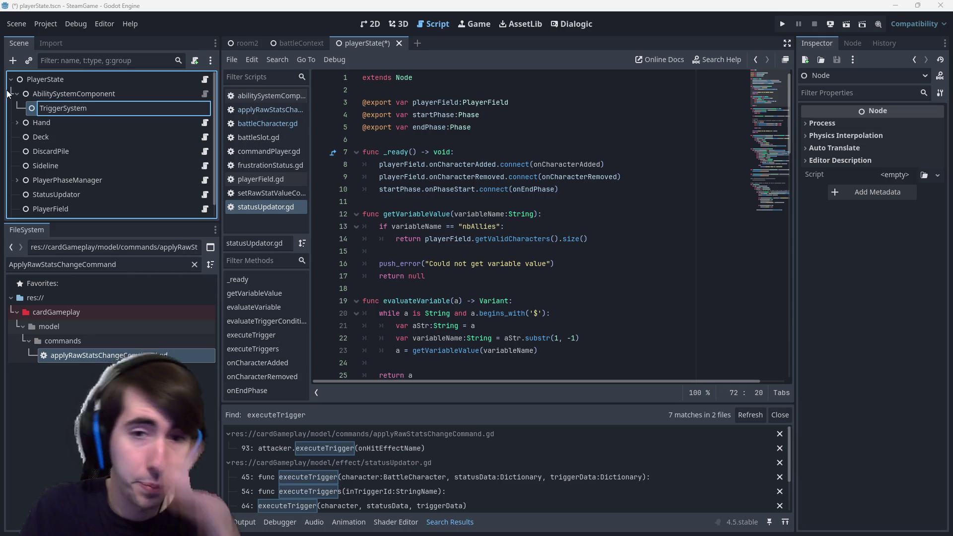
key(Return)
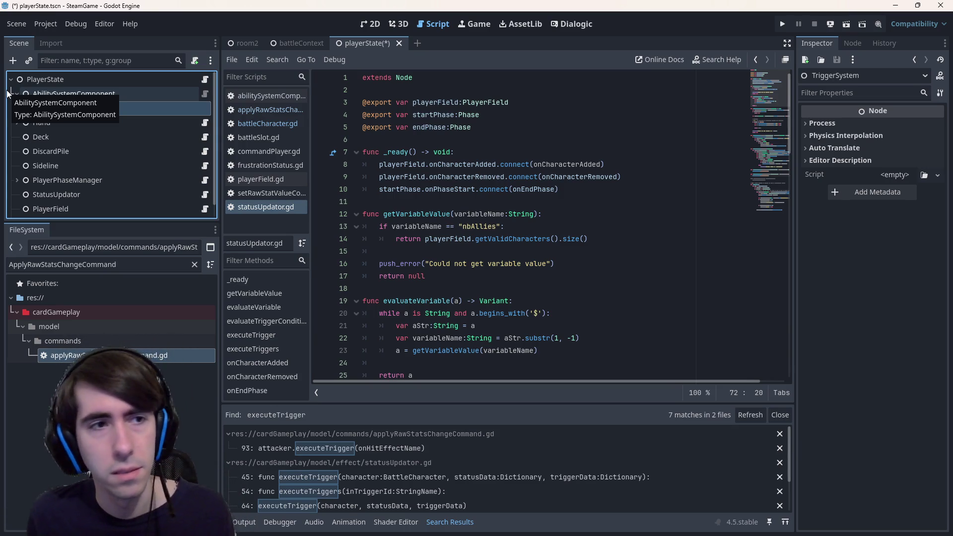
double_click(104, 111)
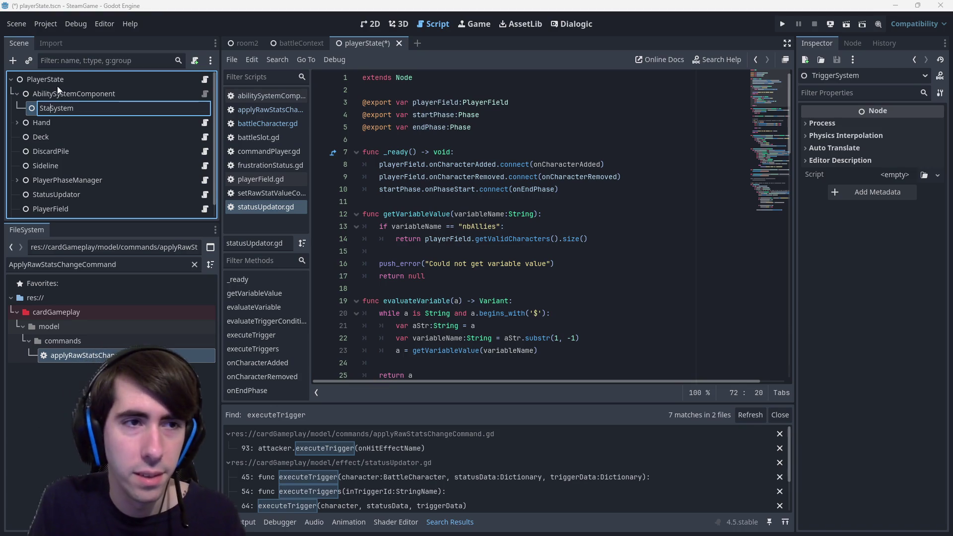
key(End)
text(o)
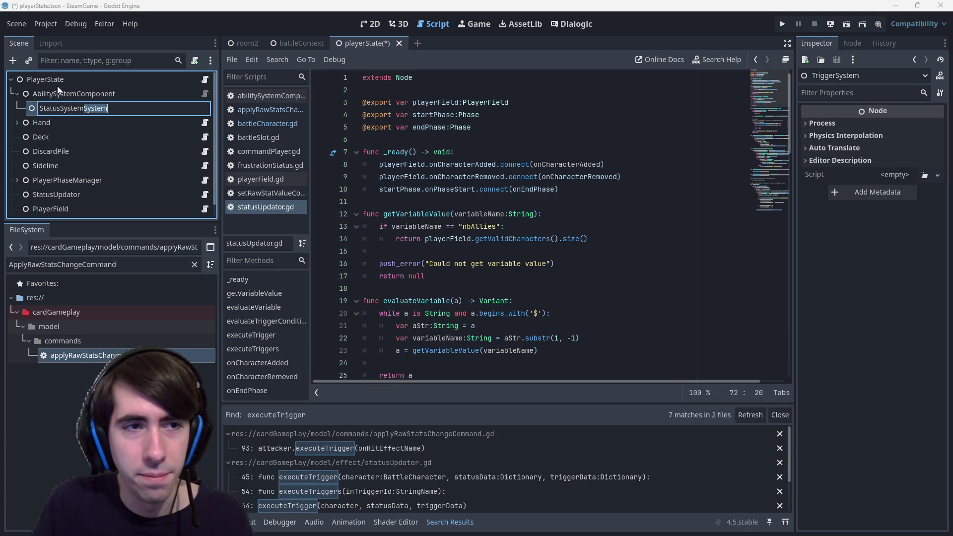
key(BackSpace)
text(Component)
key(Return)
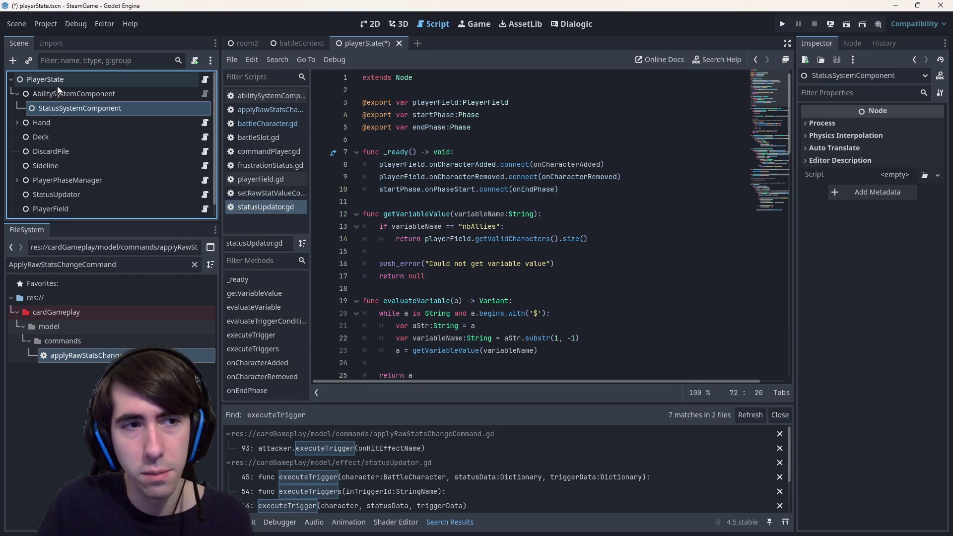
right_click(104, 107)
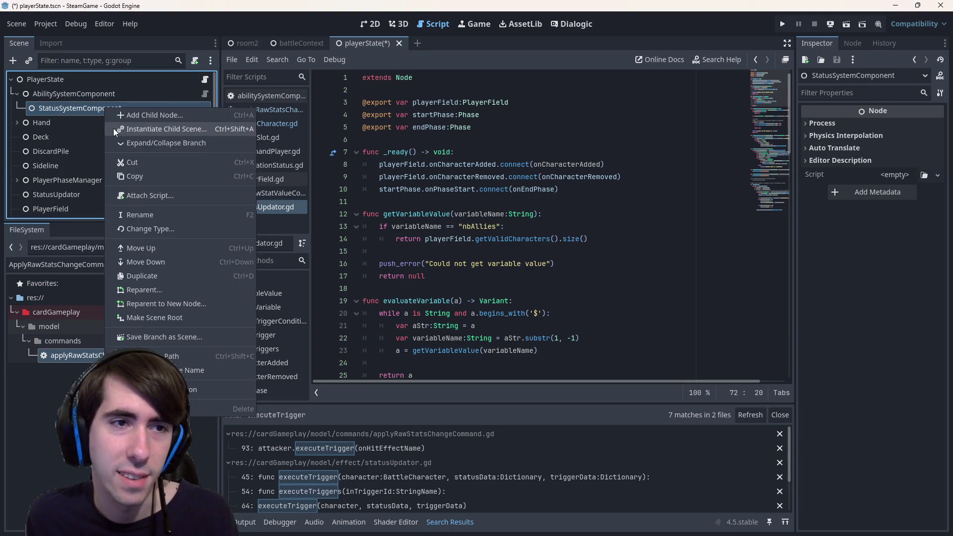
Add a Node child named TriggerSystemComponent under StatusSystemComponent
click(120, 115)
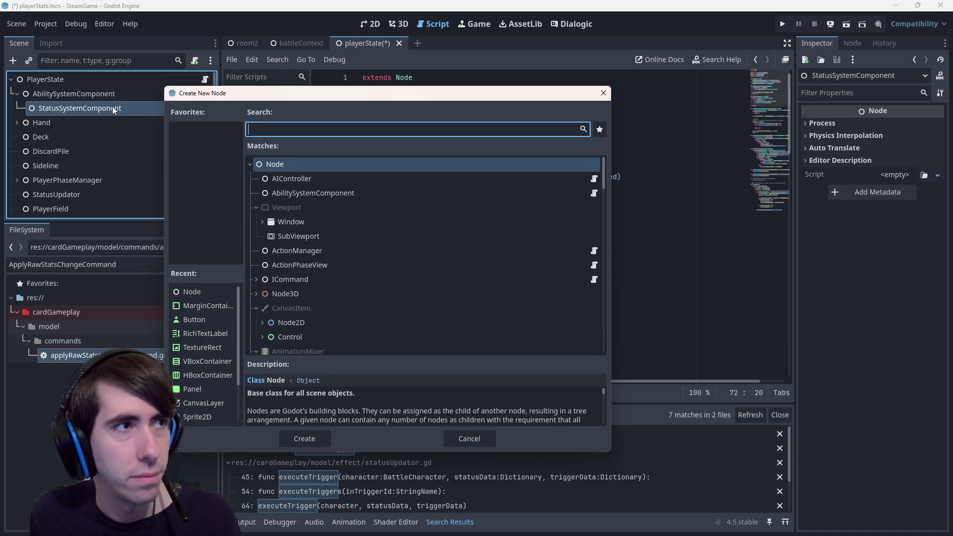
double_click(335, 163)
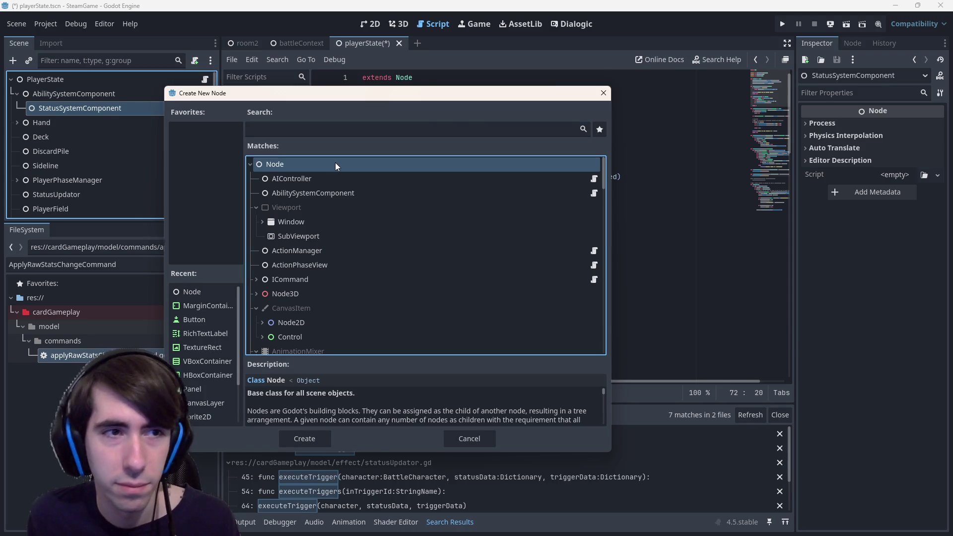
double_click(117, 122)
text(TriggerSystemCompon)
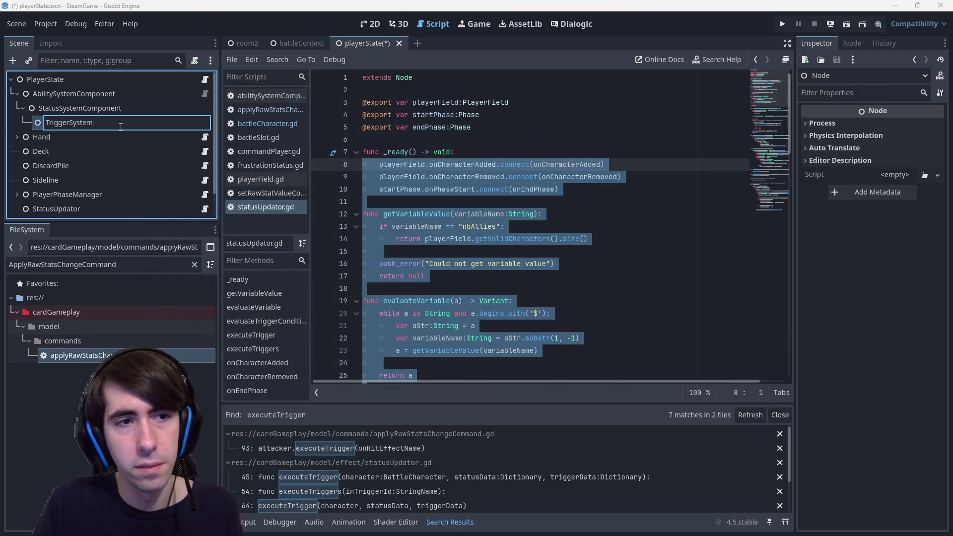
text(ent)
key(Return)
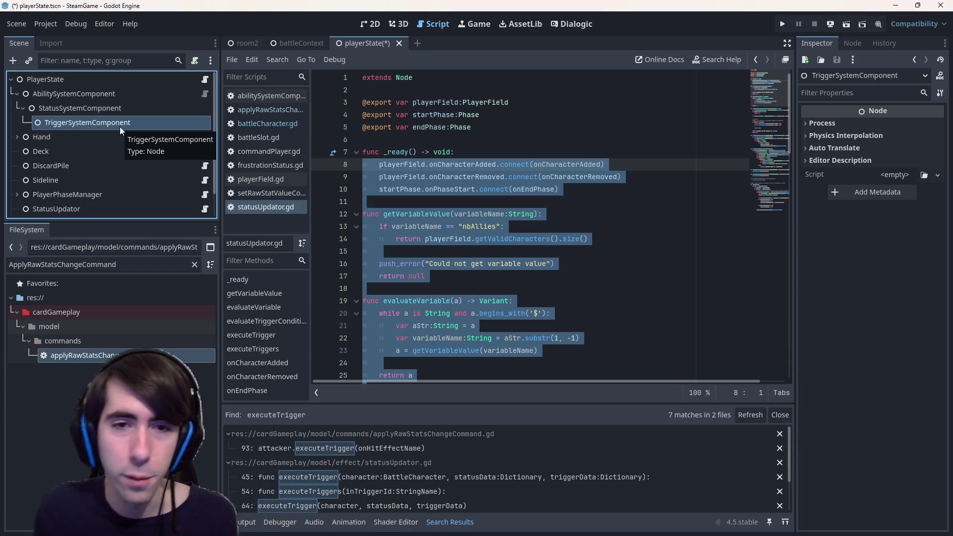
Filter the FileSystem for 'abilitysy' and drag abilitySystemComponent.gd onto the scene tree
click(194, 264)
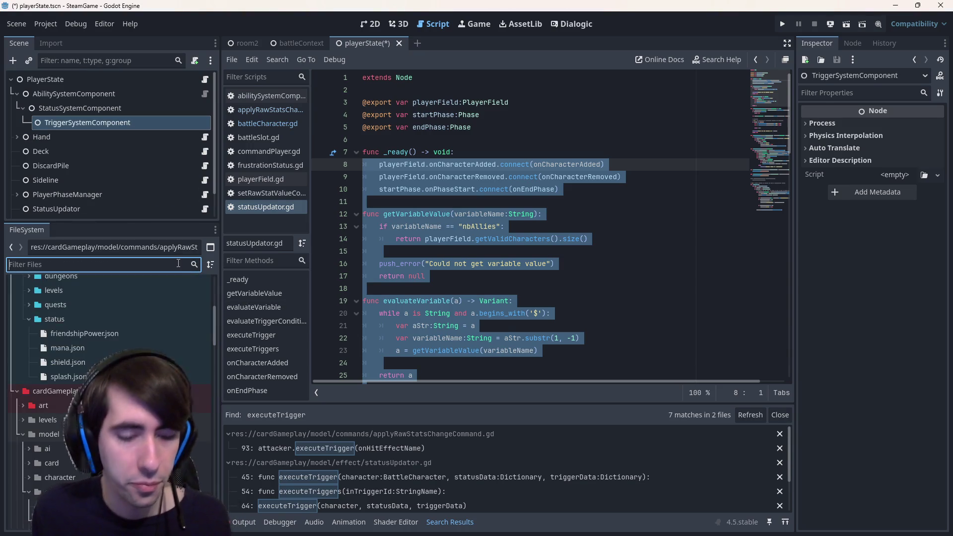
text(abilitysy)
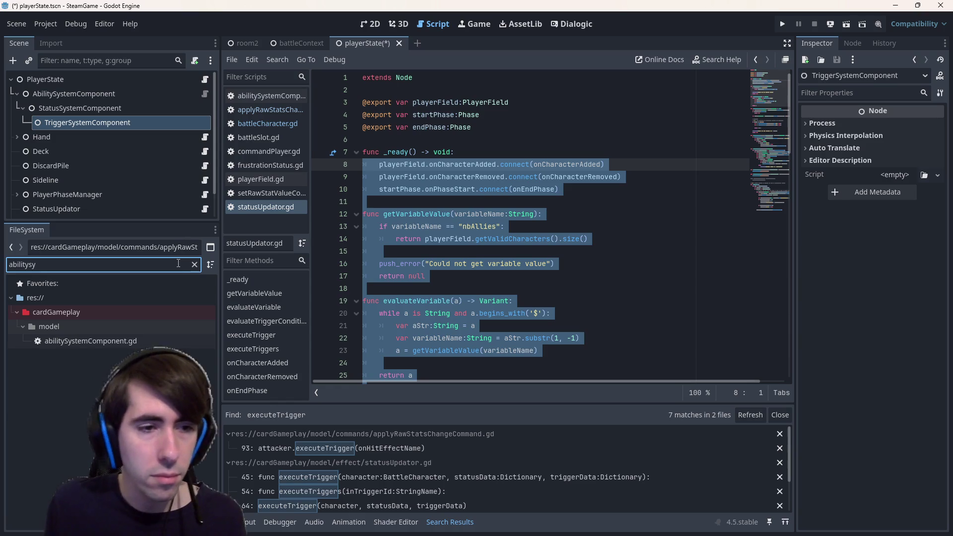
mouse_move(144, 340)
mouse_down()
mouse_move(121, 335)
mouse_move(85, 110)
mouse_move(106, 169)
mouse_move(175, 97)
mouse_move(194, 60)
mouse_up()
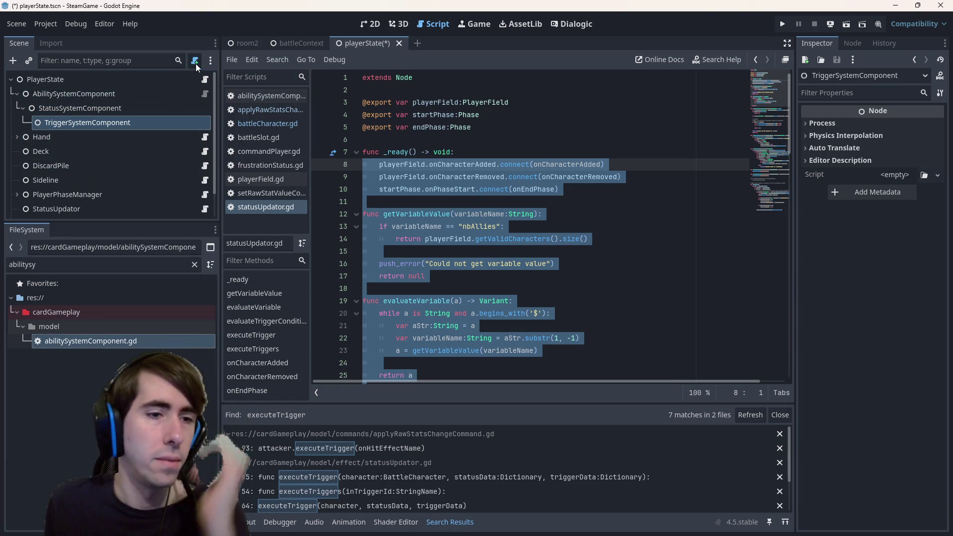
Attach new scripts triggerSystemComponent.gd and statusSystemComponent.gd to the two component nodes
click(194, 60)
text(triggerSystem)
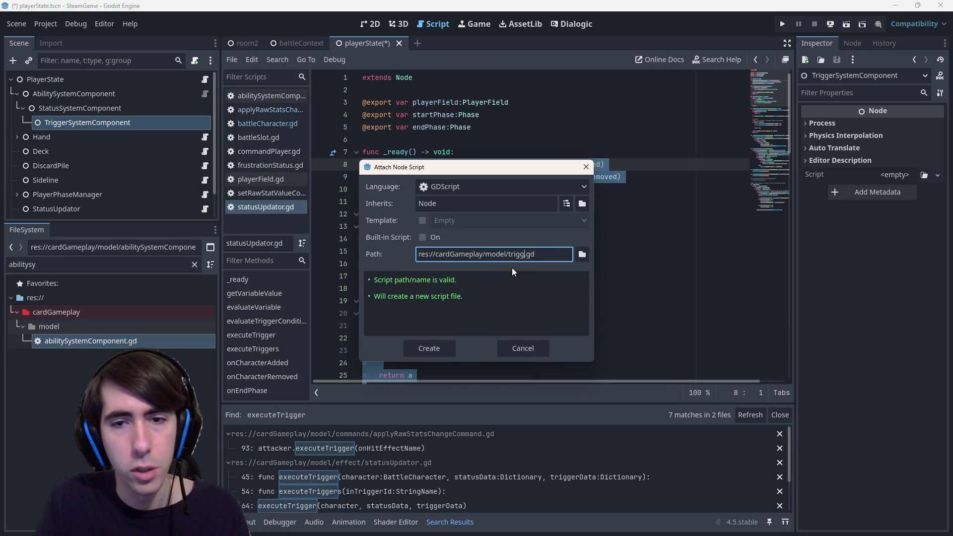
text(Component)
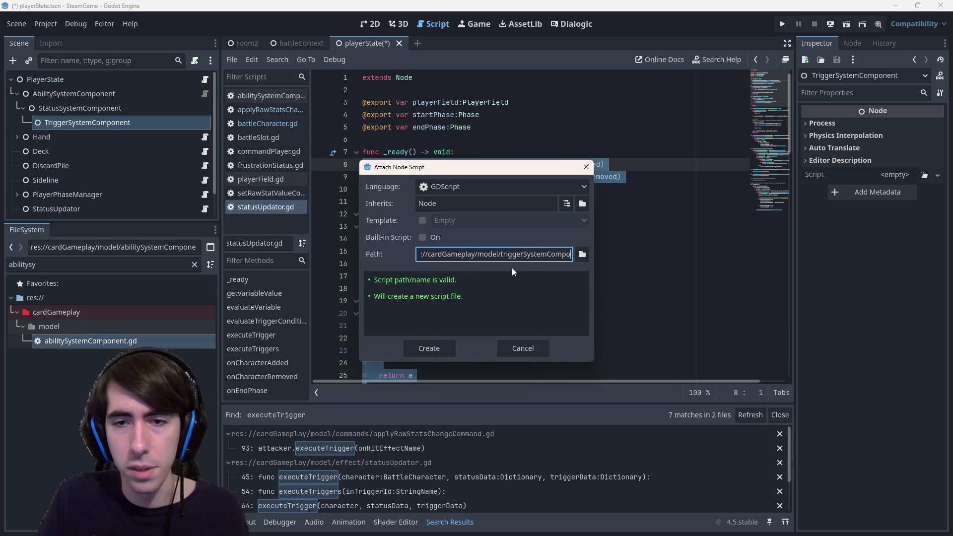
key(Return)
click(76, 105)
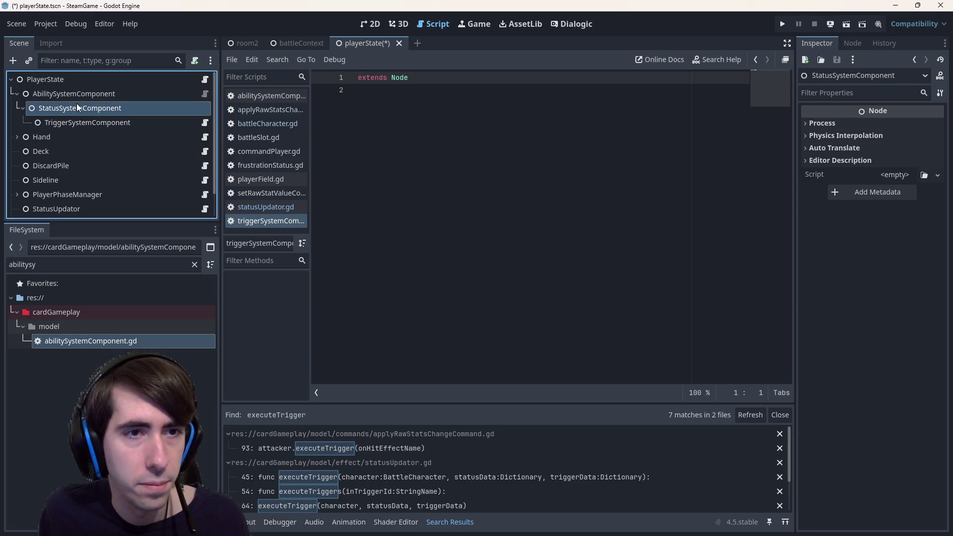
click(196, 61)
text(status)
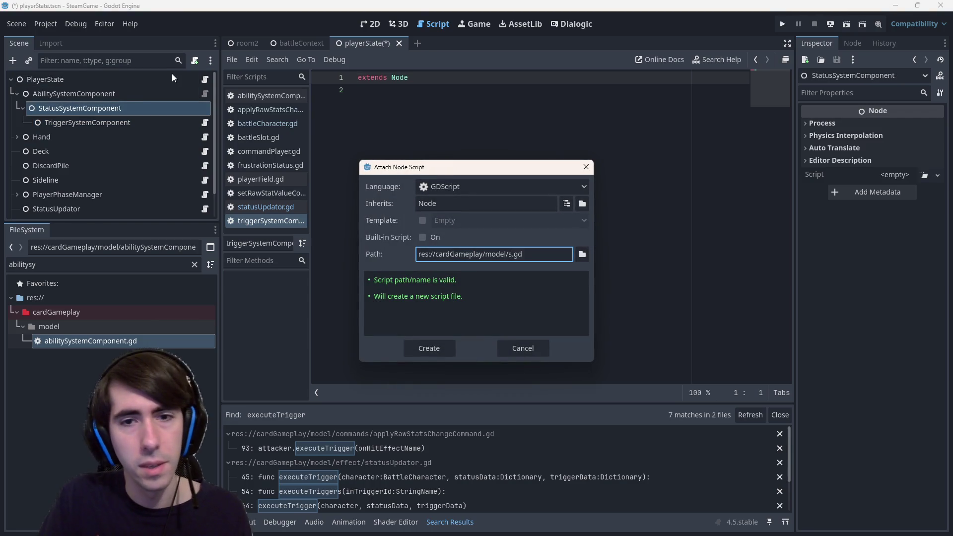
text(SystemComponent)
key(Return)
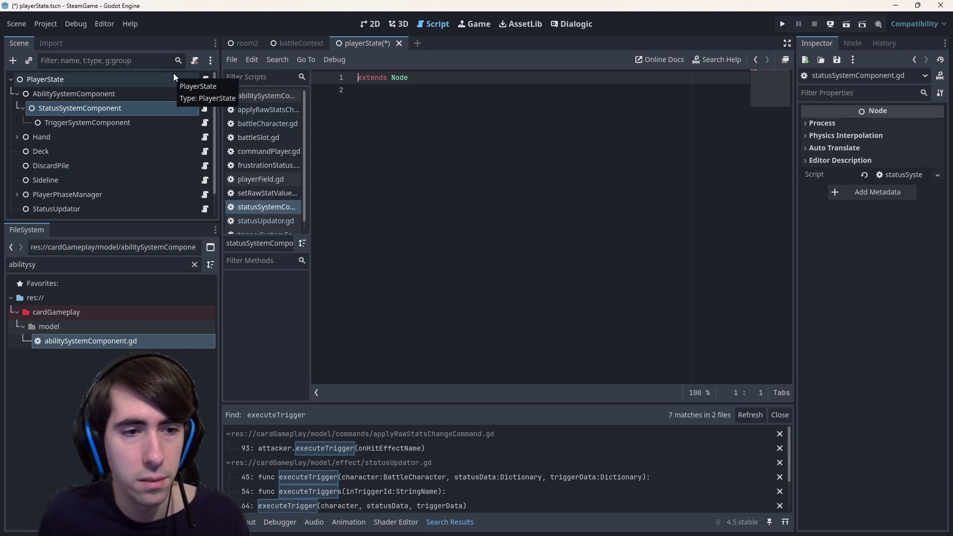
Declare class_name StatusSystemComponent in the status script and save
click(410, 152)
text(class_)
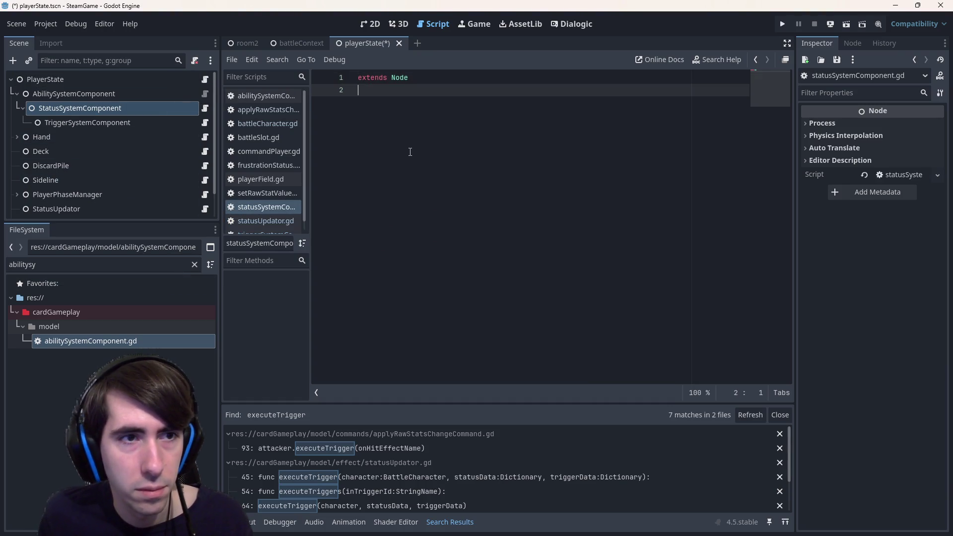
text(name StatusSystemComponent)
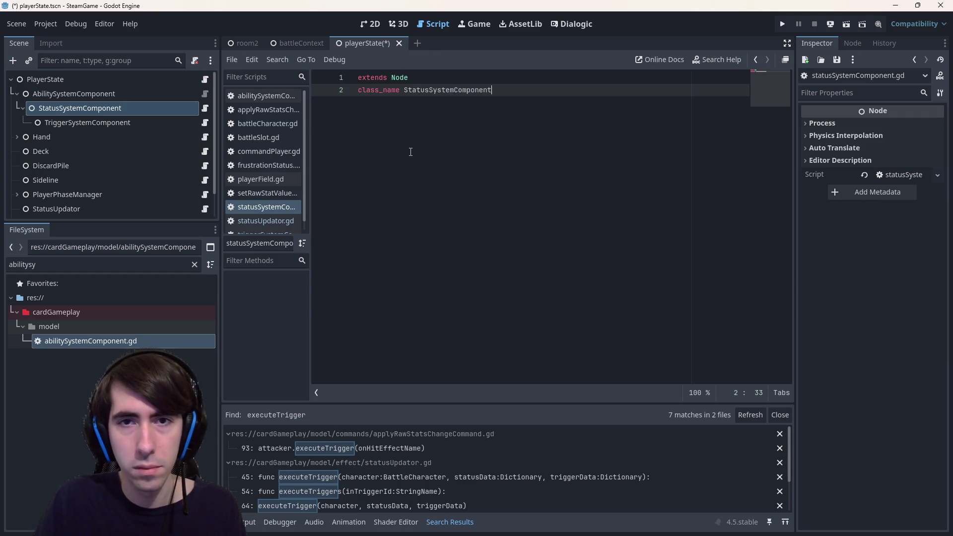
key(ctrl+s)
key(Return)
key(ctrl+s)
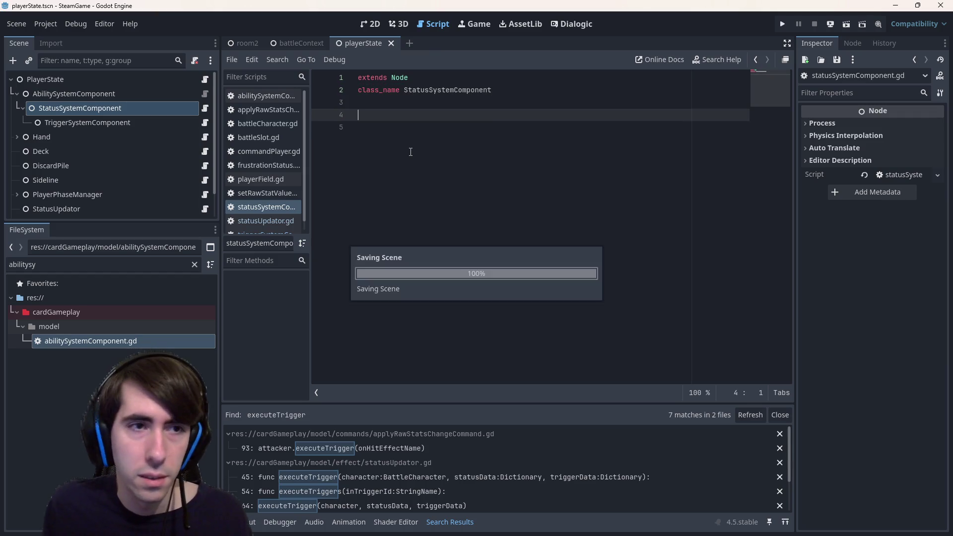
Declare class_name TriggerSystemComponent in the trigger component's script
click(157, 126)
click(205, 122)
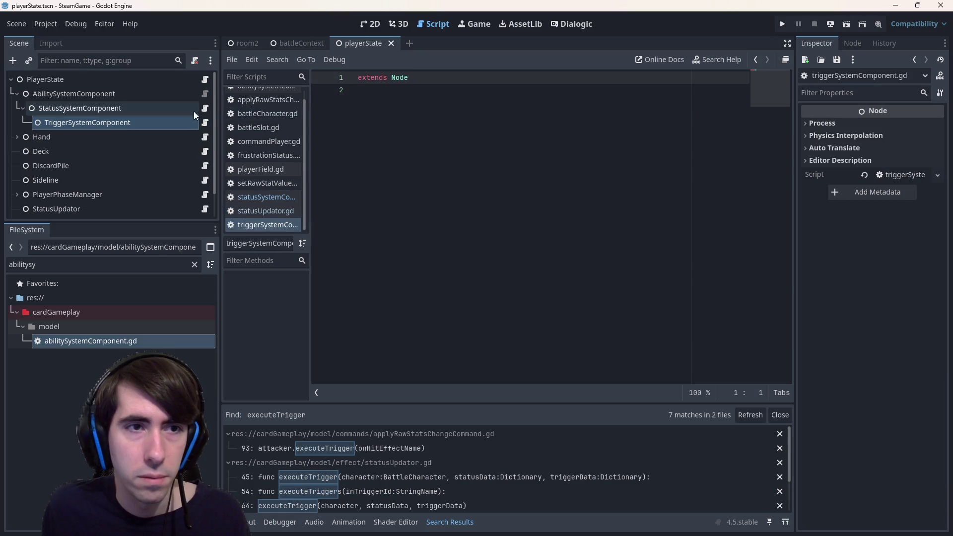
click(491, 107)
text(class_name Trigger)
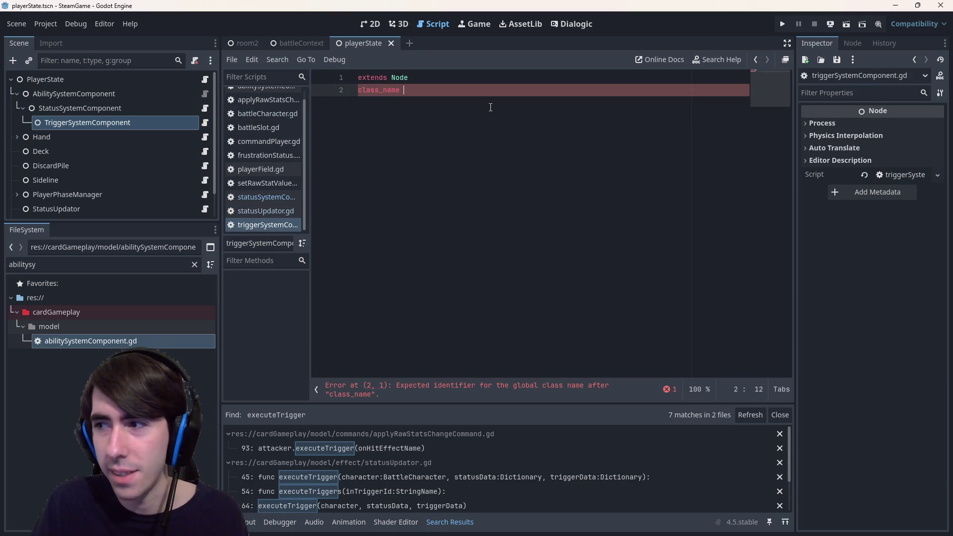
text(SystemComponent)
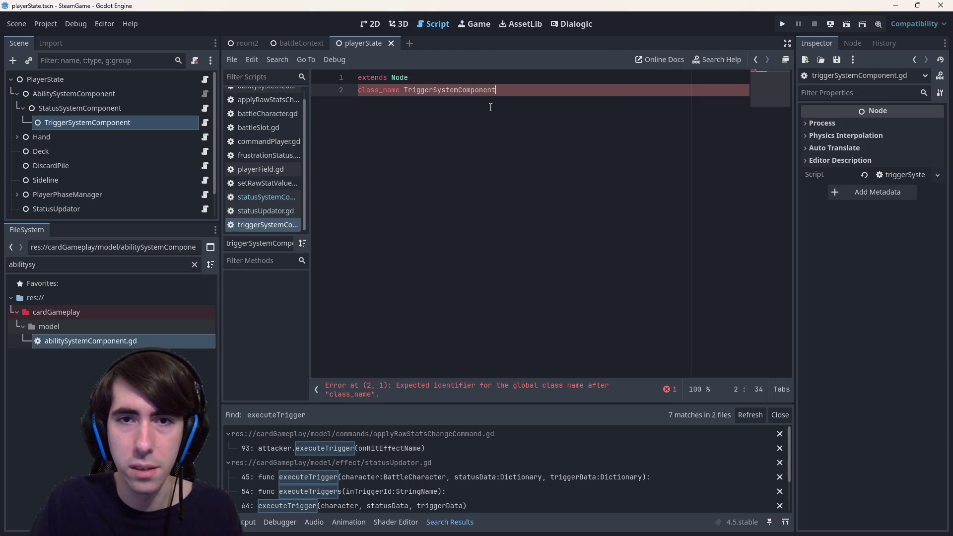
key(Return)
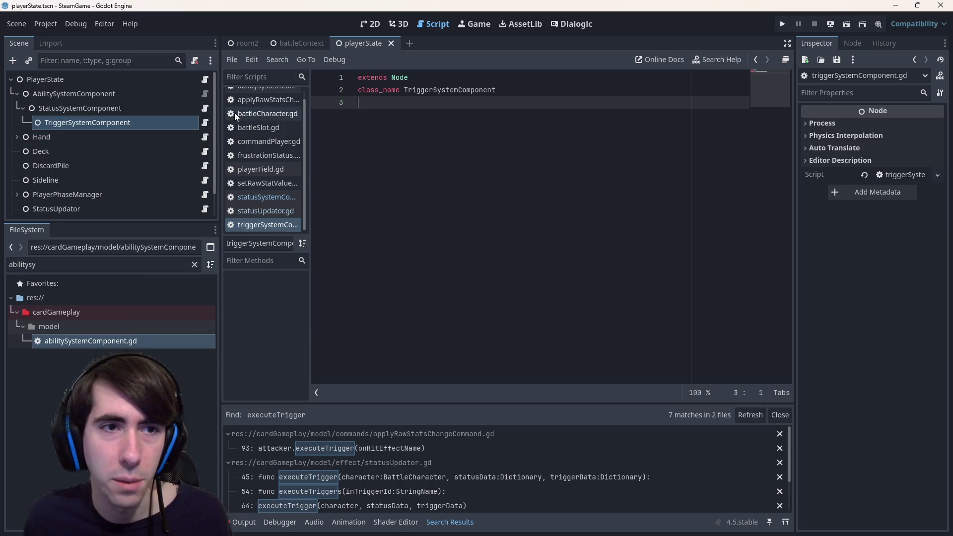
Review abilitySystemComponent.gd, then run the room2 scene to test the changes
click(133, 106)
click(130, 94)
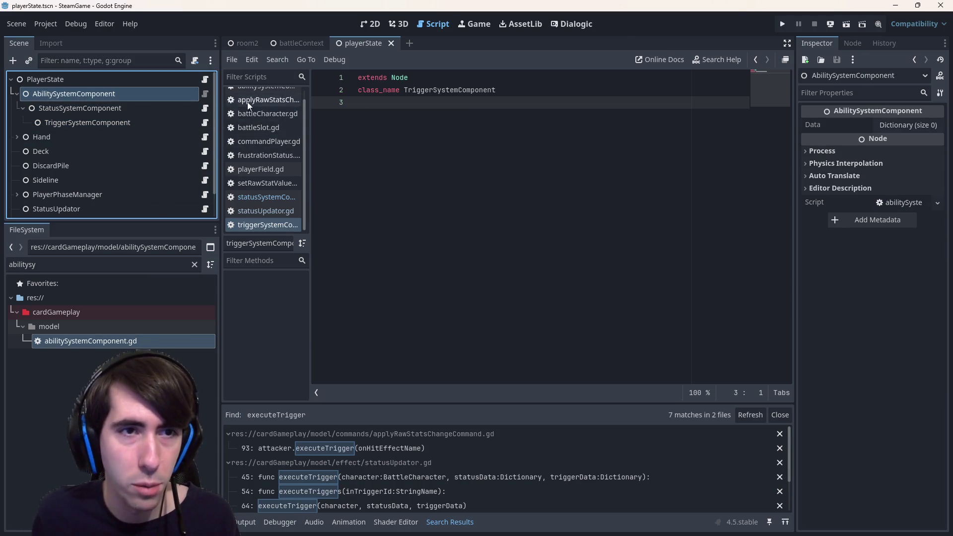
click(204, 94)
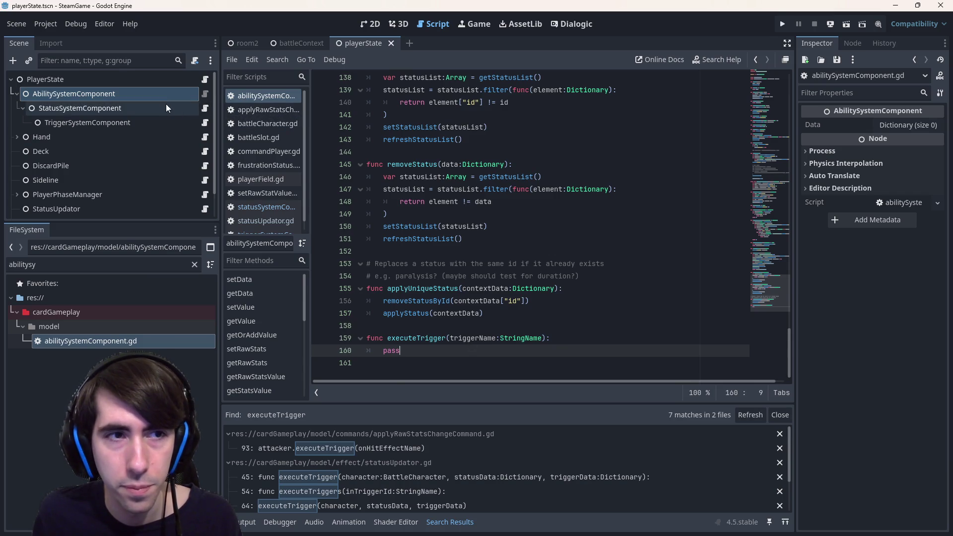
scroll(561, 286, up, 4)
scroll(561, 286, up, 13)
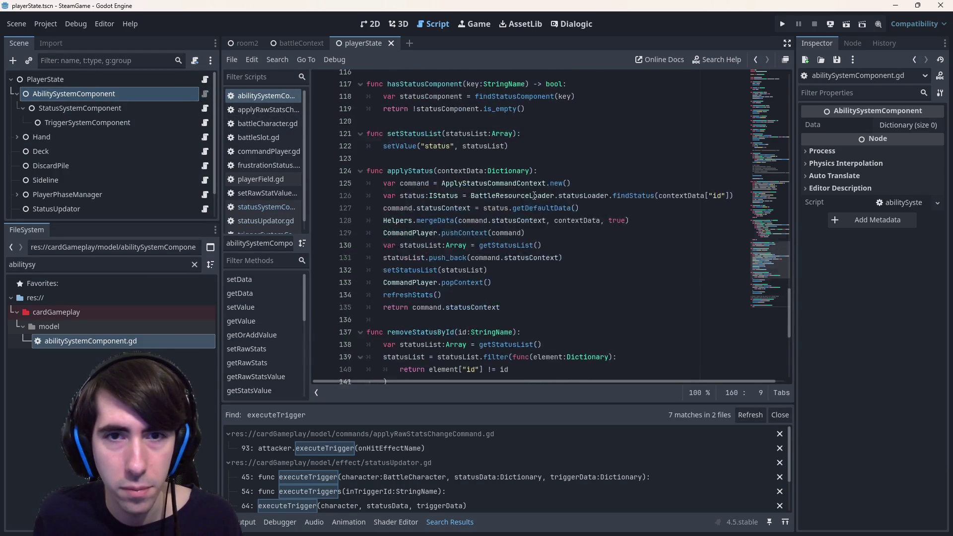
scroll(540, 175, down, 16)
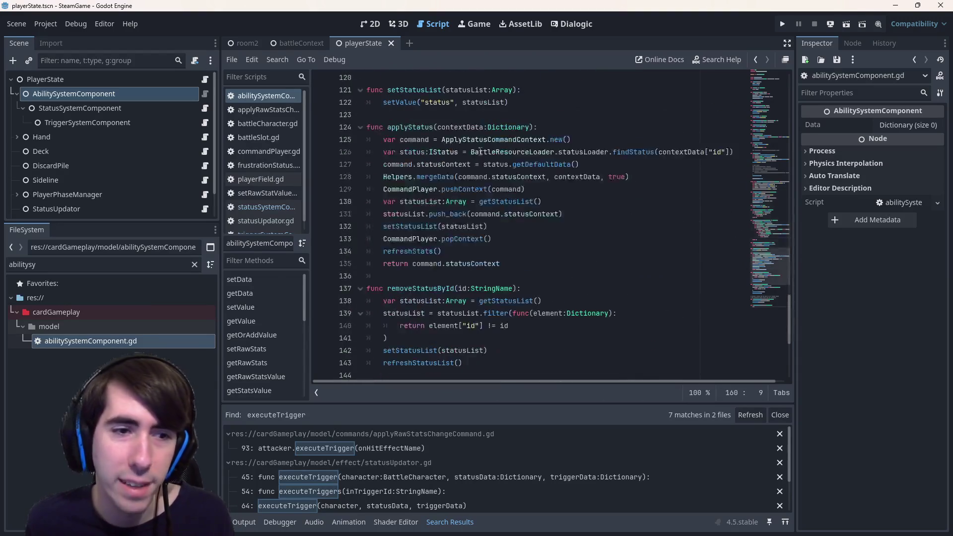
click(674, 153)
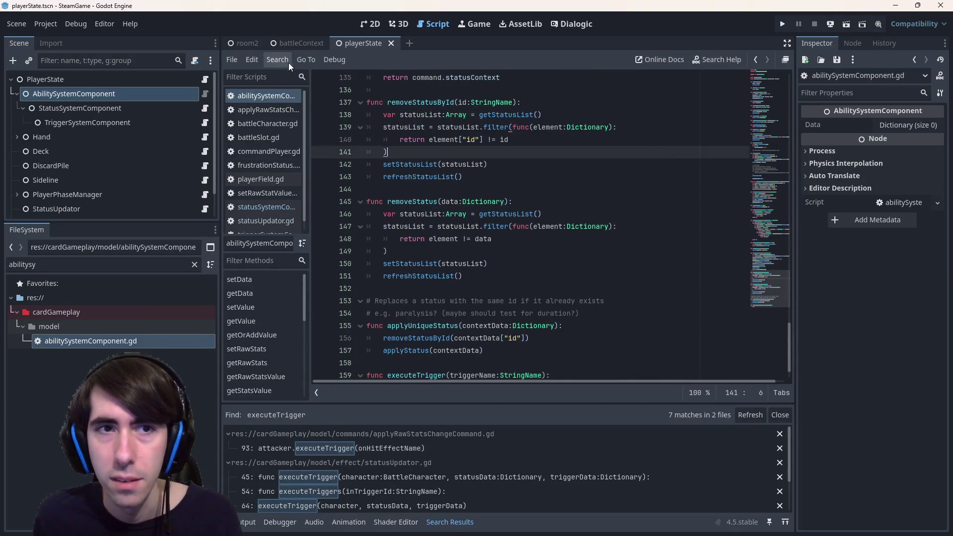
click(243, 43)
click(847, 25)
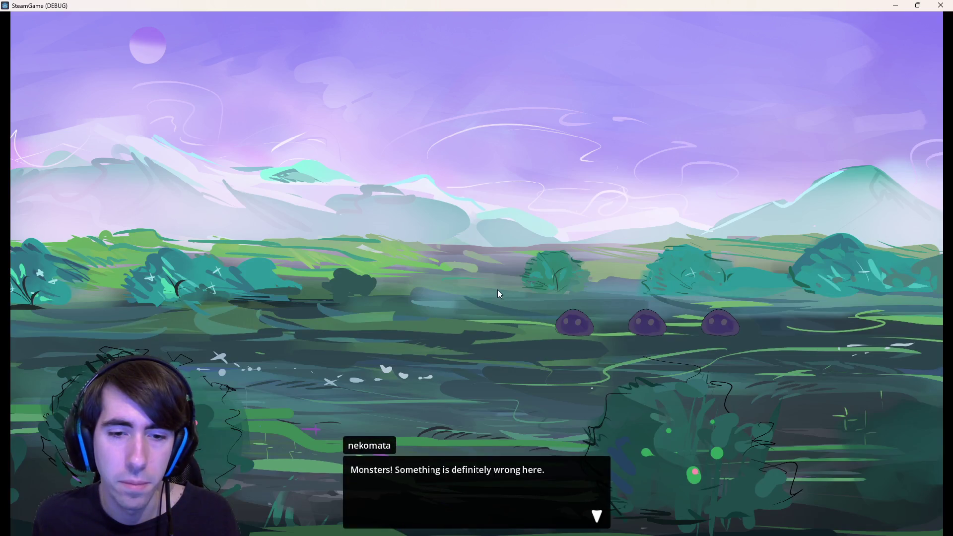
Start the battle, end a turn, play Intimidation on a slime and Sharpening on the ally, then close the game
click(499, 292)
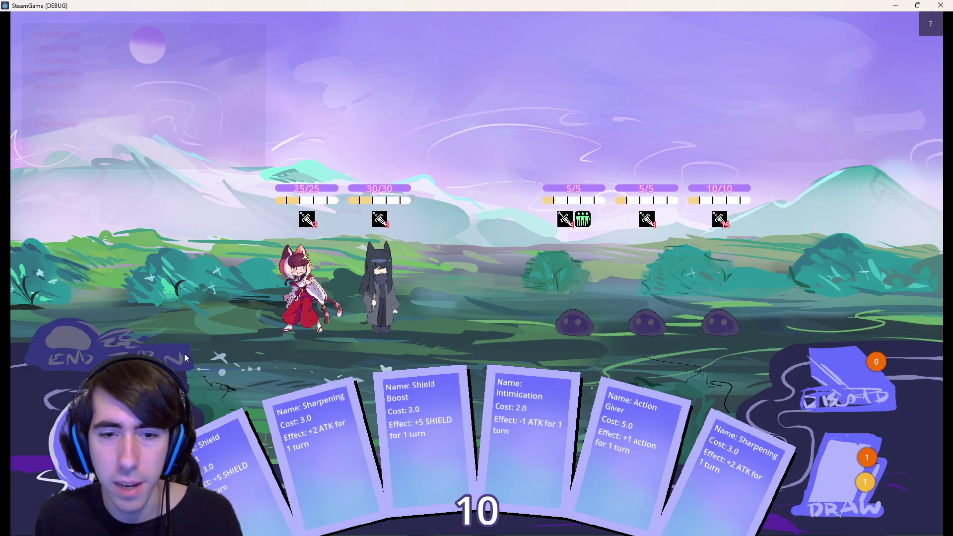
click(185, 355)
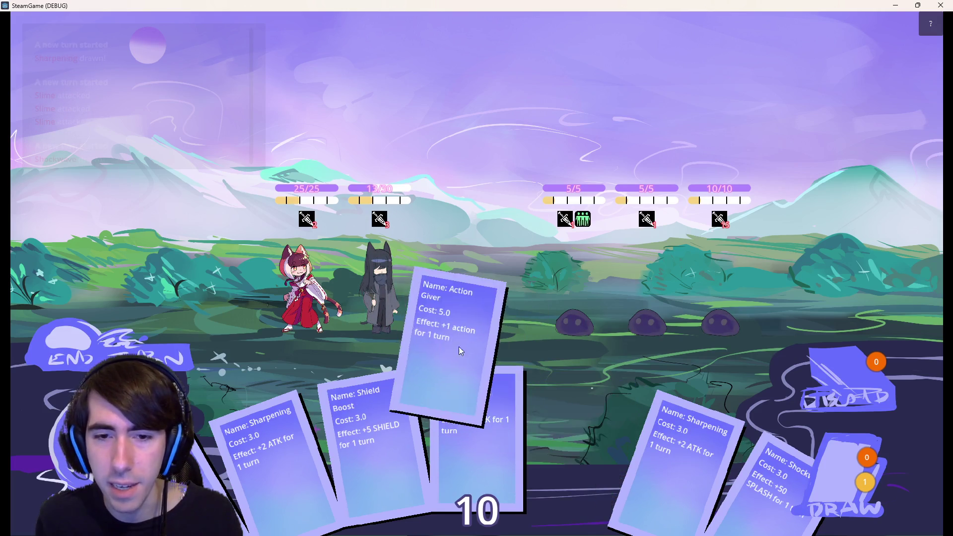
mouse_move(474, 437)
mouse_down()
mouse_move(426, 304)
mouse_move(579, 299)
mouse_up()
mouse_move(318, 427)
mouse_down()
mouse_move(363, 269)
mouse_move(380, 276)
mouse_up()
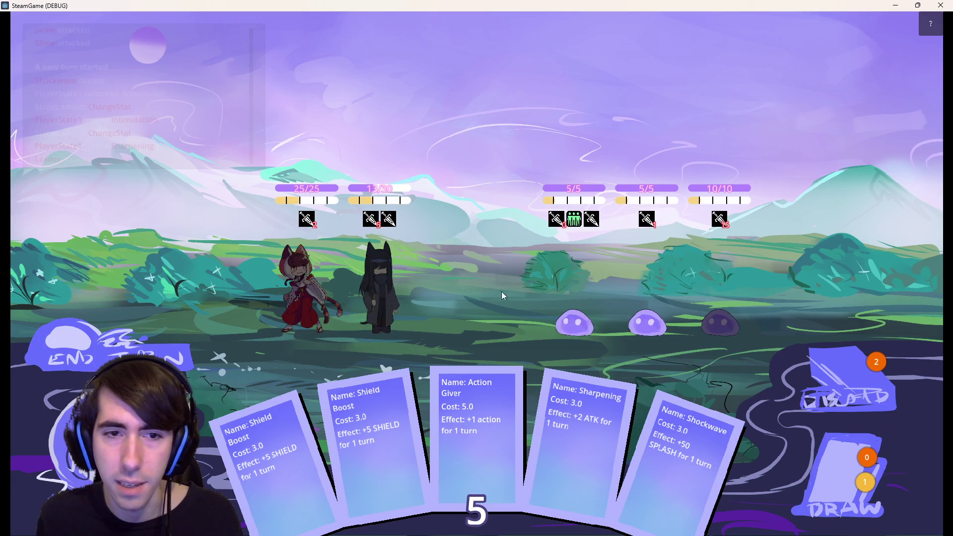
click(941, 5)
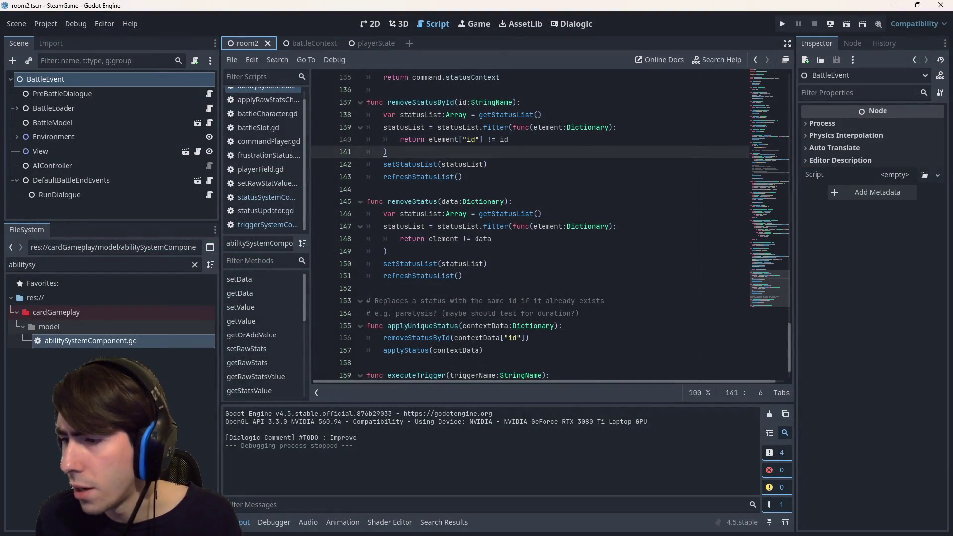
Open a terminal in the project folder and run git
right_click(70, 296)
key(Escape)
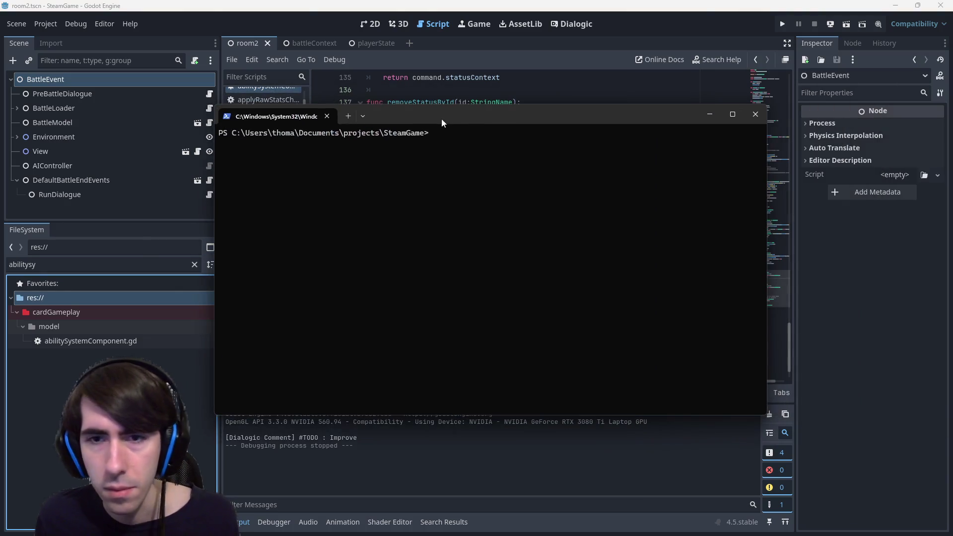
text(git branch)
key(Return)
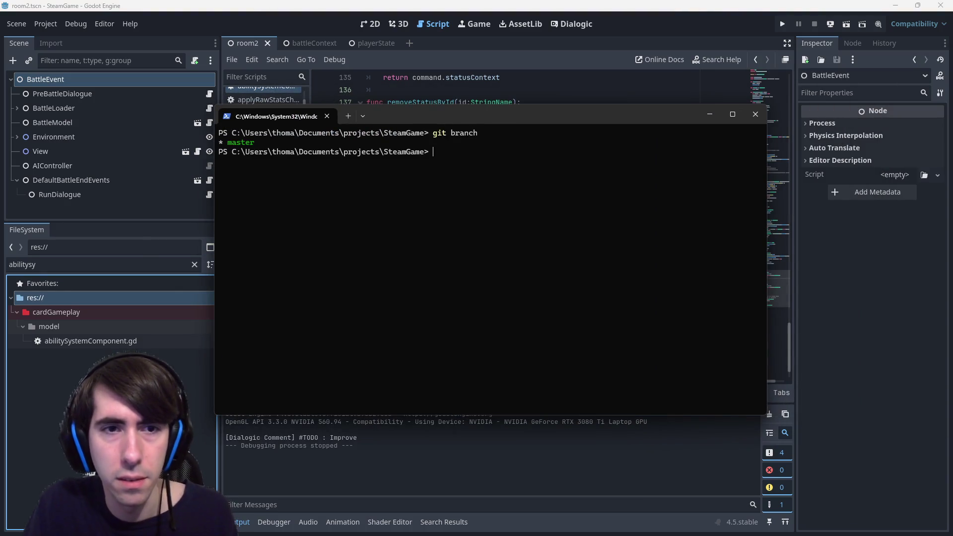
Create and switch to the branch progz/abilitySystemRefacto with git checkout -b
text(git checkout -b)
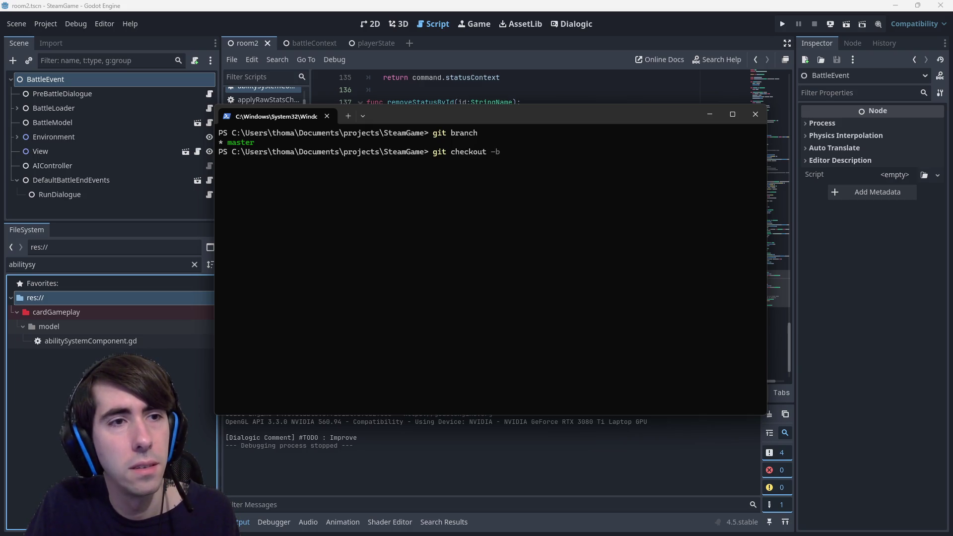
text(ability)
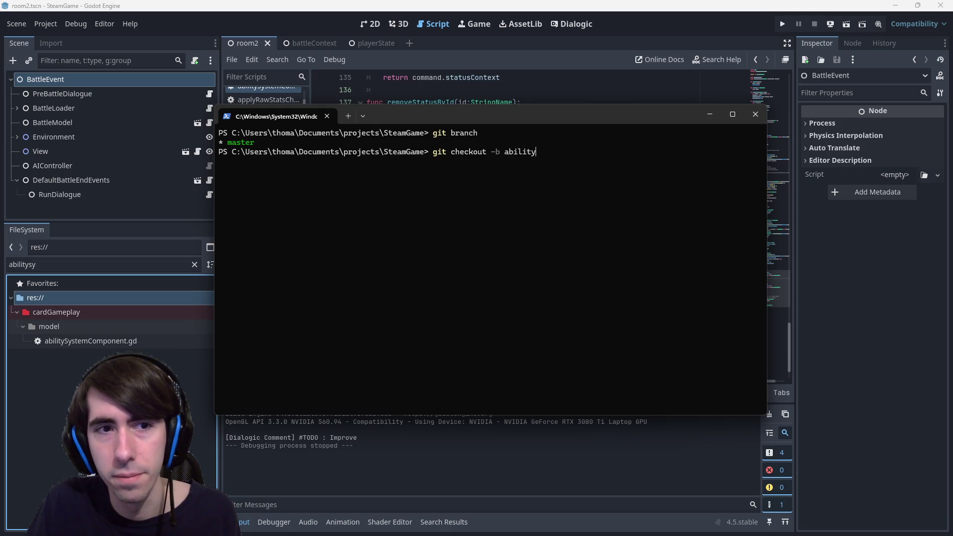
text(SystemRe)
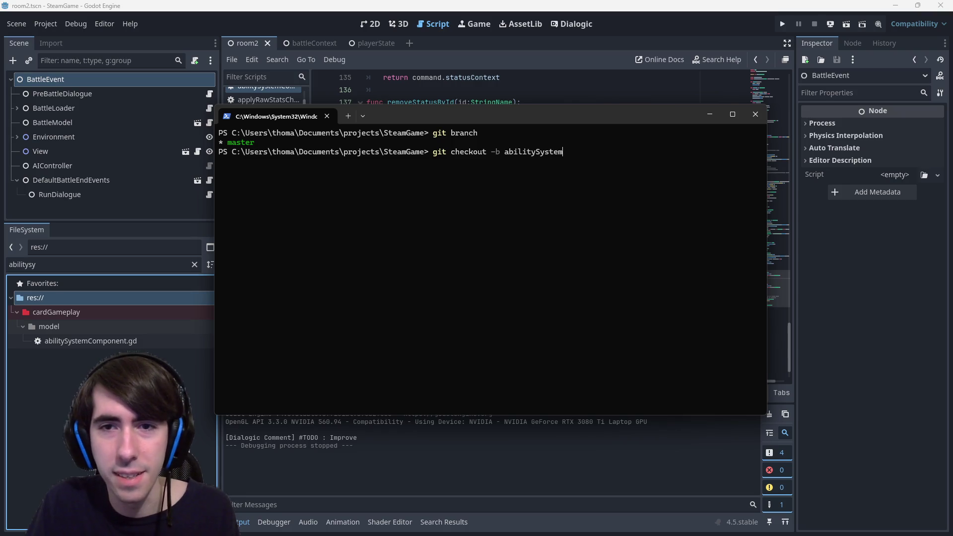
text(facto)
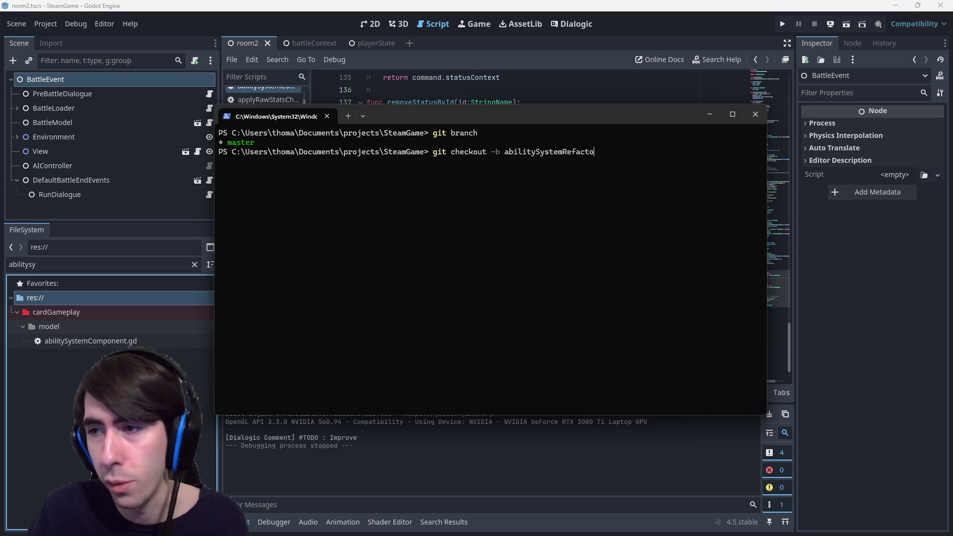
key(ctrl+Left)
text(progz/)
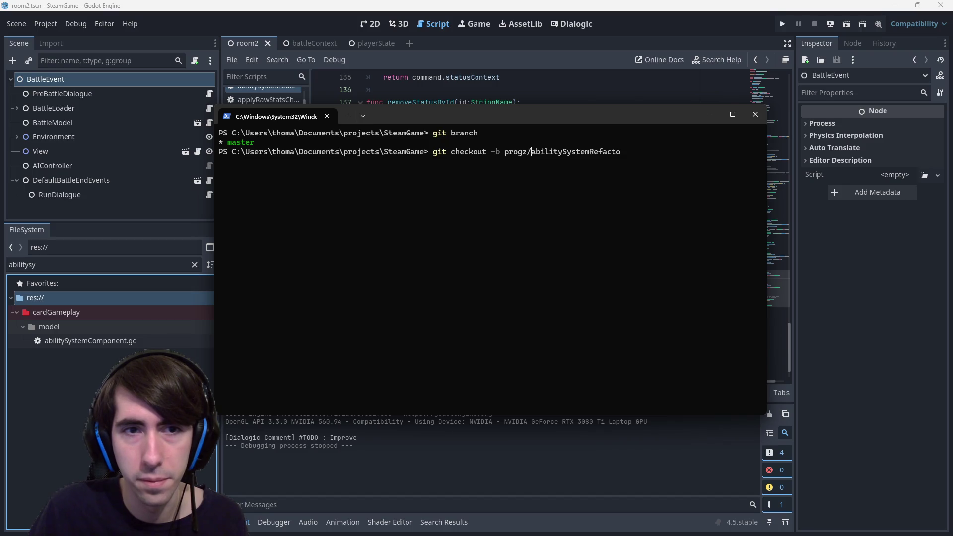
key(Return)
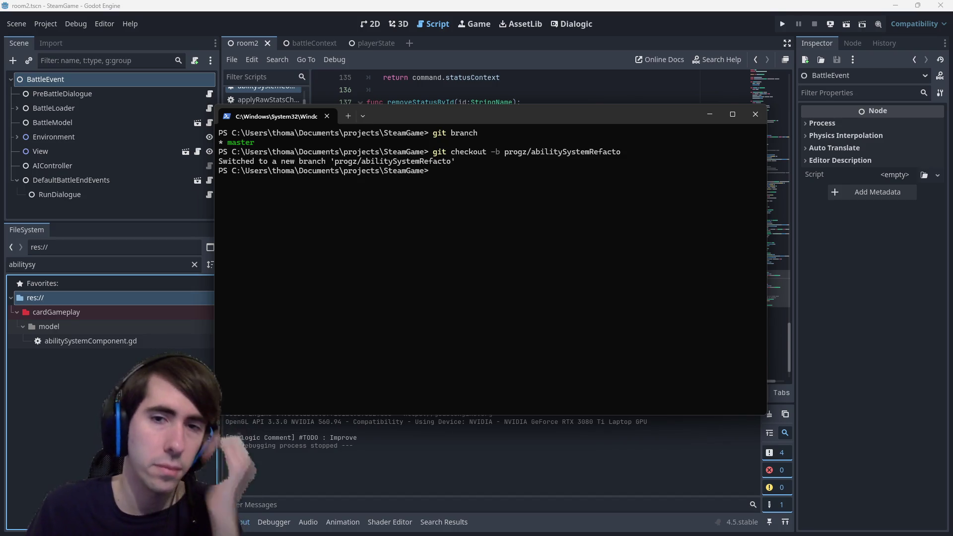
Check git status, stage everything with git add ., and begin a git commit -m message
text(git status)
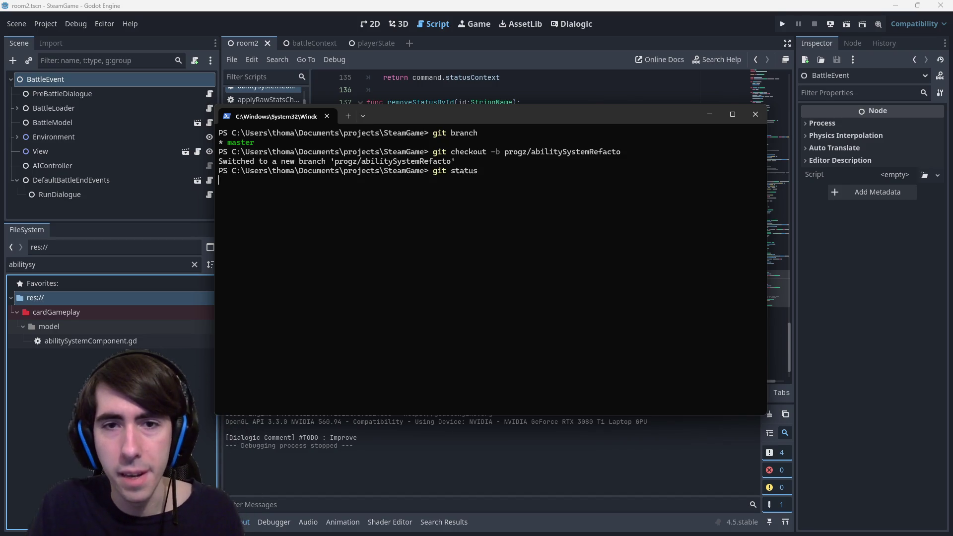
key(Return)
scroll(457, 294, up, 15)
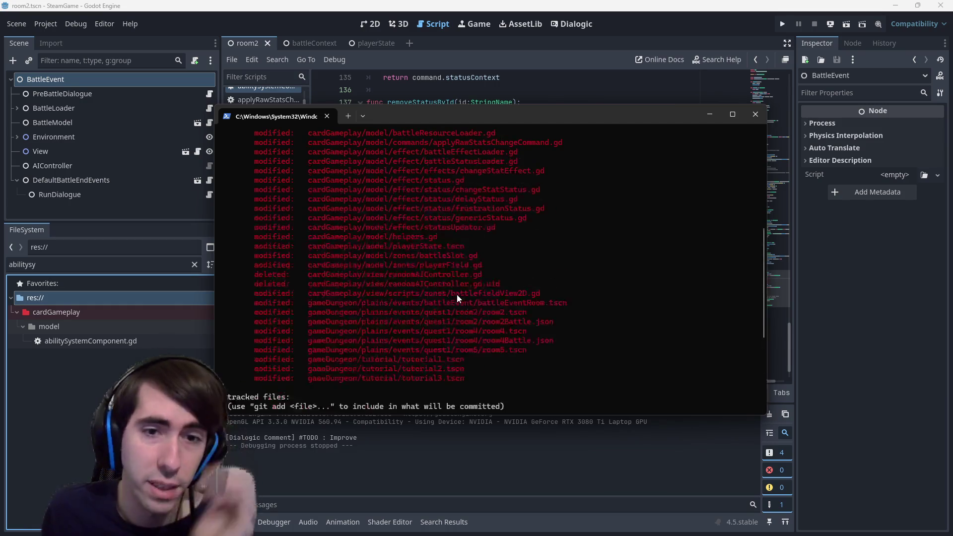
scroll(457, 282, down, 15)
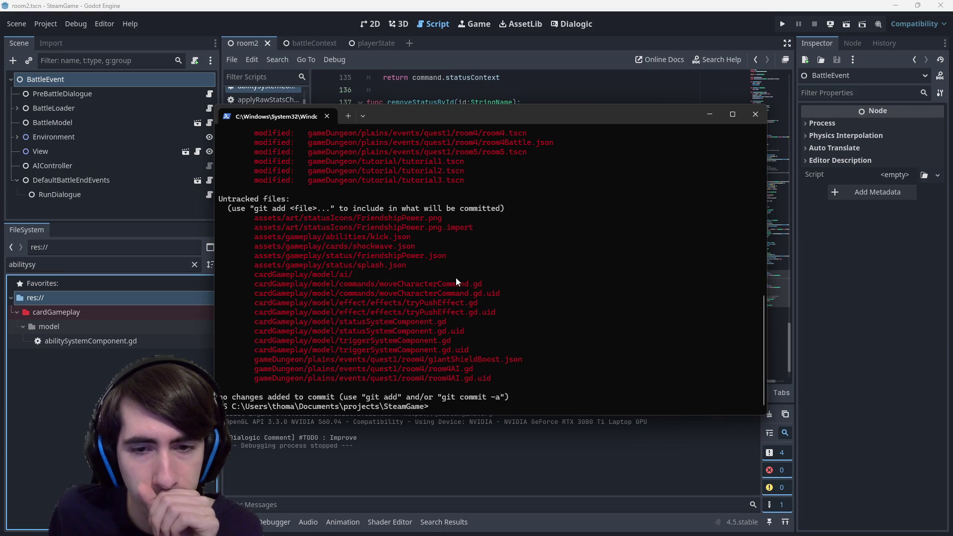
text(git add .)
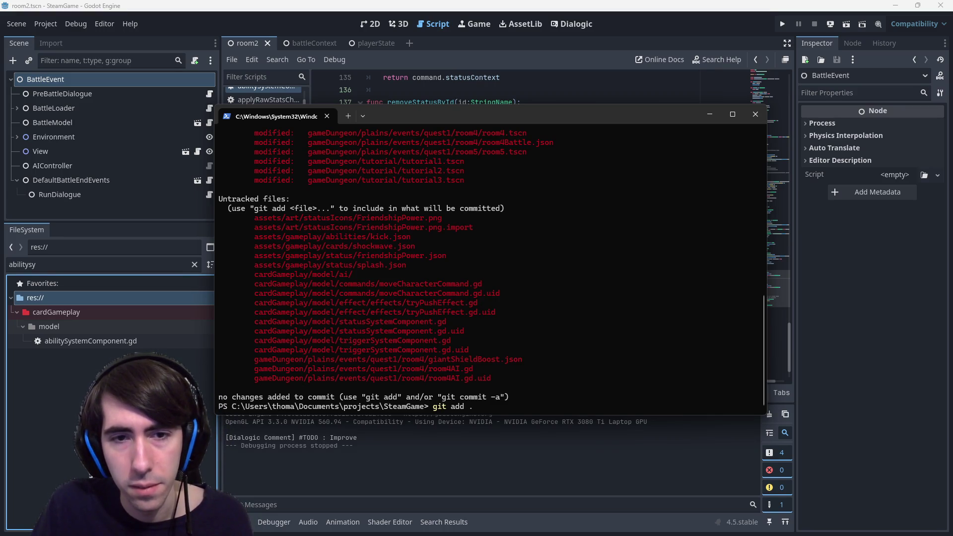
key(Return)
text(git commit -m )
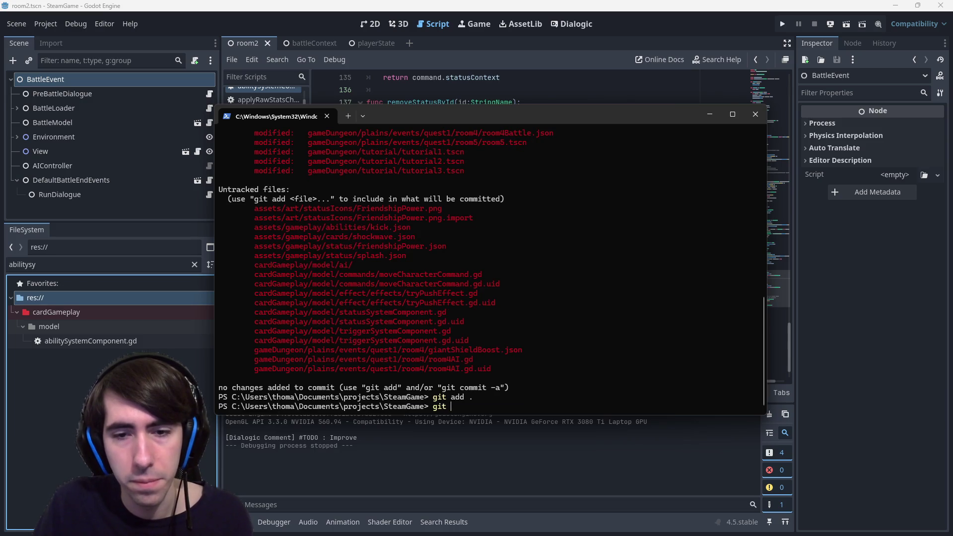
text("[)
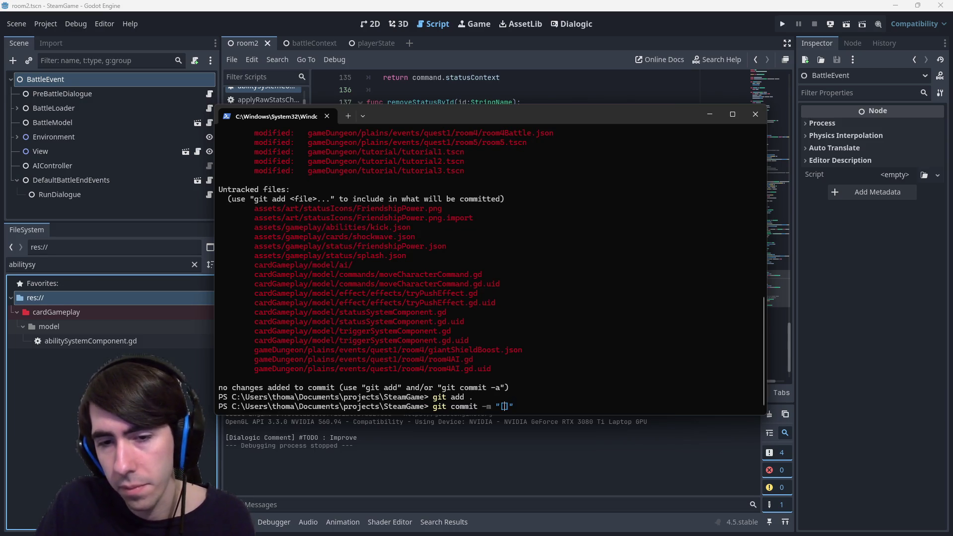
text(MAD-)
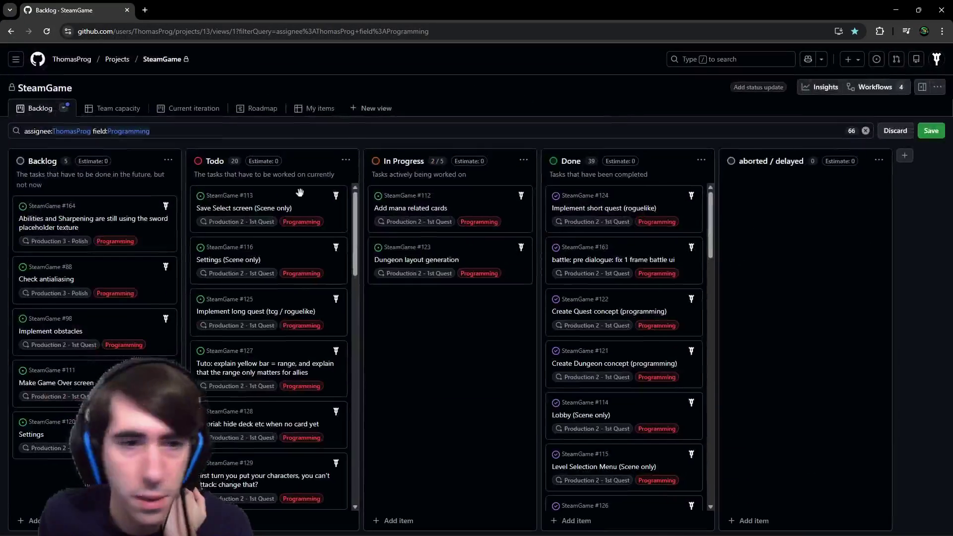
Drop the Programming filter on the SteamGame board to see all assigned tasks, including #162
scroll(330, 283, down, 3)
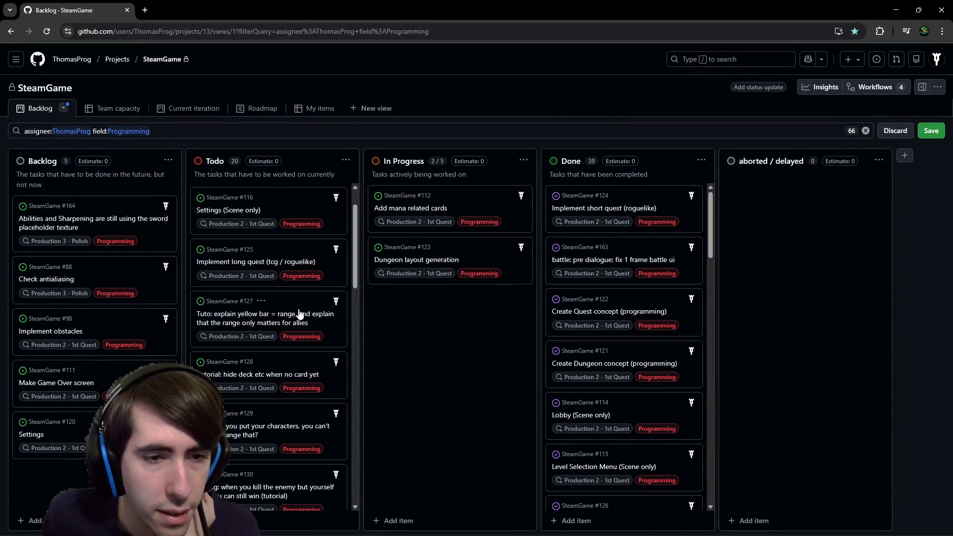
scroll(277, 343, down, 1)
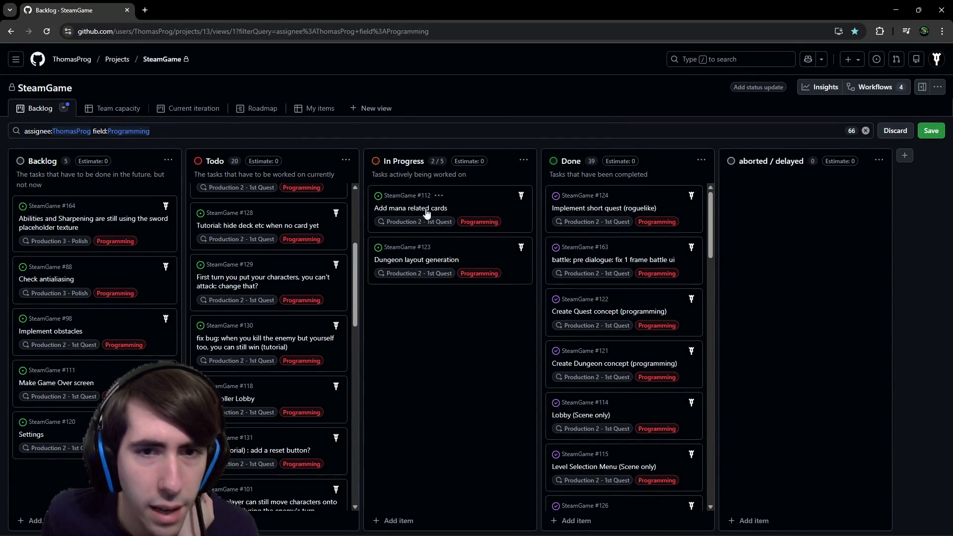
click(483, 279)
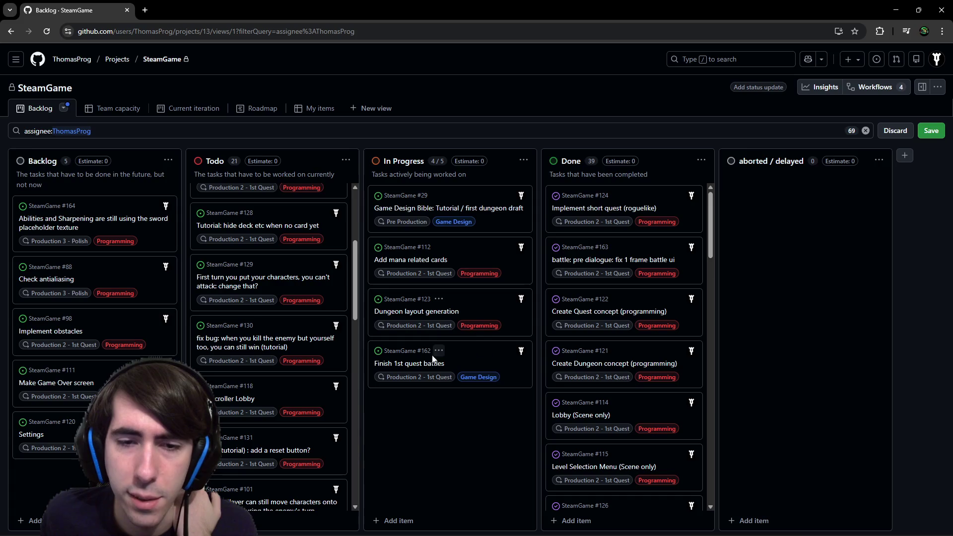
key(alt+Tab)
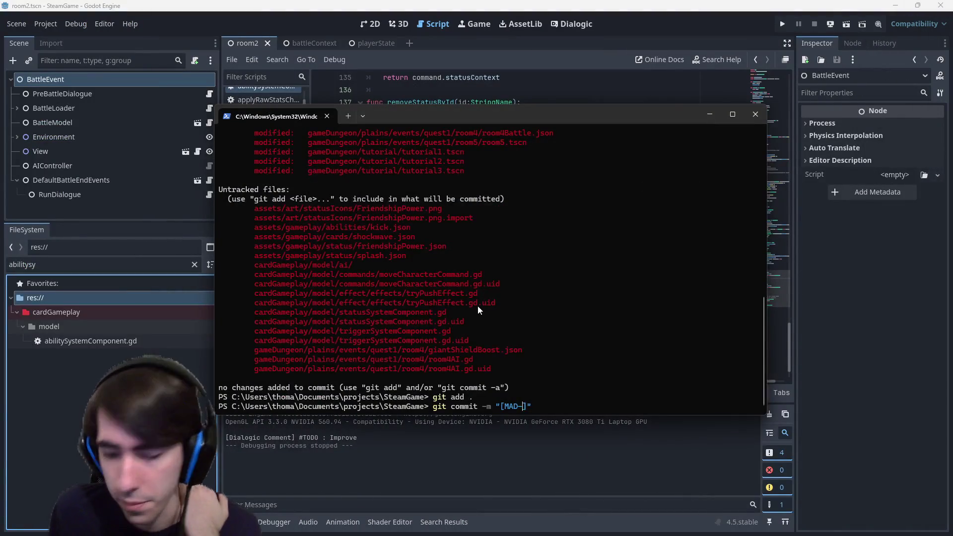
Write the [MAD-162] commit message: Progress on Room2 and Room4 battles, WIP : splash effect
text(162)
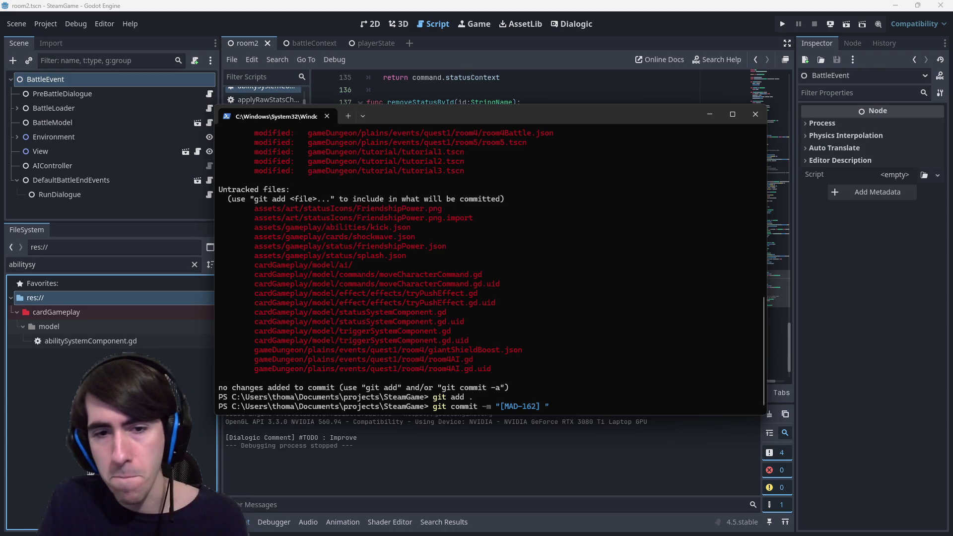
text( Room2 a)
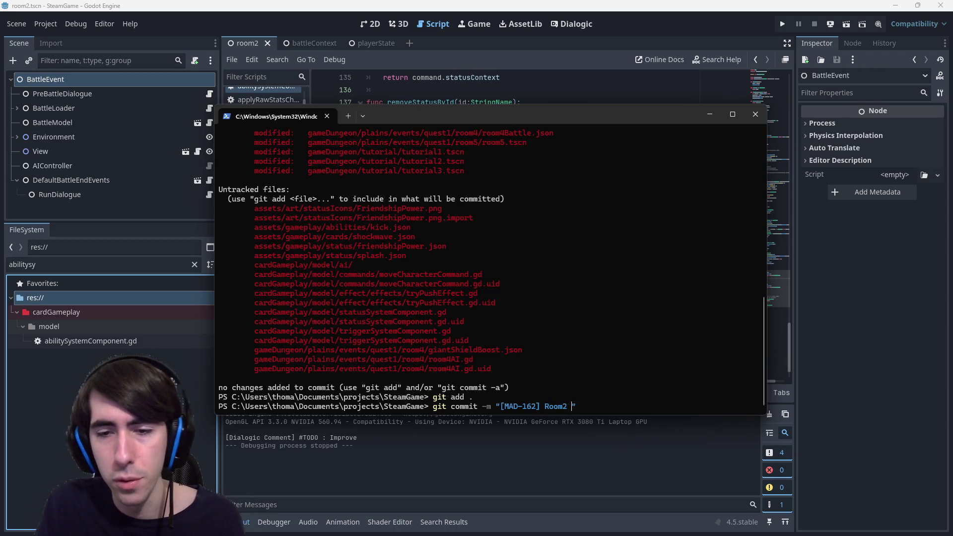
text(nd Room4battles )
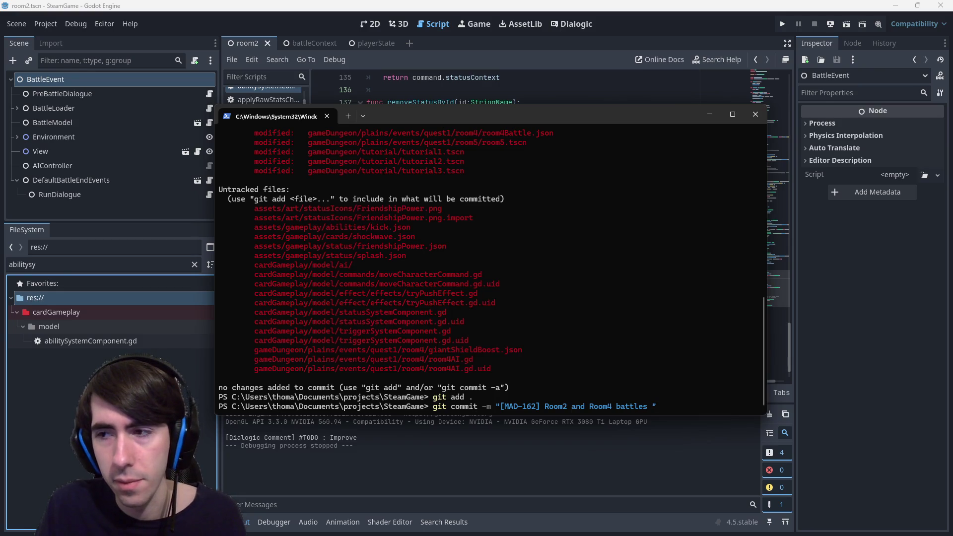
text(Progress on )
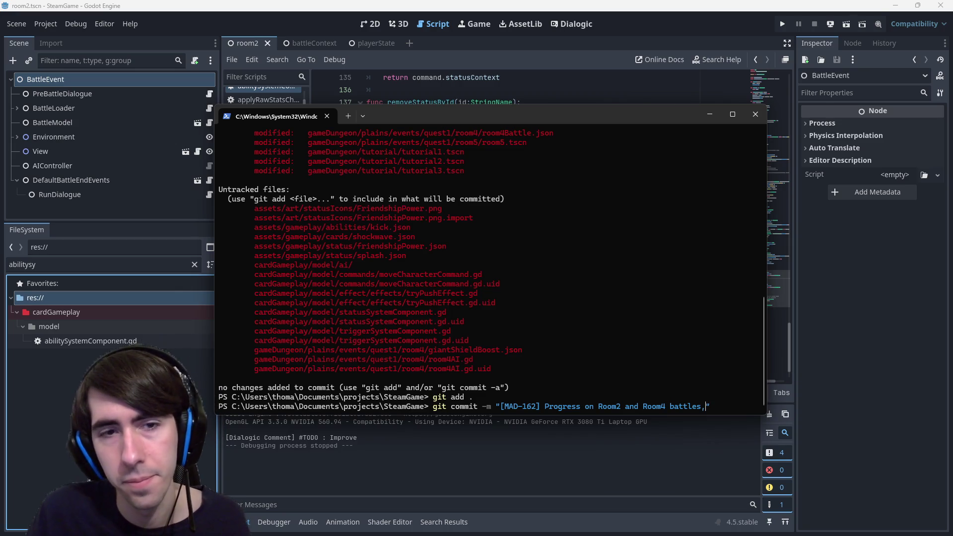
text(WIP : )
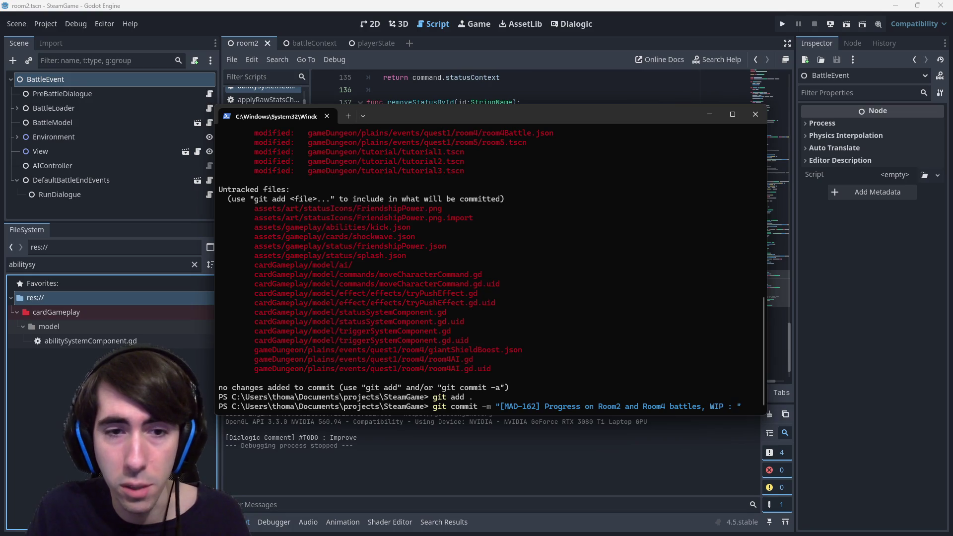
text(plash effect)
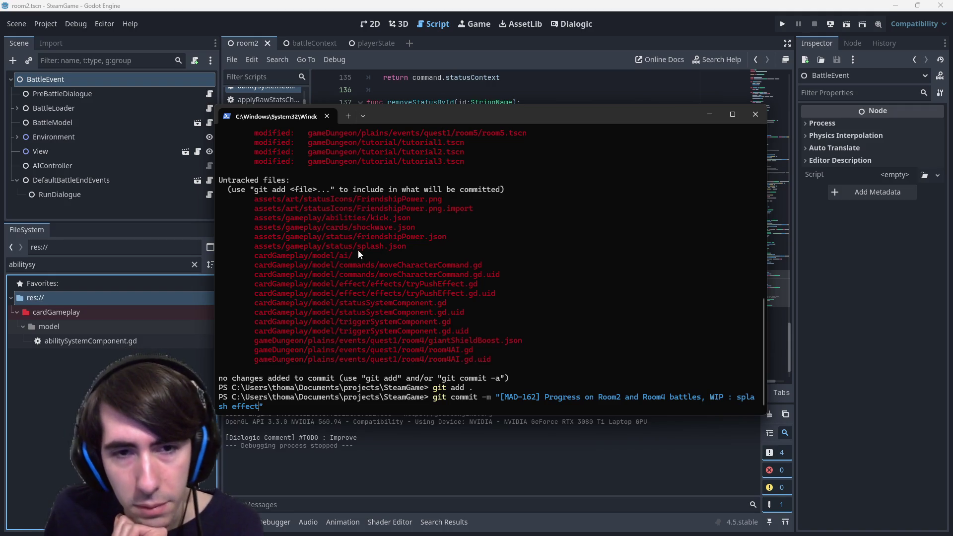
mouse_move(374, 312)
mouse_down()
mouse_move(447, 328)
mouse_move(477, 351)
mouse_up()
scroll(477, 358, up, 2)
key(ctrl+c)
scroll(475, 354, up, 10)
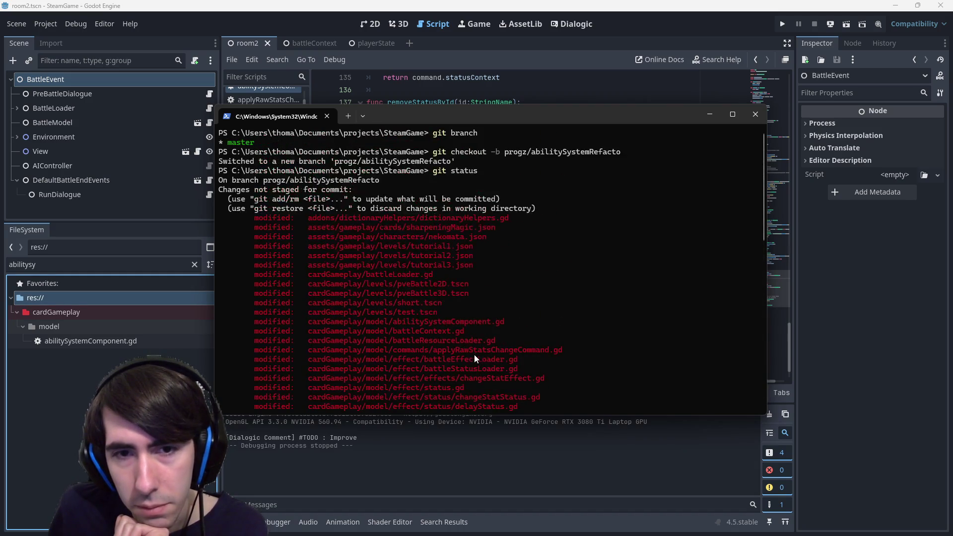
drag(464, 312, 302, 302)
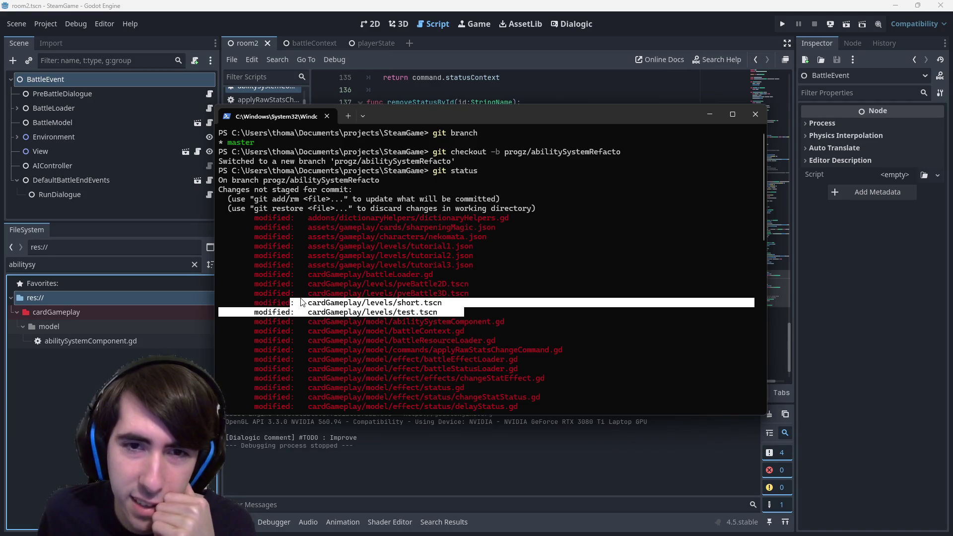
key(ctrl+c)
drag(415, 227, 460, 222)
key(ctrl+c)
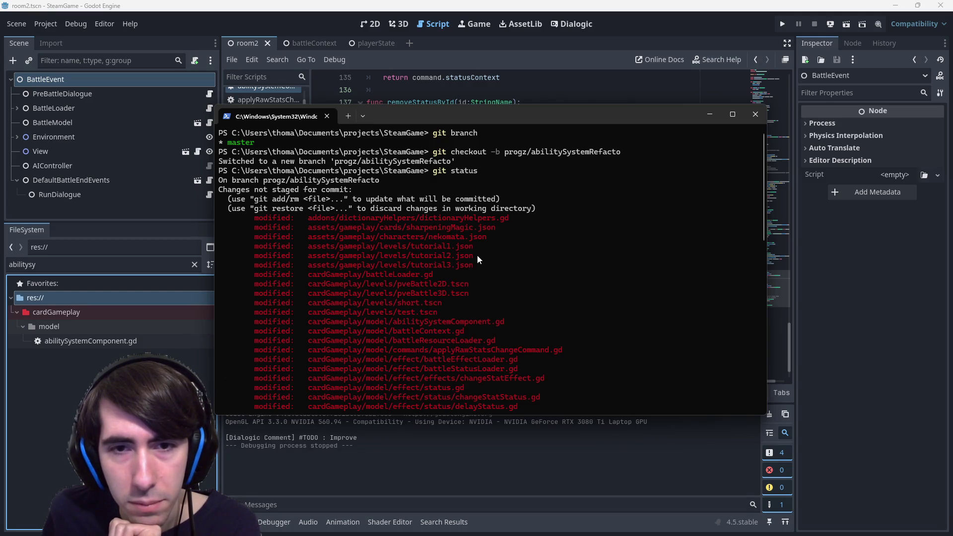
Commit the changes and attempt git push of the new branch
key(ctrl+v)
key(Return)
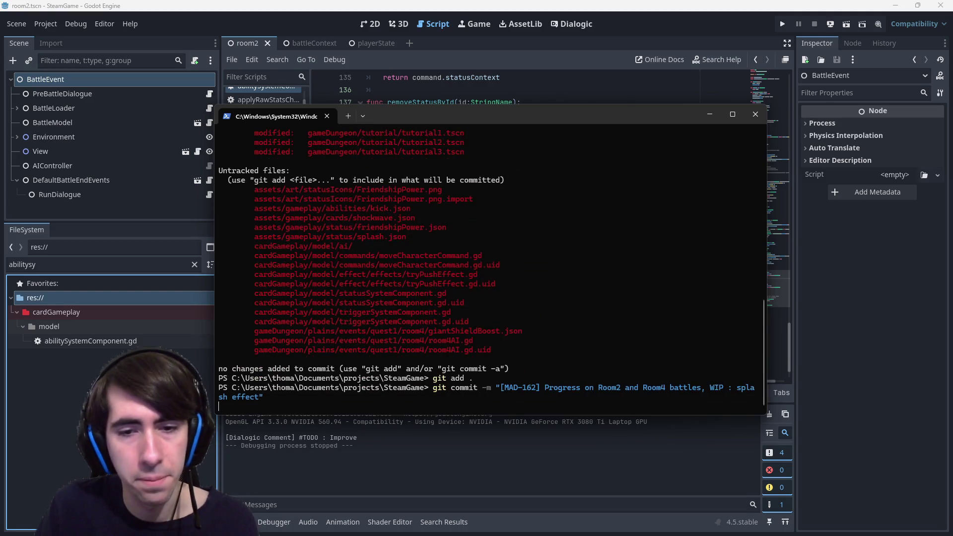
text(git push)
key(Return)
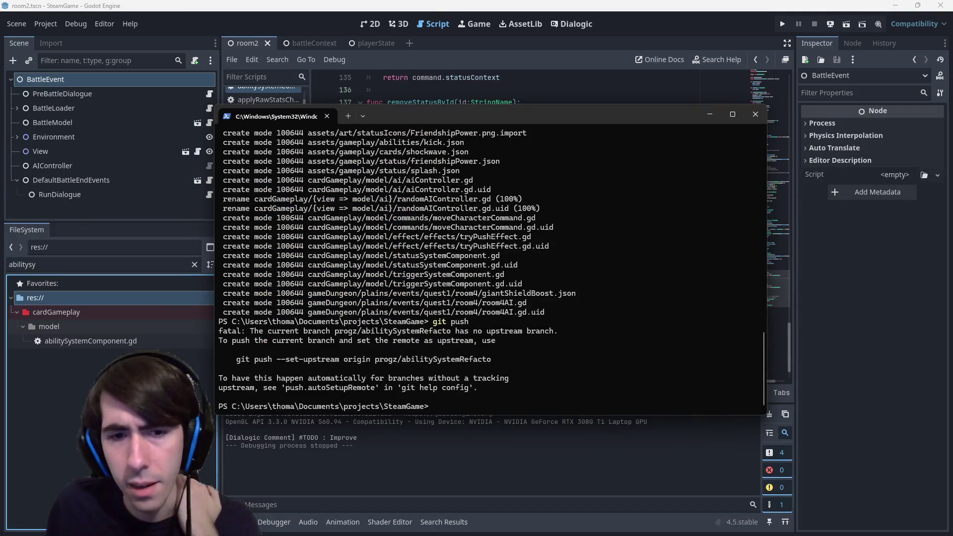
Run git push --set-upstream origin progz/abilitySystemRefacto, then return to the Godot editor
drag(237, 358, 491, 359)
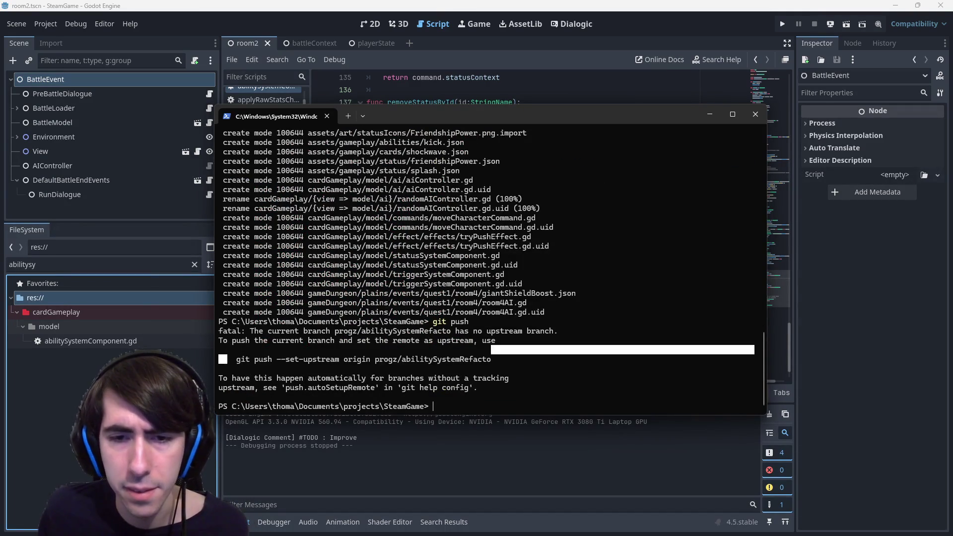
drag(231, 359, 500, 360)
right_click(499, 360)
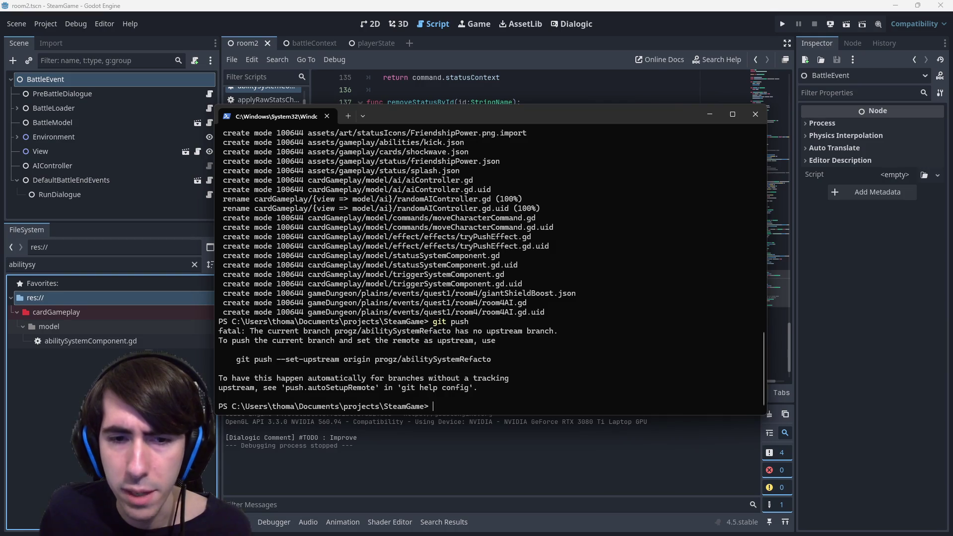
key(ctrl+v)
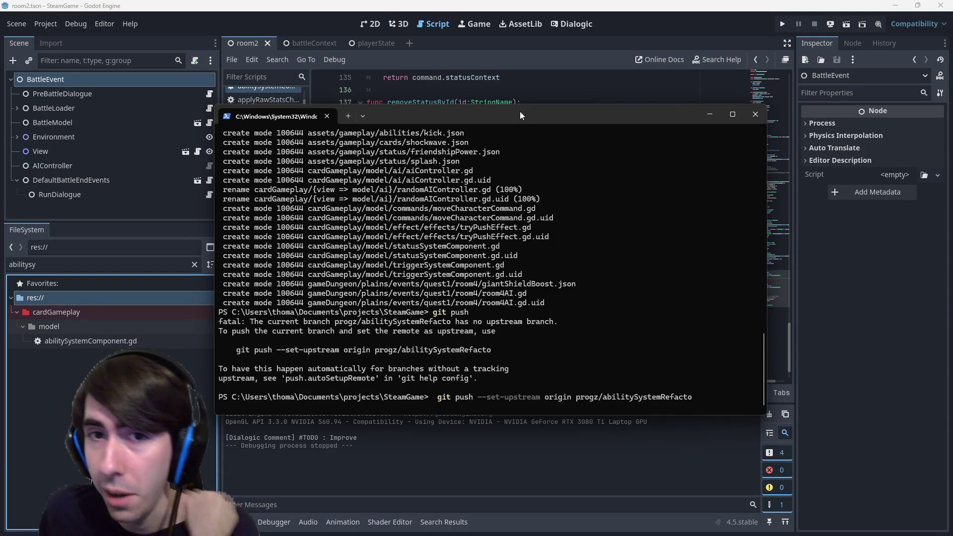
key(Return)
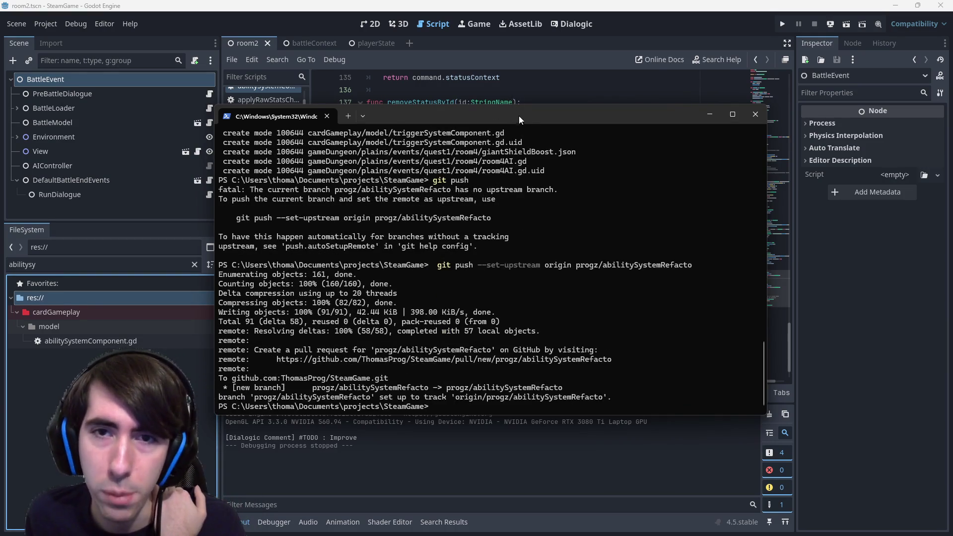
drag(531, 133, 621, 133)
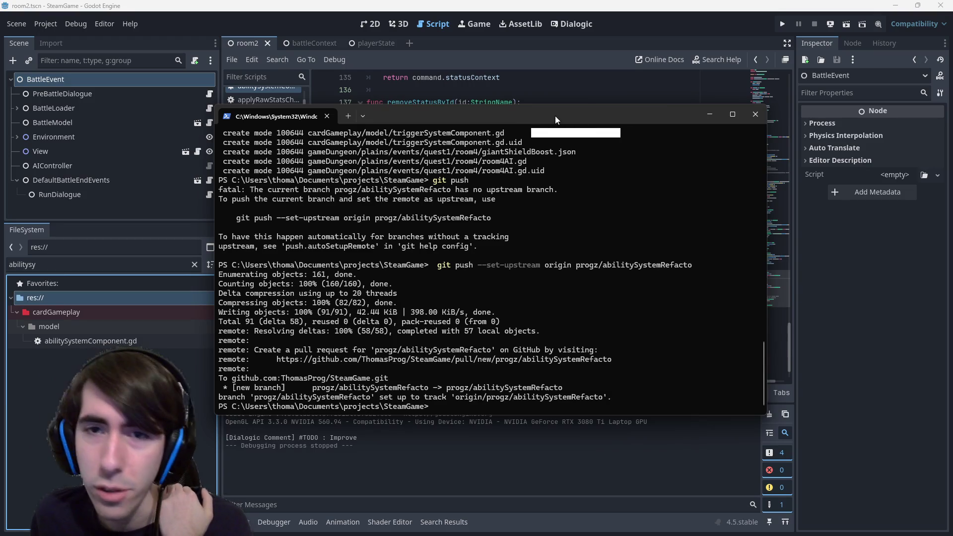
key(alt+Tab)
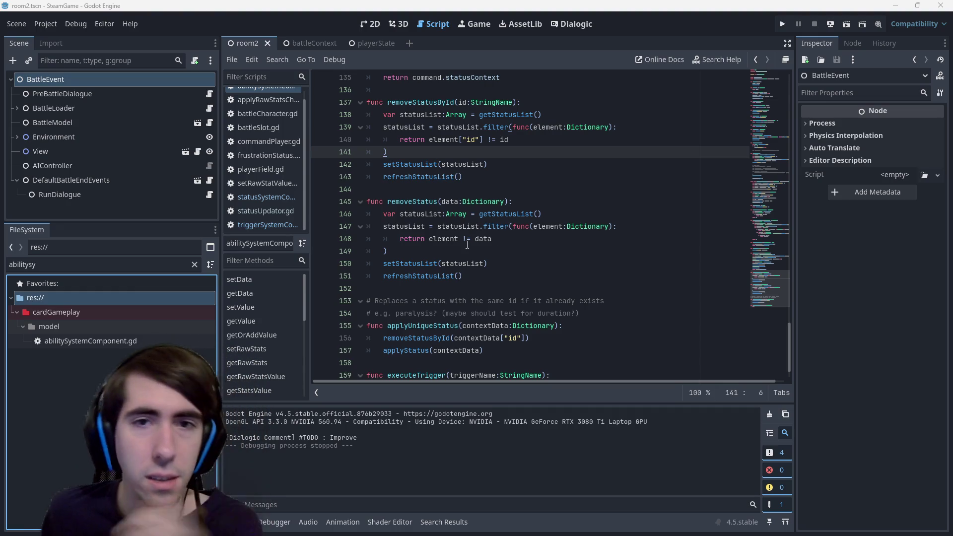
scroll(544, 269, up, 3)
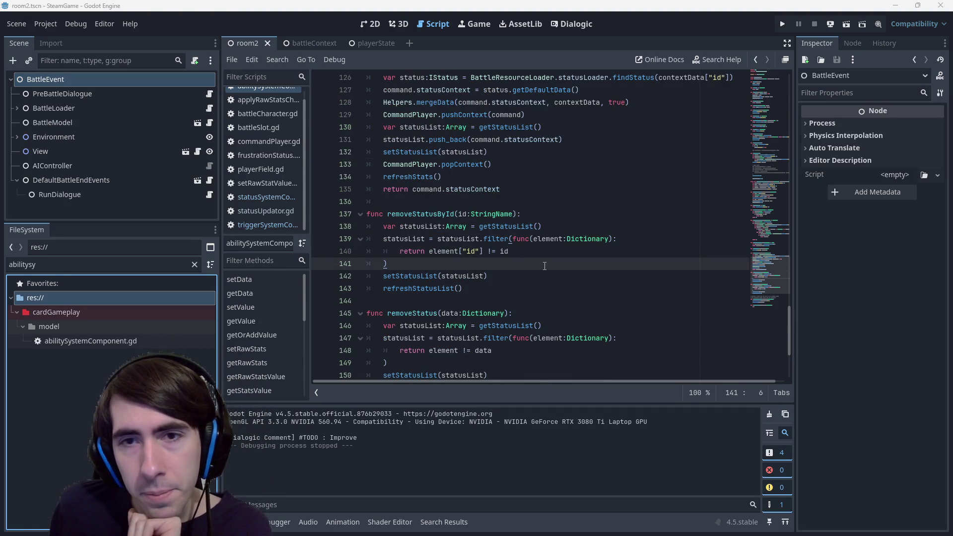
Look over removeStatus in abilitySystemComponent.gd, then switch to playerState and select StatusSystemComponent
scroll(544, 267, down, 4)
scroll(301, 185, up, 1)
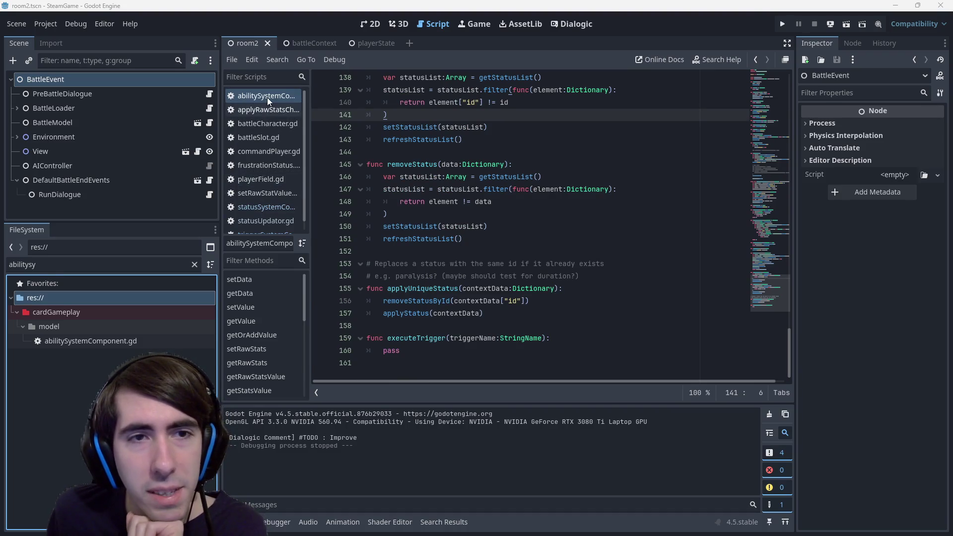
click(596, 227)
mouse_move(760, 249)
mouse_down()
mouse_move(767, 91)
mouse_move(785, 287)
mouse_move(776, 291)
mouse_up()
click(511, 359)
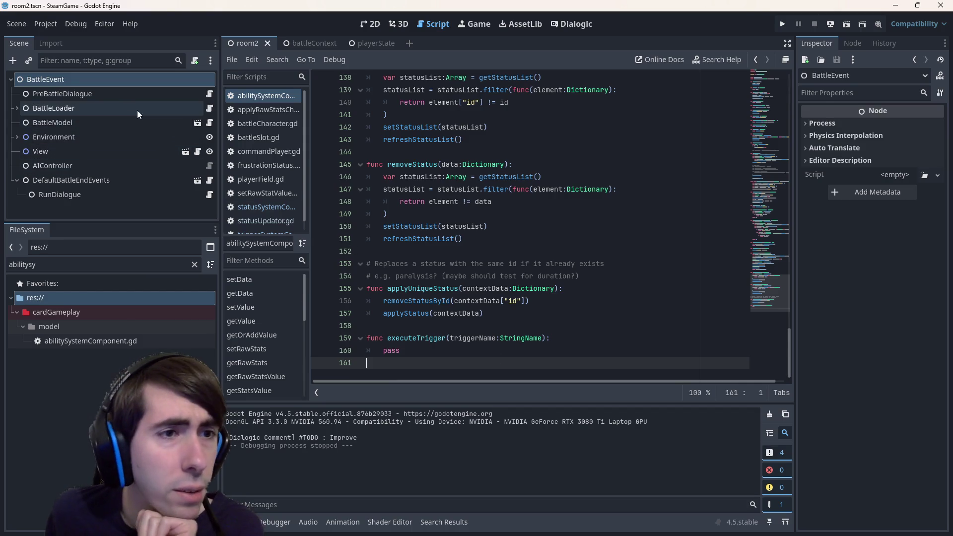
click(362, 41)
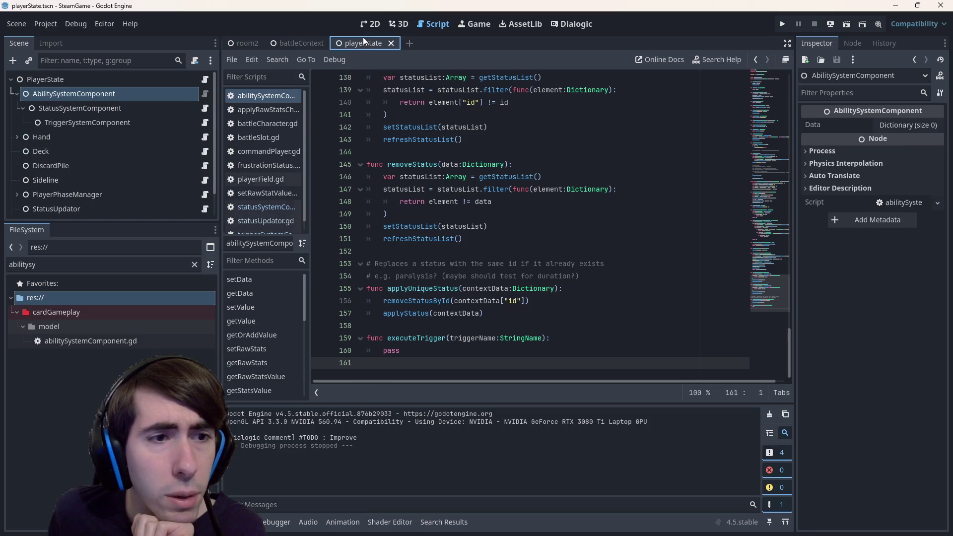
click(117, 108)
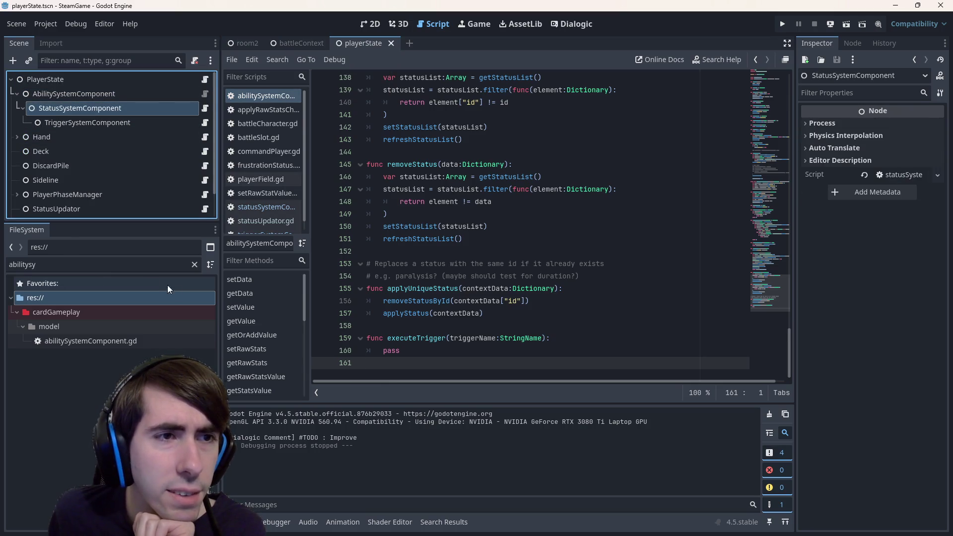
Review the empty StatusSystemComponent script, then bring up abilitySystemComponent.gd
click(194, 265)
click(139, 122)
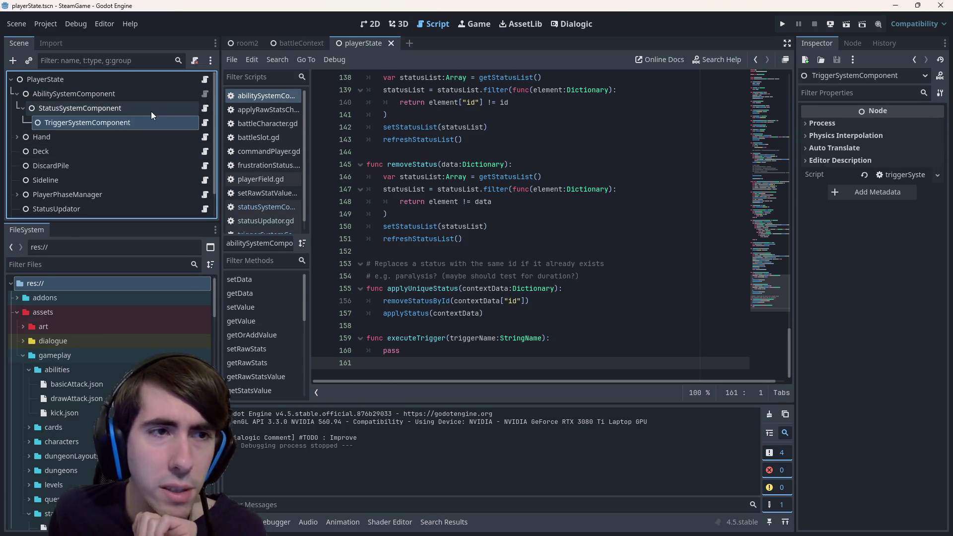
click(151, 108)
click(203, 107)
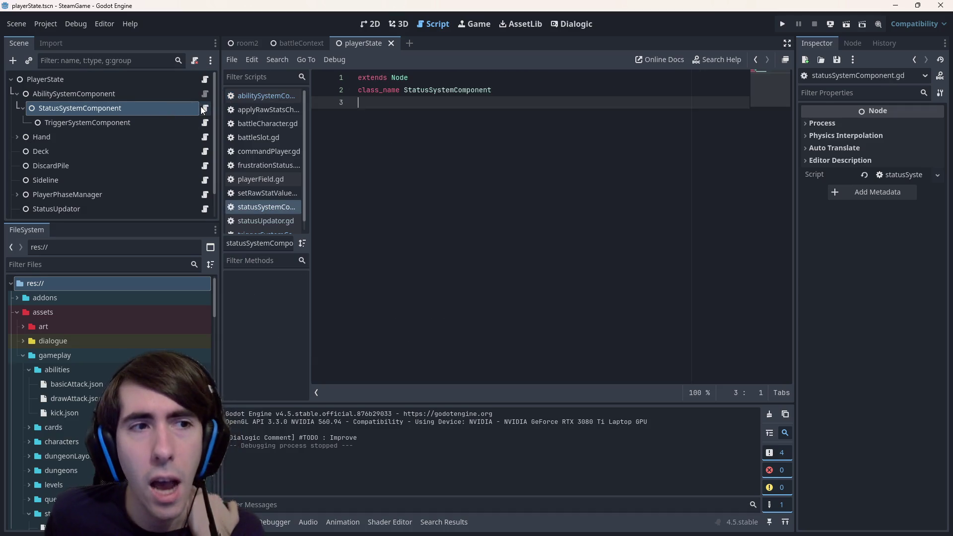
click(201, 95)
click(200, 93)
Search abilitySystemComponent.gd for 'status' to locate the status functions
click(488, 202)
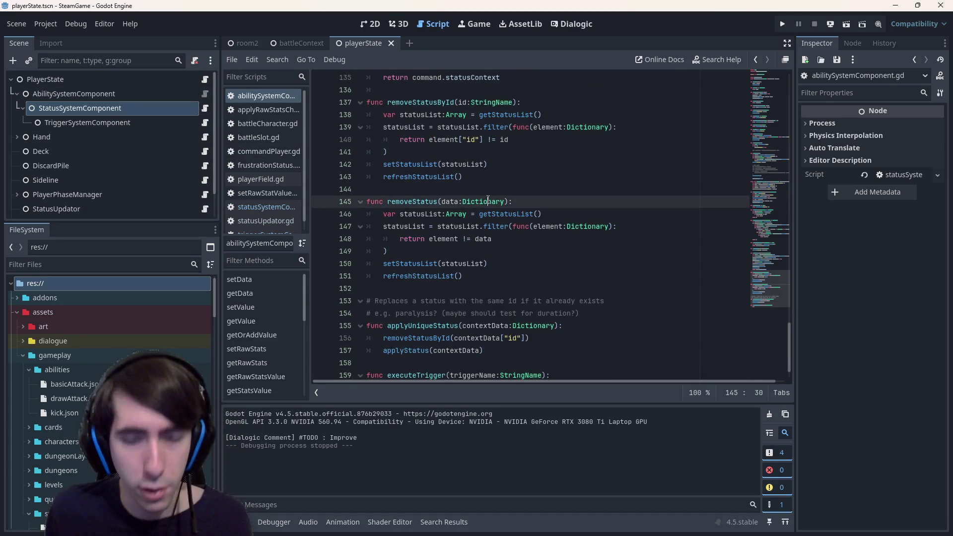
key(ctrl+f)
text(status)
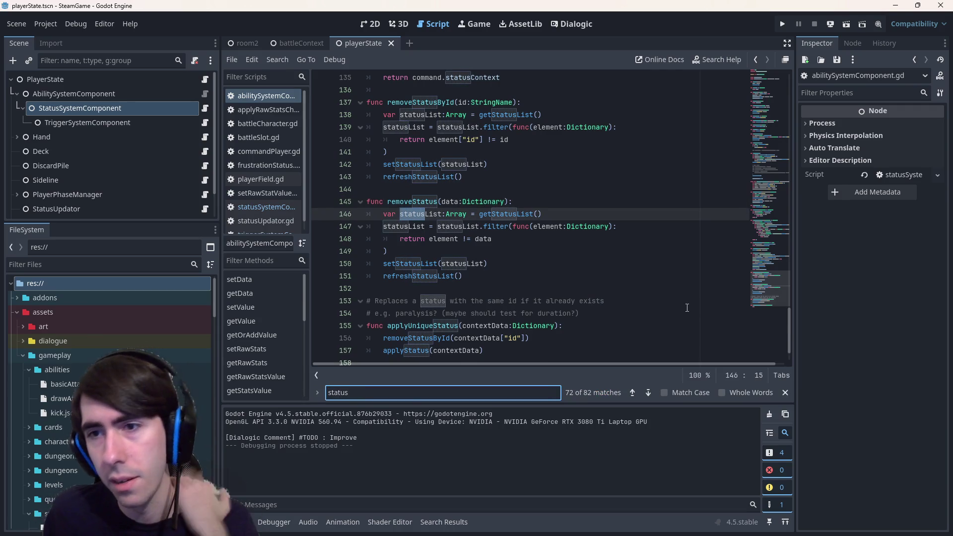
scroll(647, 275, up, 8)
scroll(647, 275, up, 20)
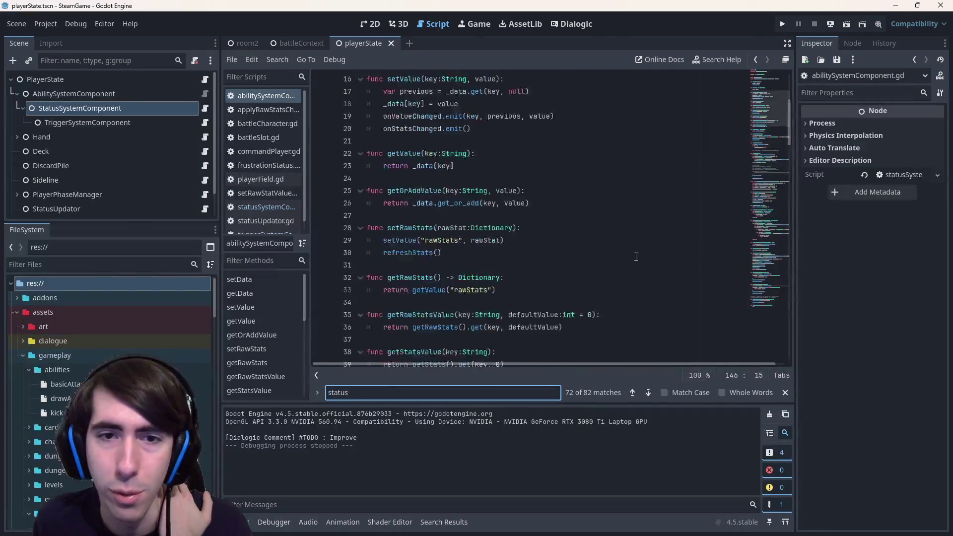
scroll(596, 185, up, 1)
scroll(599, 153, down, 12)
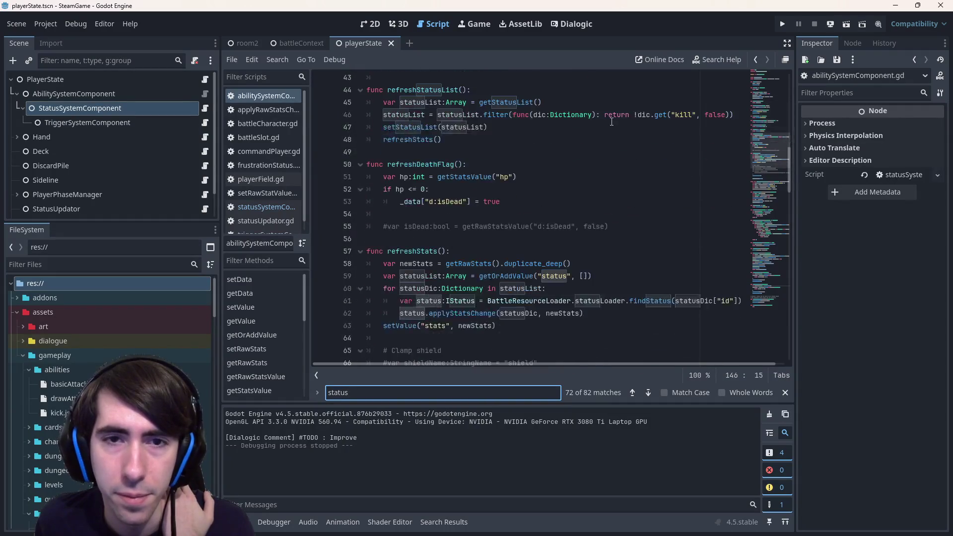
Inspect refreshStatusList (lines 44–48) and its getStatusList and statusList references
mouse_move(478, 219)
mouse_down()
mouse_move(387, 167)
mouse_move(299, 164)
mouse_up()
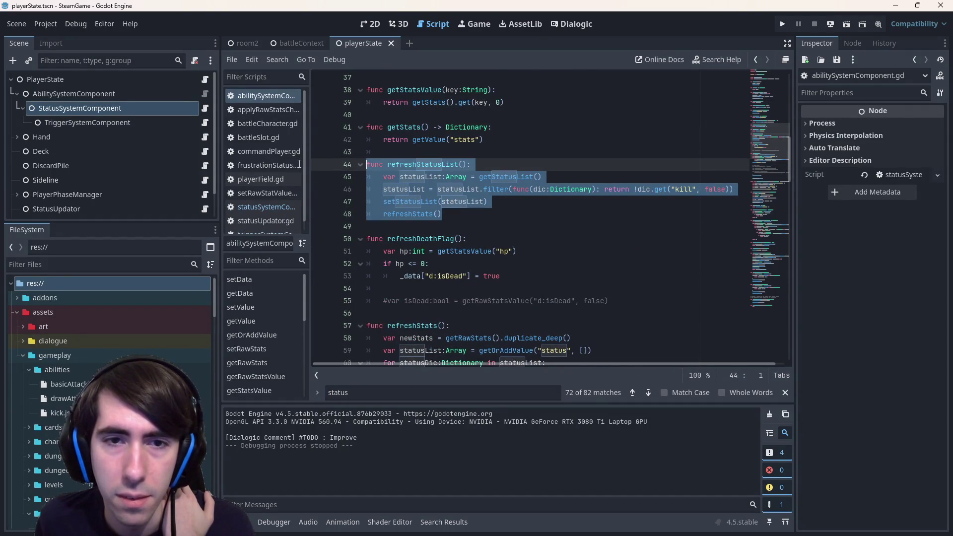
scroll(483, 173, up, 12)
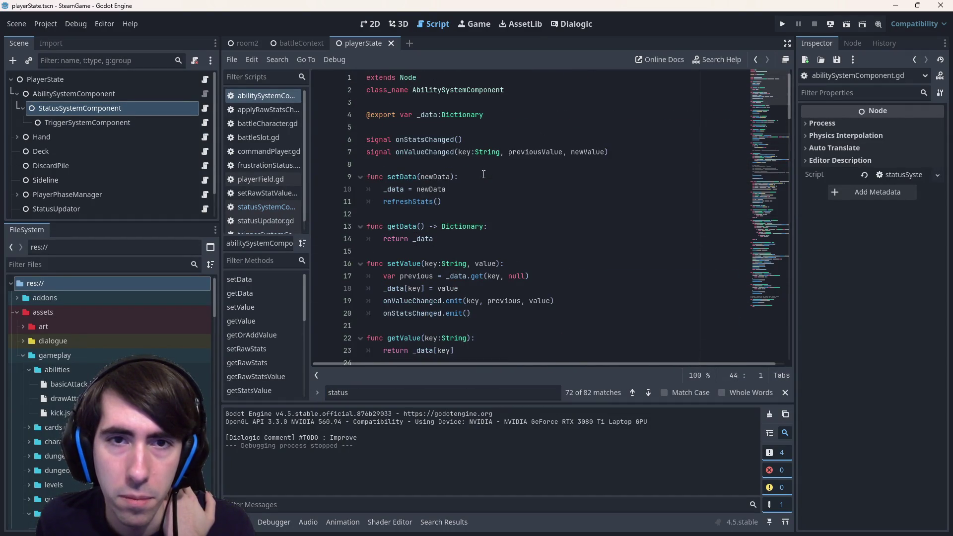
scroll(483, 174, down, 12)
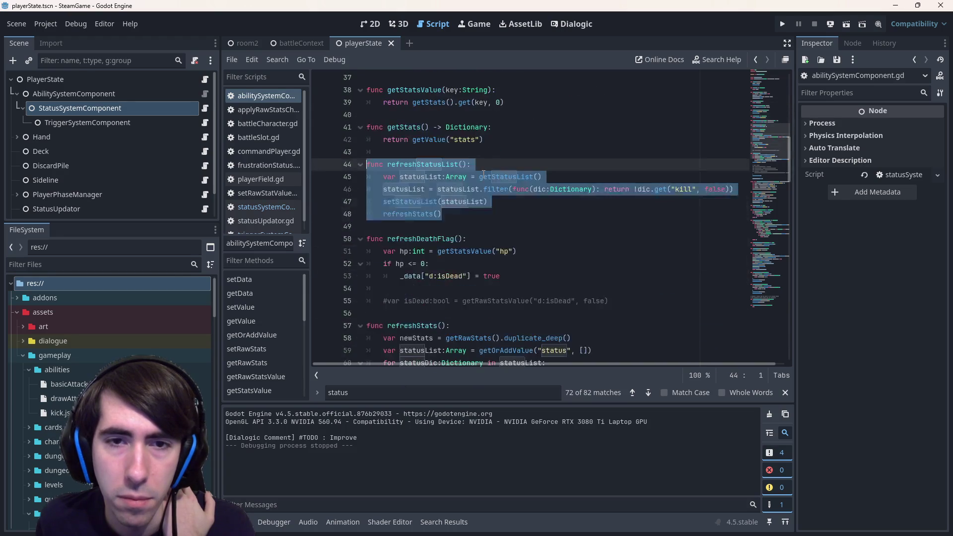
click(472, 194)
double_click(489, 177)
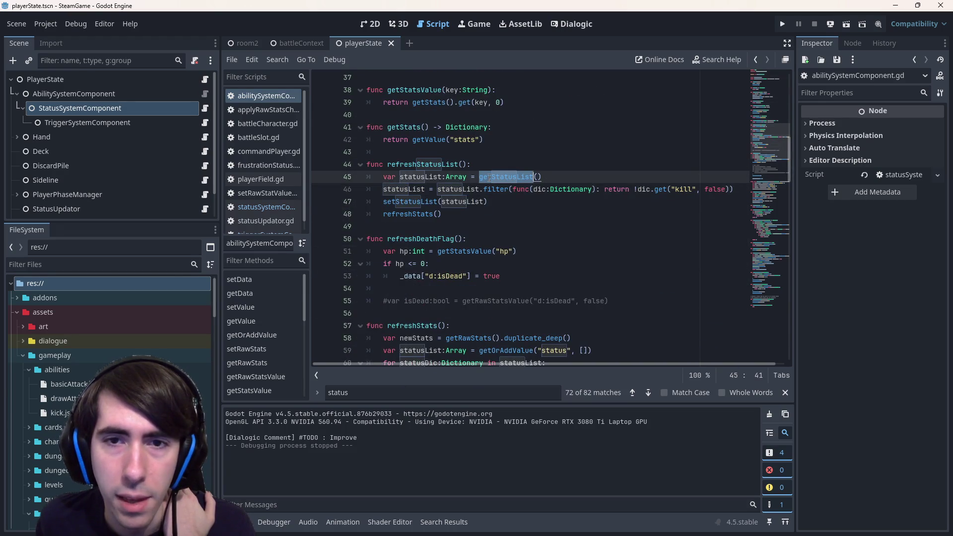
double_click(470, 189)
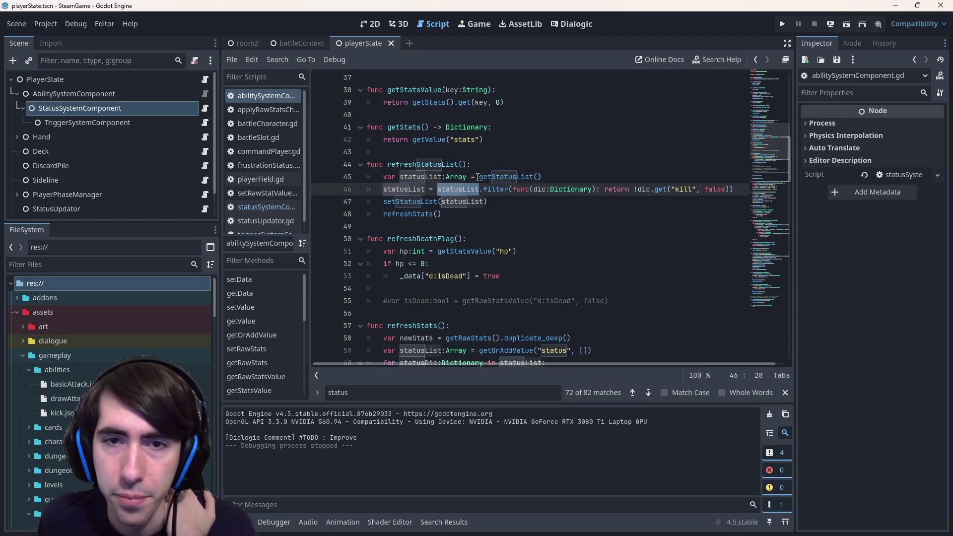
double_click(496, 177)
Select the refreshStatusList function on lines 44–48 and cut it from the script
scroll(491, 183, up, 12)
scroll(505, 193, down, 5)
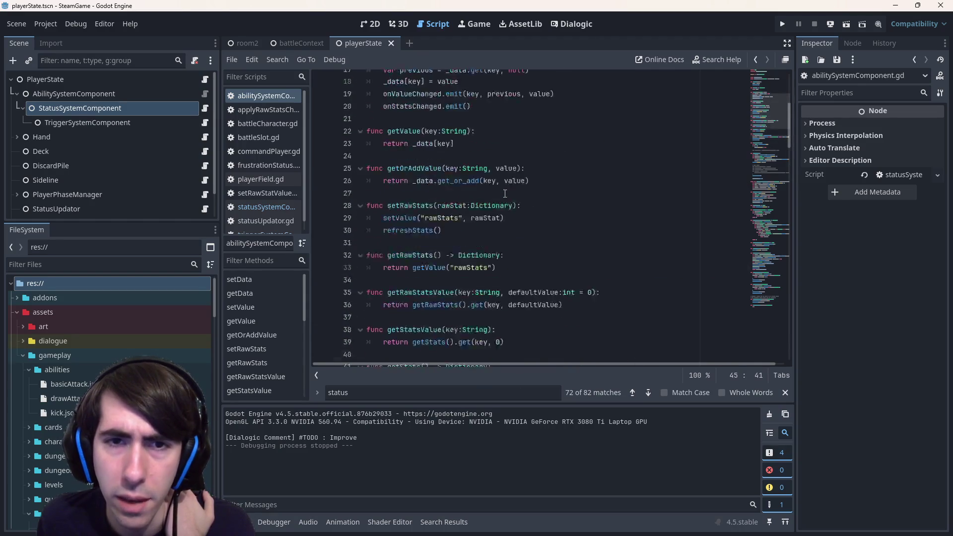
scroll(505, 194, down, 6)
drag(485, 215, 315, 164)
double_click(429, 211)
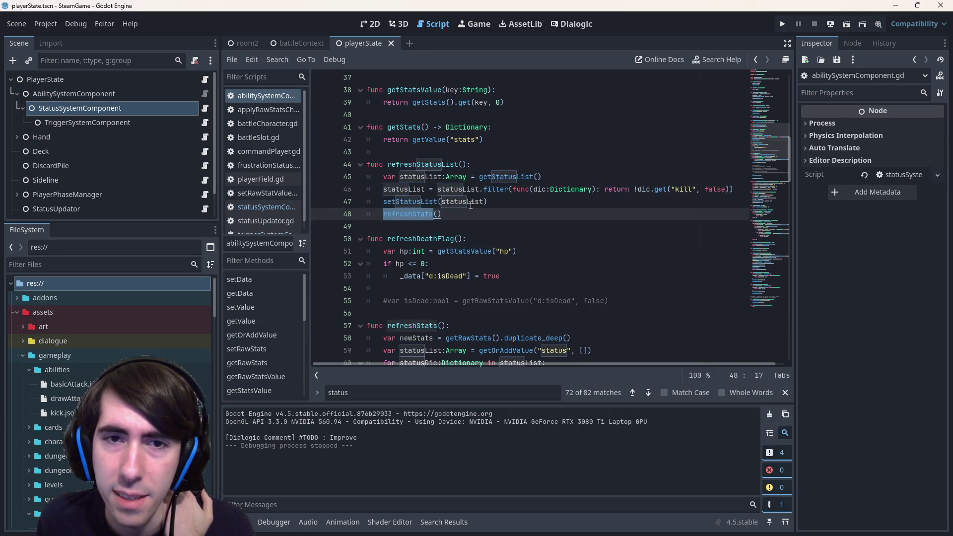
drag(477, 211, 296, 166)
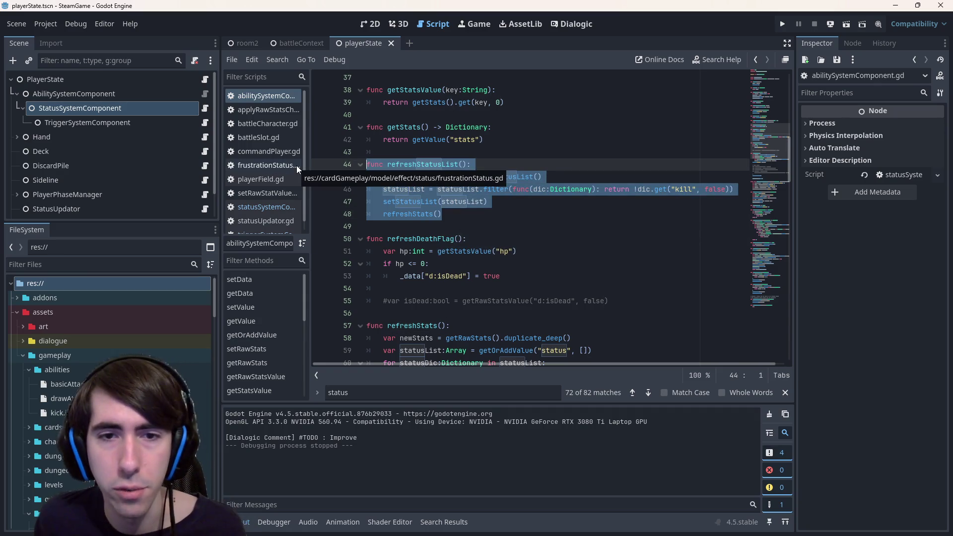
drag(442, 214, 333, 169)
key(ctrl+c)
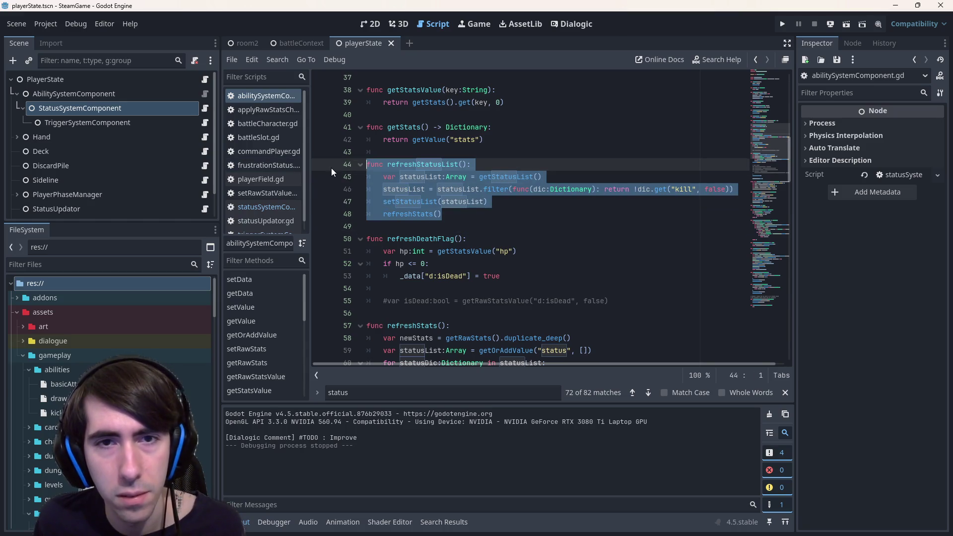
key(BackSpace)
key(BackSpace)
key(BackSpace)
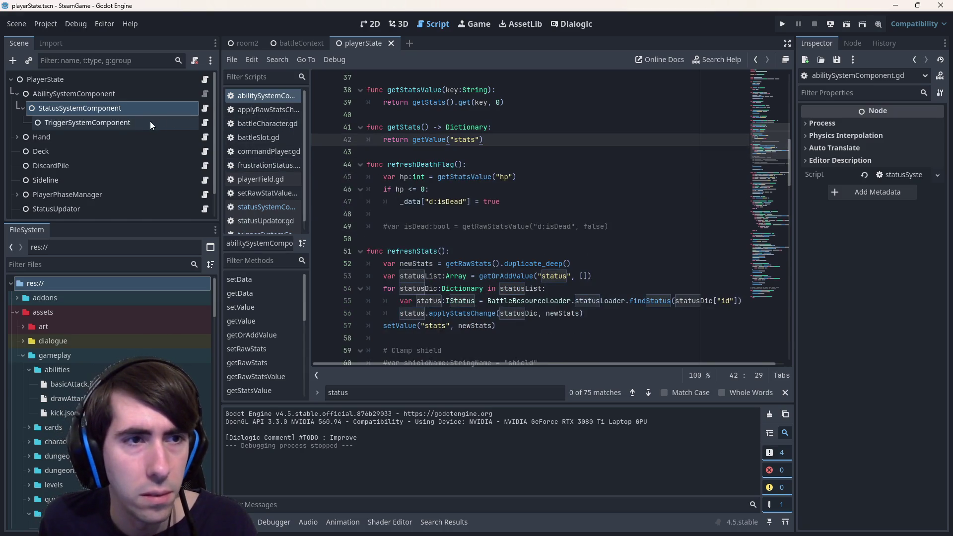
click(205, 108)
Paste refreshStatusList into statusSystemComponent.gd with blank lines after it
key(Return)
key(ctrl+v)
key(Return)
key(Return)
Delete the commented-out Clamp shield block and isDead line in abilitySystemComponent.gd
click(205, 94)
scroll(398, 233, down, 2)
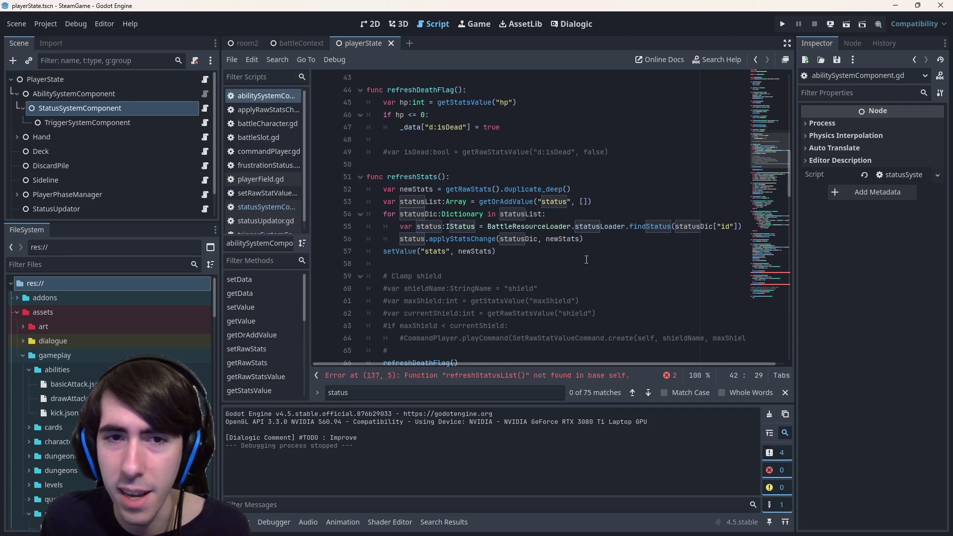
scroll(586, 259, down, 3)
mouse_move(472, 276)
mouse_down()
mouse_move(384, 276)
mouse_move(383, 190)
mouse_move(383, 251)
mouse_move(449, 264)
mouse_move(354, 189)
mouse_up()
scroll(383, 251, up, 1)
key(BackSpace)
scroll(355, 190, up, 2)
click(475, 300)
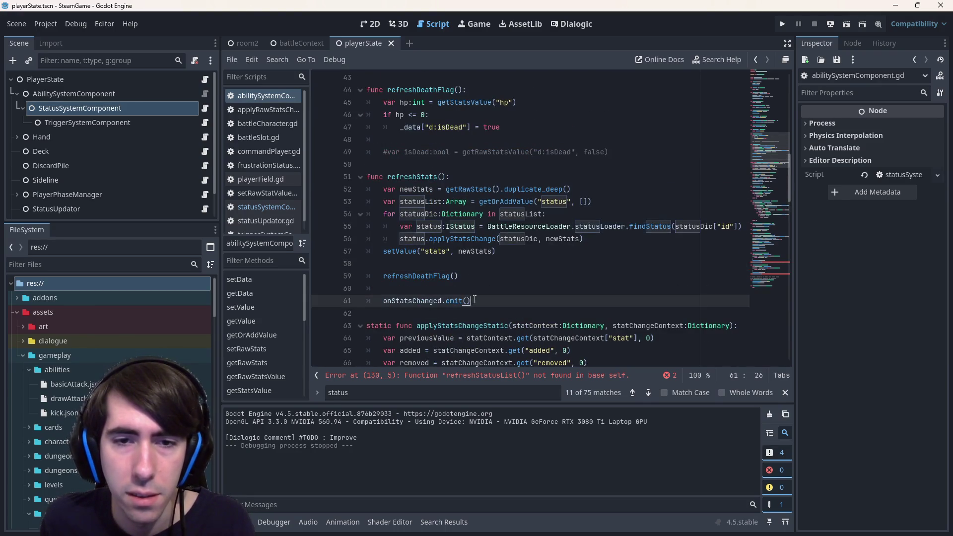
click(475, 288)
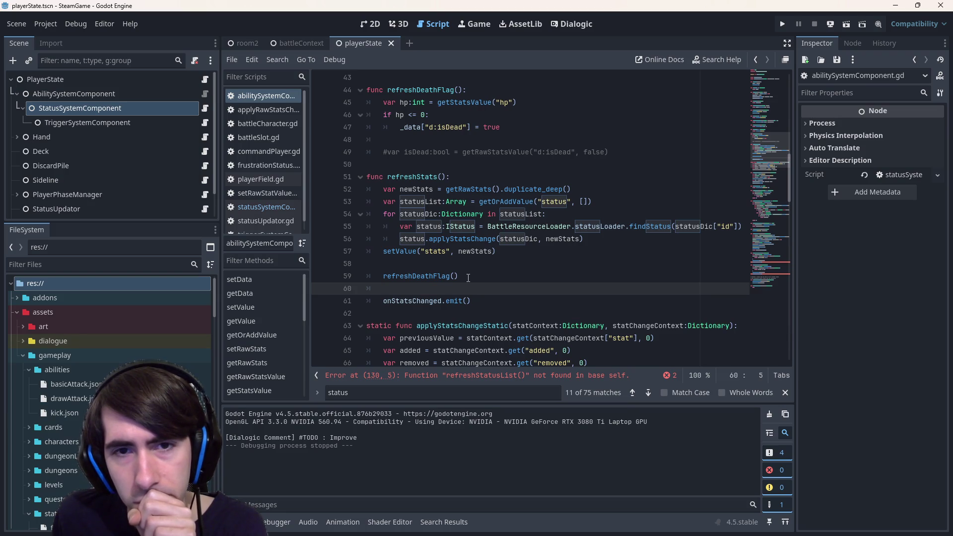
drag(647, 157, 341, 139)
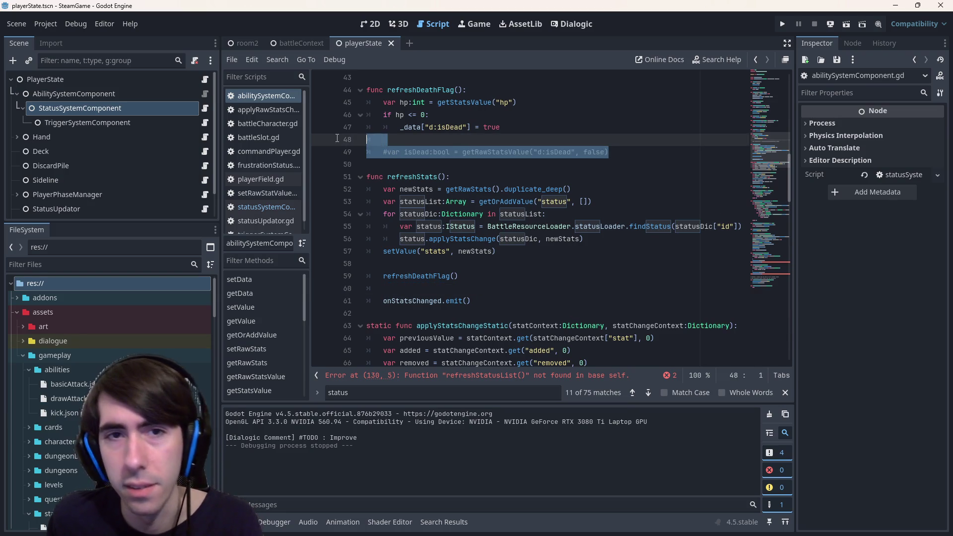
key(BackSpace)
key(BackSpace)
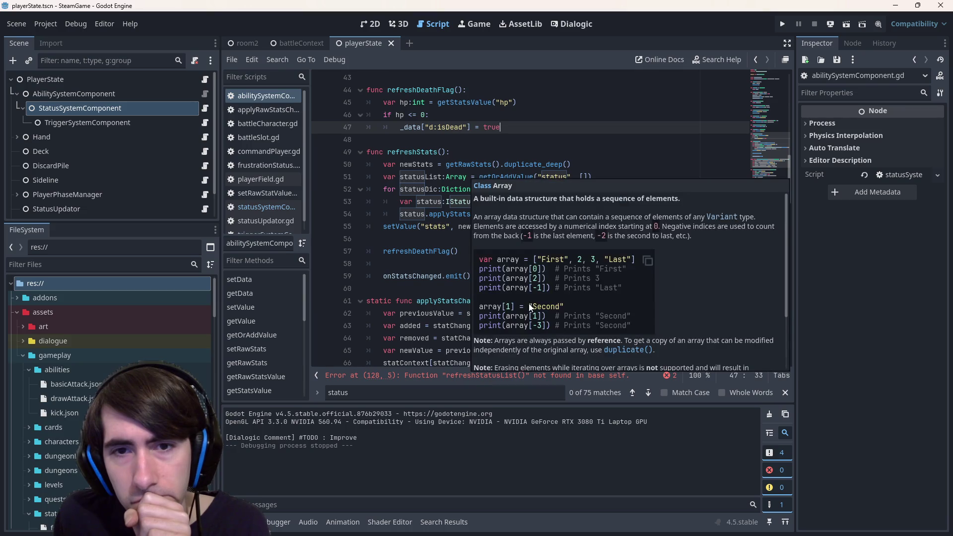
Look over the refreshStats function ending at onStatsChanged.emit()
click(450, 276)
mouse_move(530, 281)
mouse_down()
mouse_move(348, 127)
mouse_move(343, 167)
mouse_move(340, 156)
mouse_up()
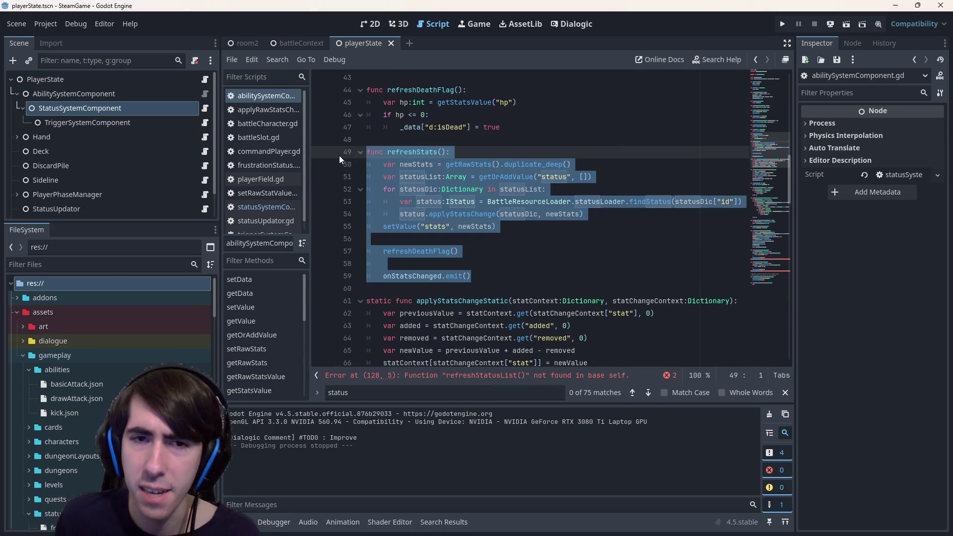
click(569, 201)
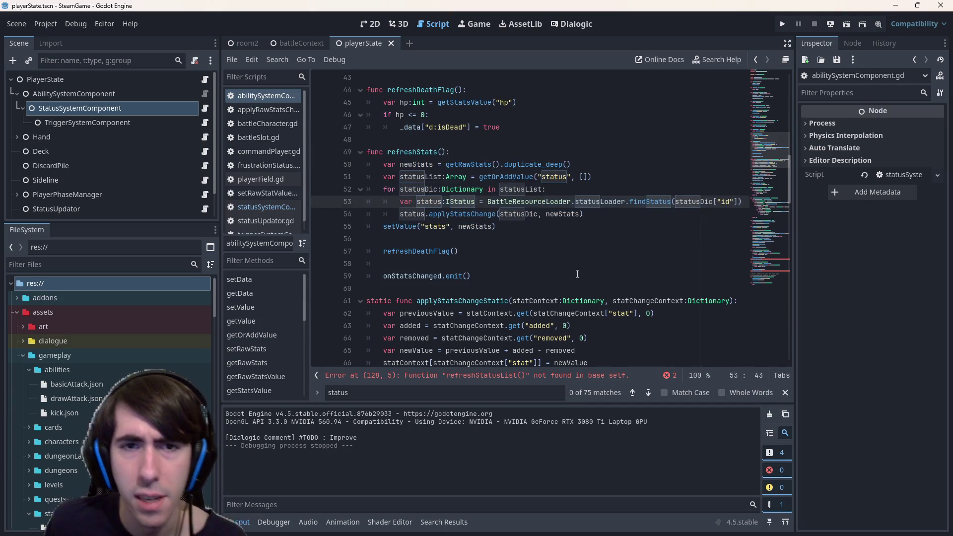
scroll(581, 243, down, 2)
scroll(519, 247, up, 2)
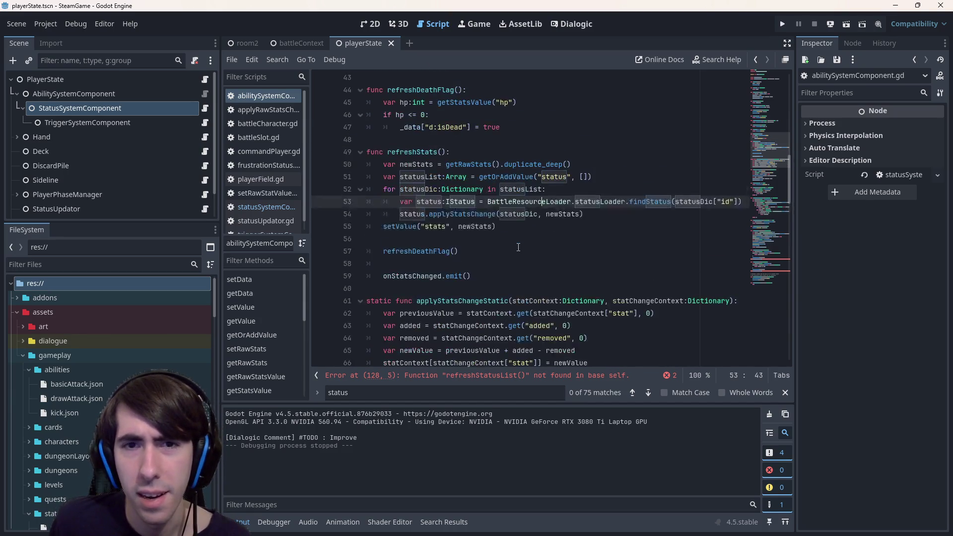
scroll(519, 247, up, 1)
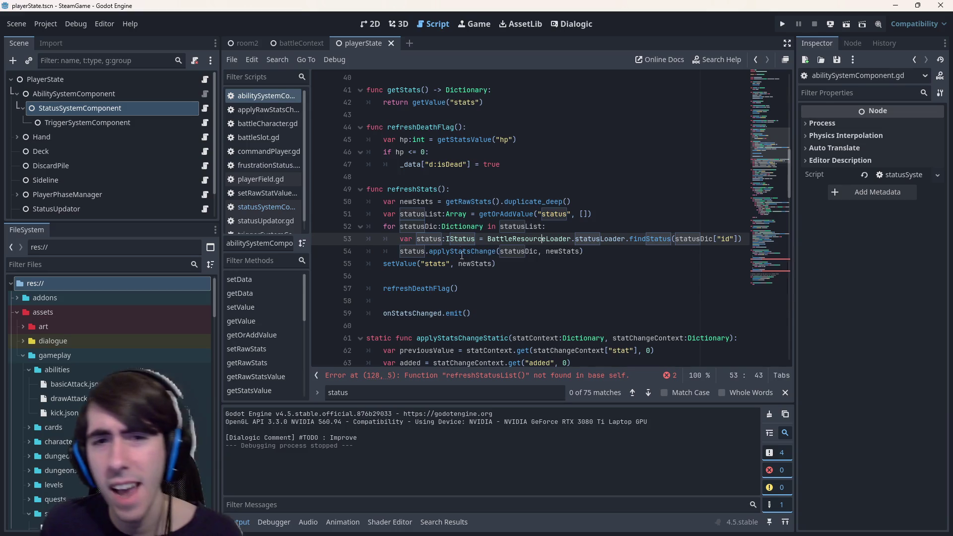
mouse_move(365, 189)
mouse_down()
mouse_move(492, 264)
mouse_move(493, 316)
mouse_up()
click(492, 316)
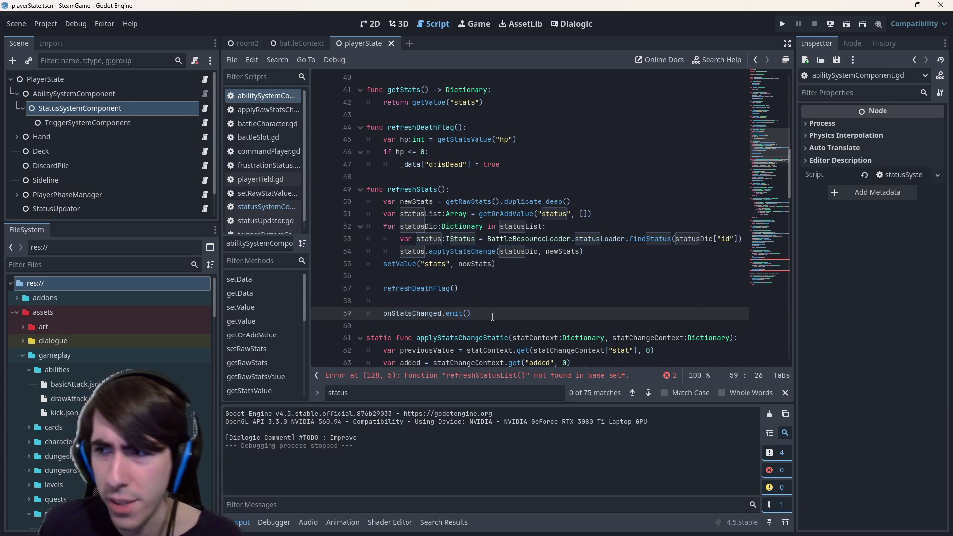
Scroll past applyStatsChangeStatic and select the getStatusList function on lines 77–78
scroll(493, 316, down, 3)
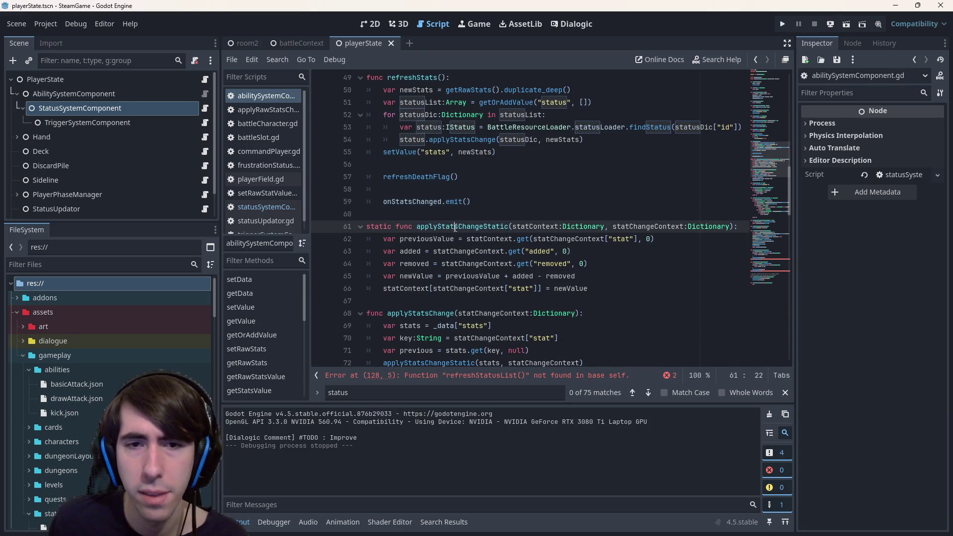
double_click(461, 227)
scroll(461, 227, down, 2)
click(573, 214)
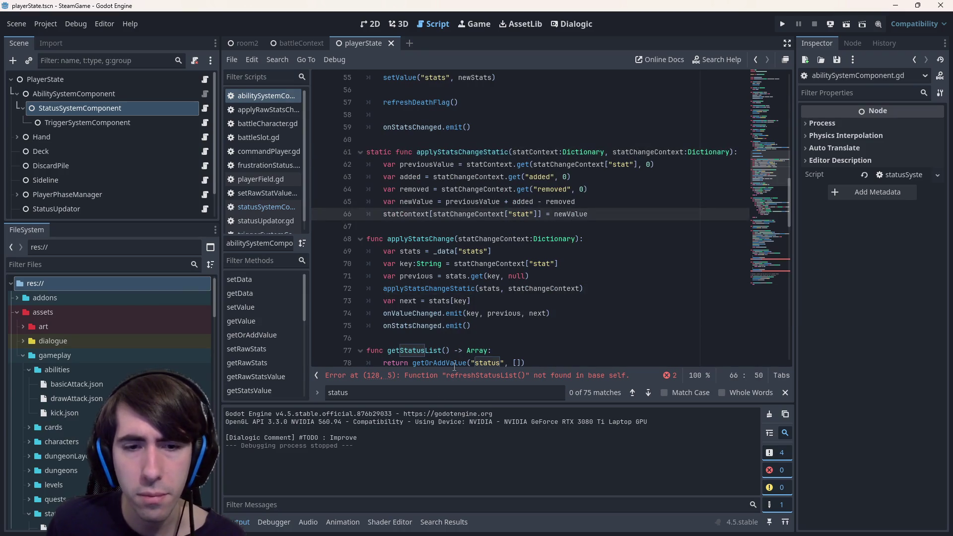
scroll(442, 342, down, 4)
drag(554, 213, 345, 203)
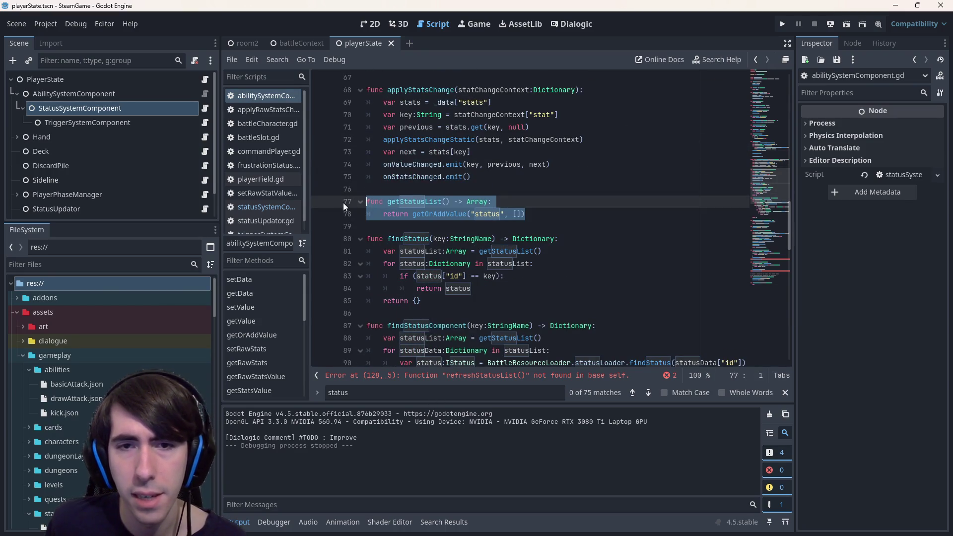
Select from line 76 through applyUniqueStatus (line 142) and cut those status functions
scroll(344, 202, down, 1)
drag(421, 264, 315, 206)
key(Right)
scroll(436, 184, down, 1)
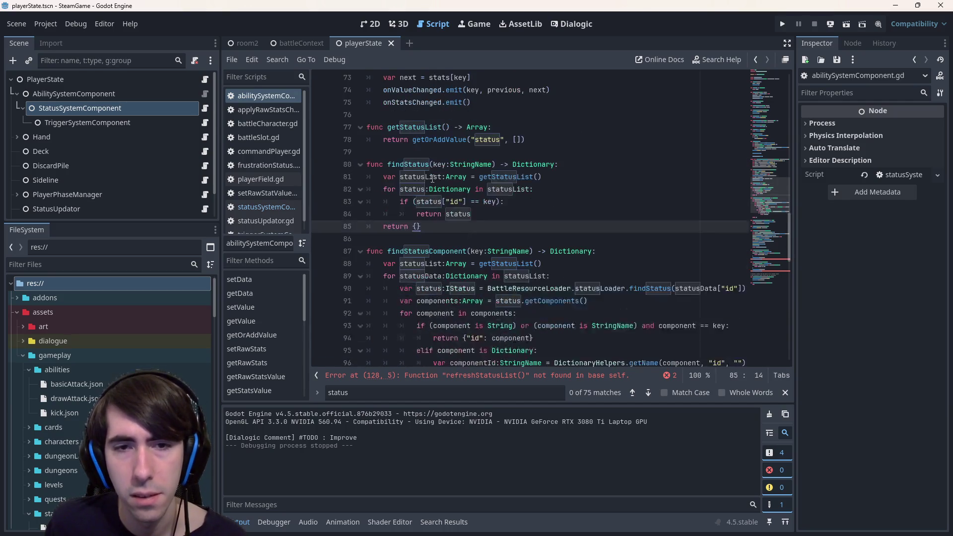
mouse_move(381, 116)
mouse_down()
mouse_move(407, 259)
mouse_move(475, 226)
mouse_move(502, 240)
mouse_move(532, 272)
mouse_move(540, 367)
mouse_move(541, 251)
mouse_move(529, 231)
mouse_move(504, 283)
mouse_move(507, 301)
mouse_up()
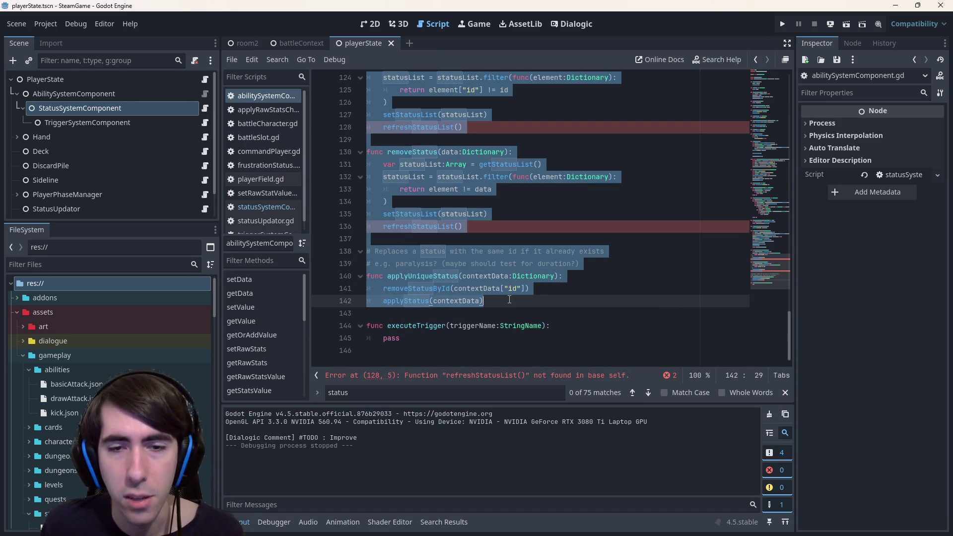
key(BackSpace)
scroll(496, 277, up, 6)
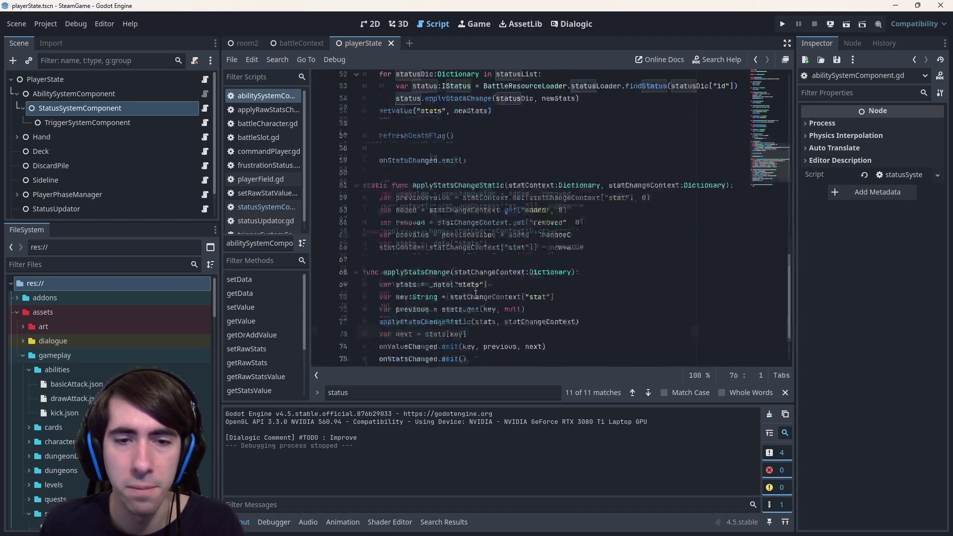
click(201, 108)
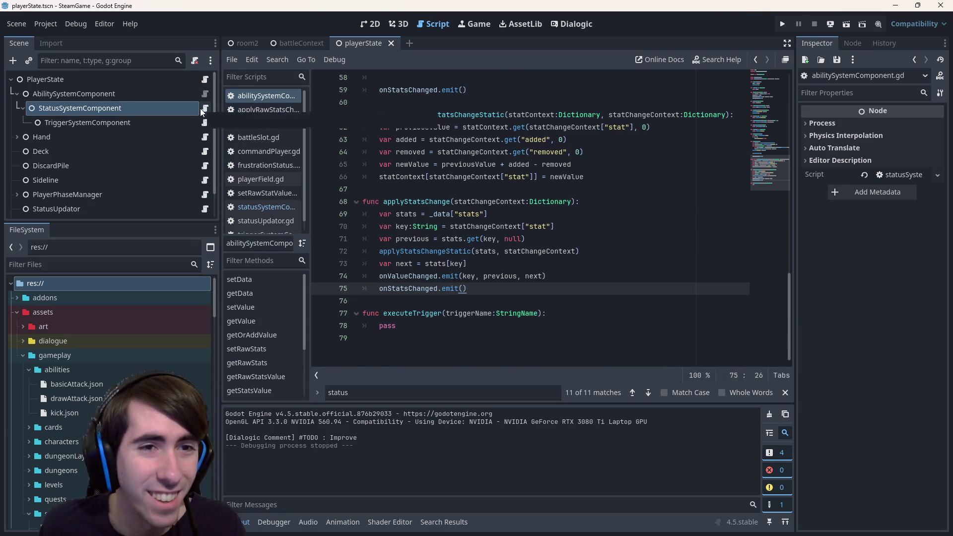
Paste the cut status functions at line 10 of statusSystemComponent.gd and review them
key(ctrl+v)
scroll(422, 198, up, 10)
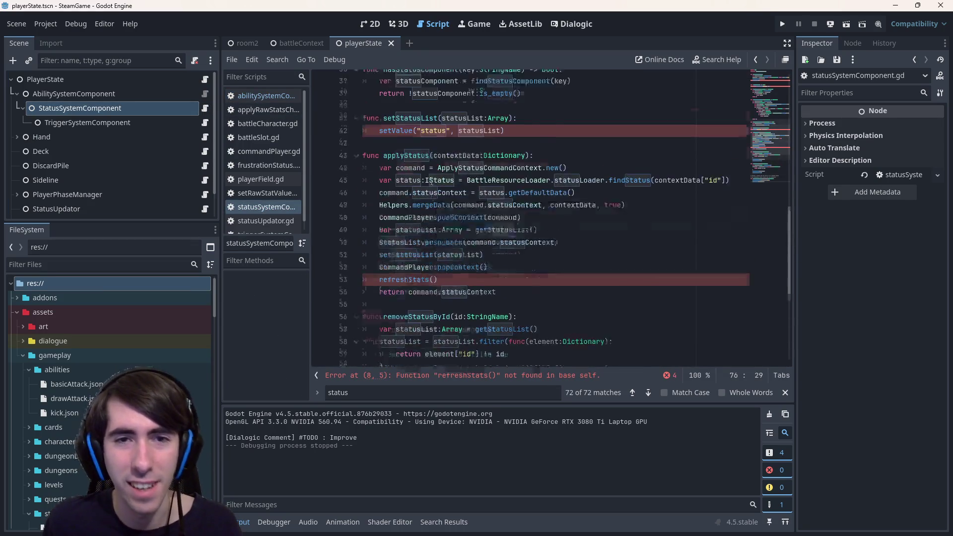
scroll(392, 184, up, 3)
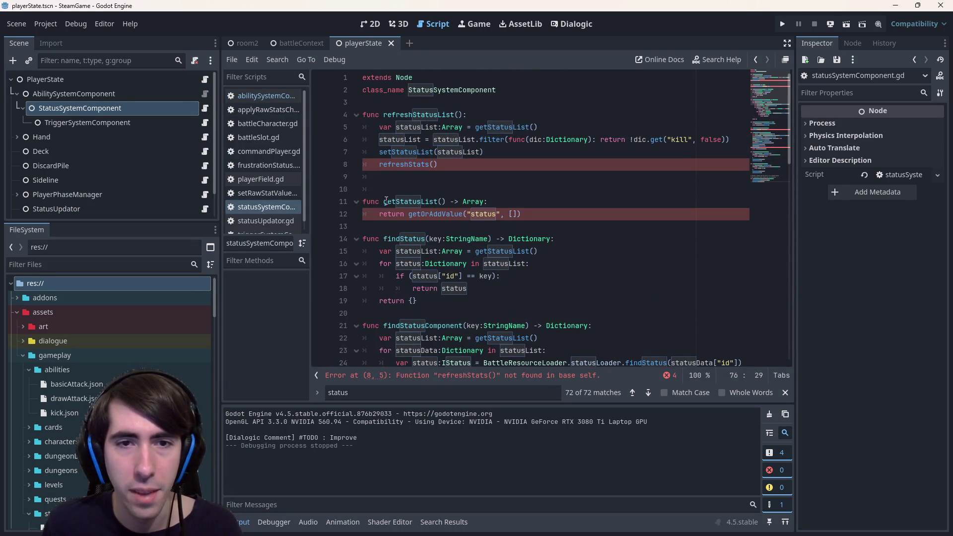
scroll(521, 182, down, 15)
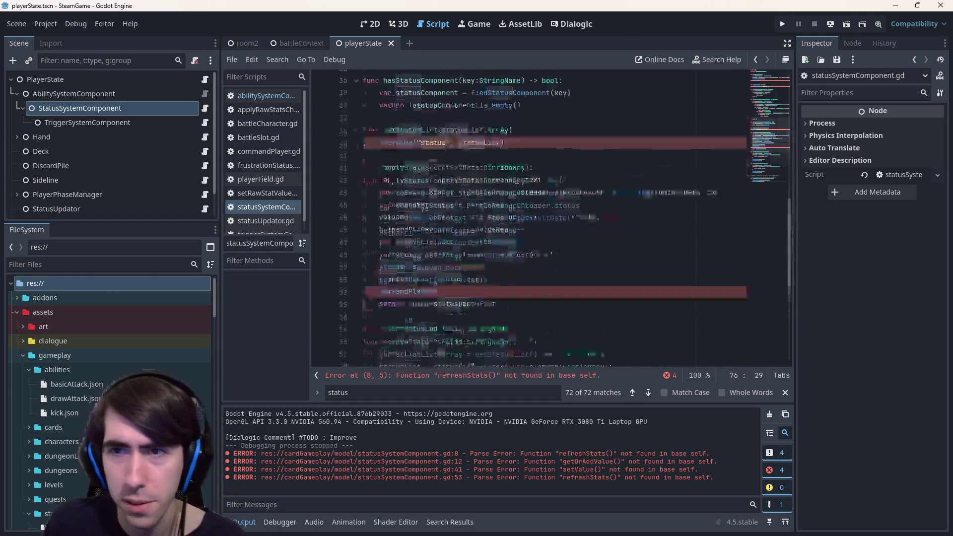
click(205, 93)
scroll(670, 248, up, 15)
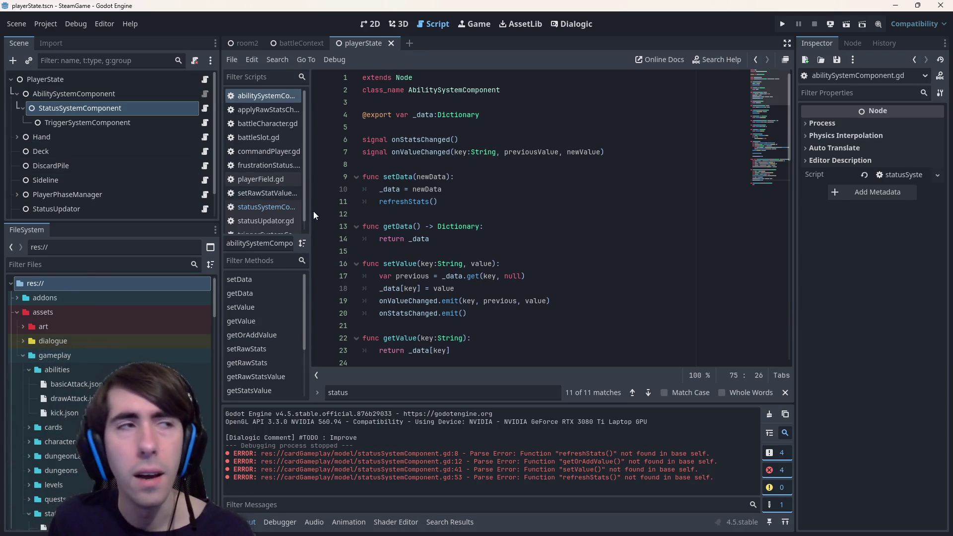
Search for 'status' and inspect the getOrAddValue call in refreshStats on line 51
scroll(637, 167, down, 2)
scroll(638, 167, up, 2)
scroll(639, 167, down, 12)
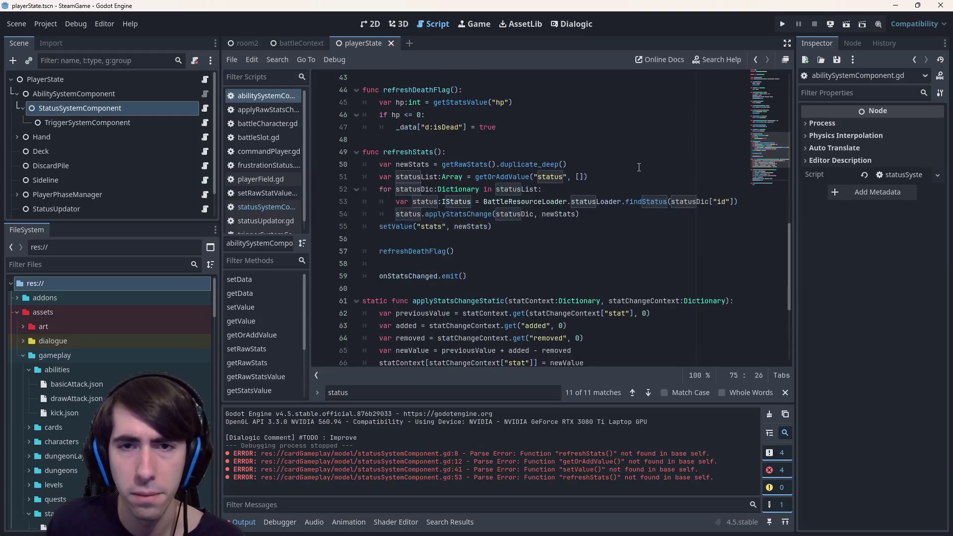
scroll(639, 167, down, 5)
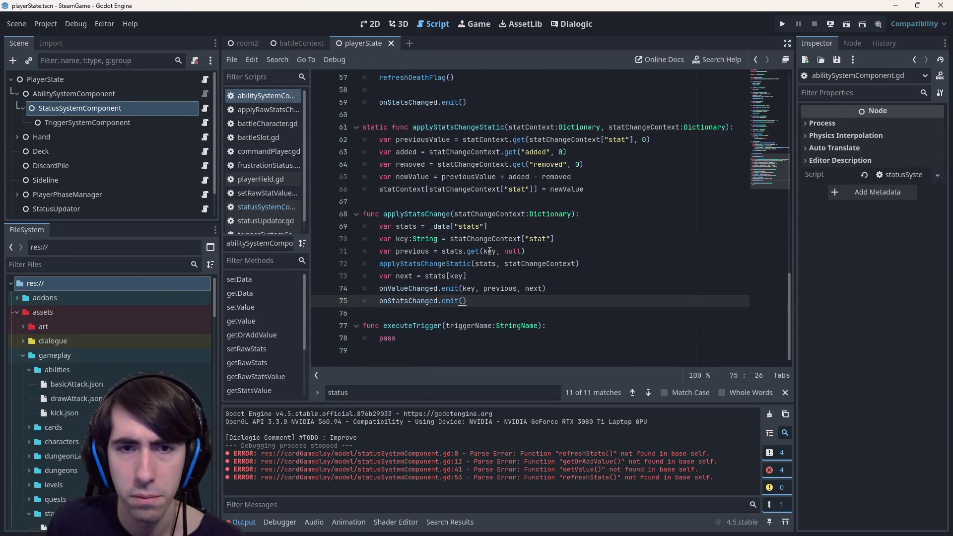
click(499, 239)
key(ctrl+f)
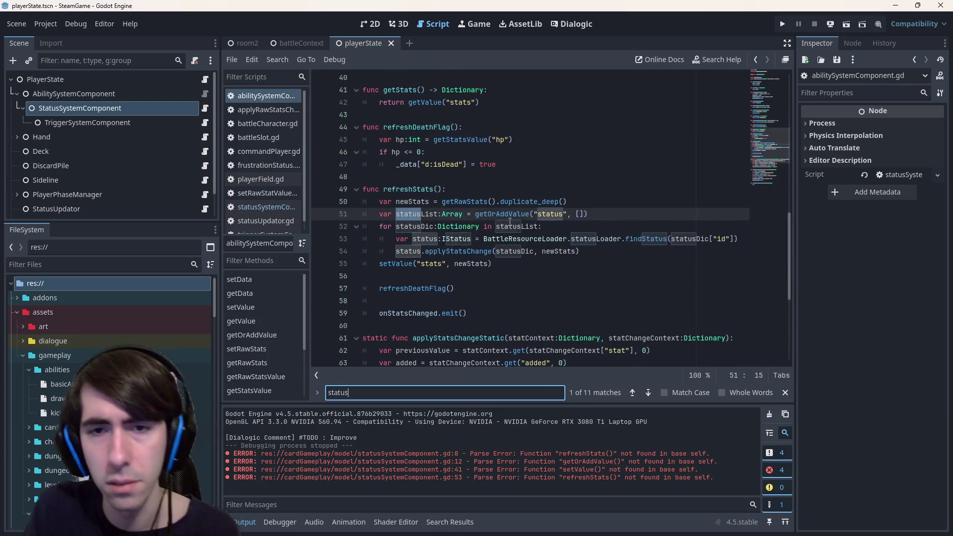
double_click(506, 214)
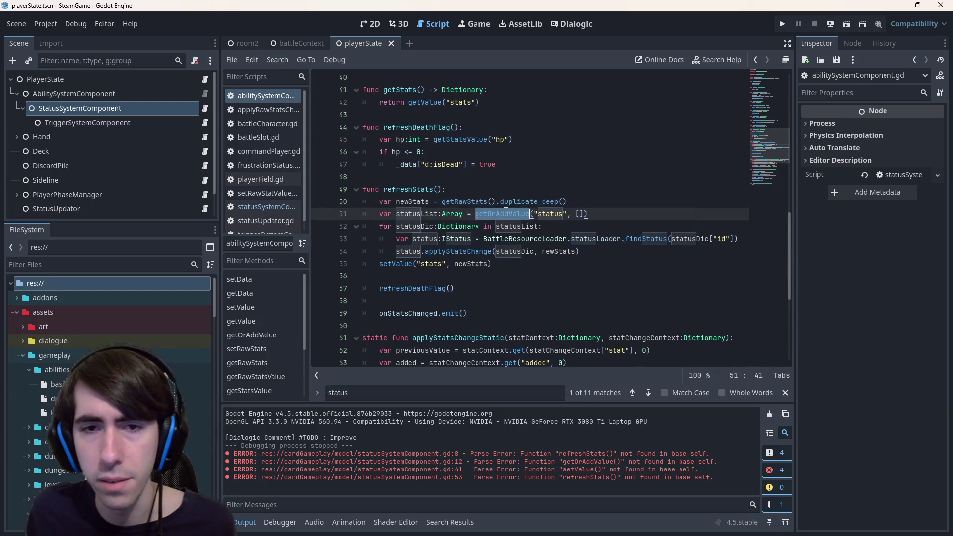
click(491, 288)
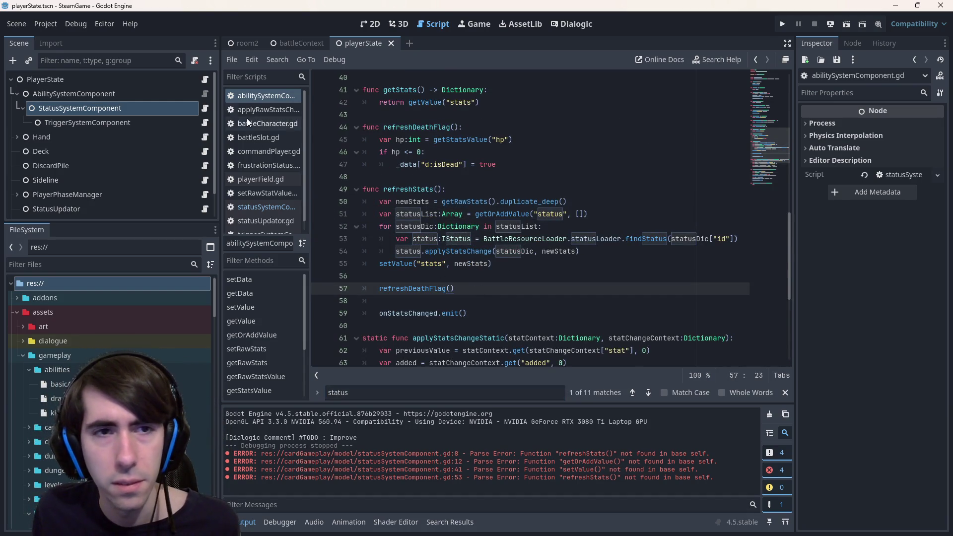
Reopen statusSystemComponent.gd from its Scene dock node, caret below class_name
click(174, 107)
click(205, 110)
scroll(610, 170, up, 15)
click(524, 100)
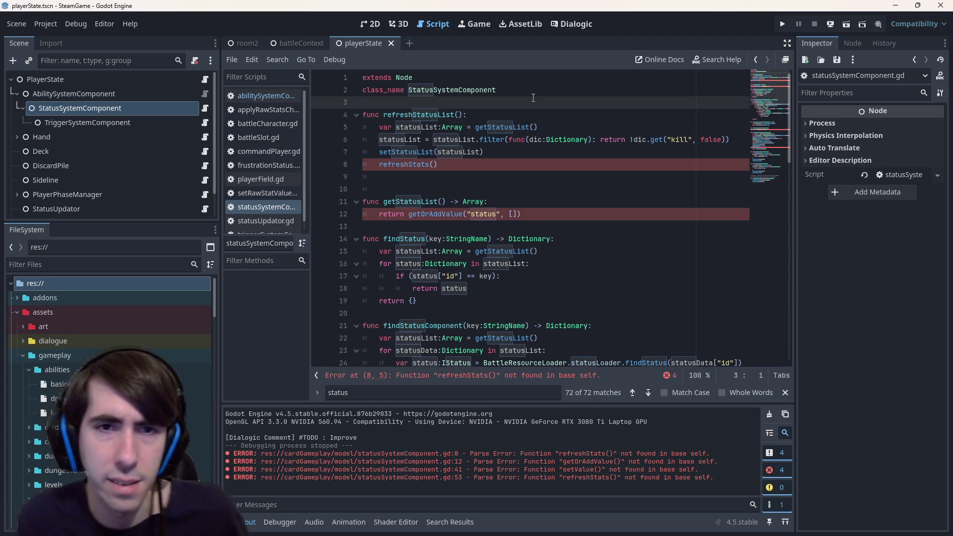
key(Return)
key(Return)
text(@export var)
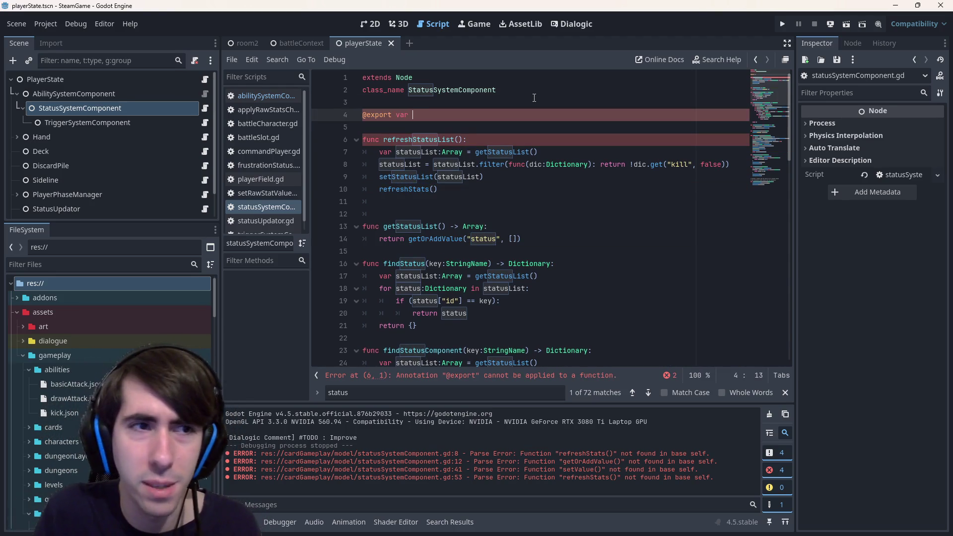
text(sy)
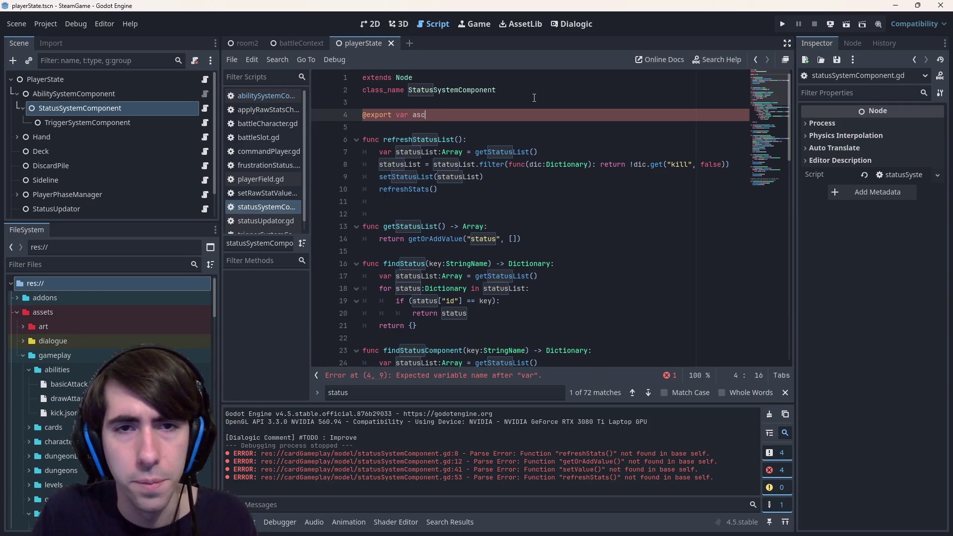
key(Return)
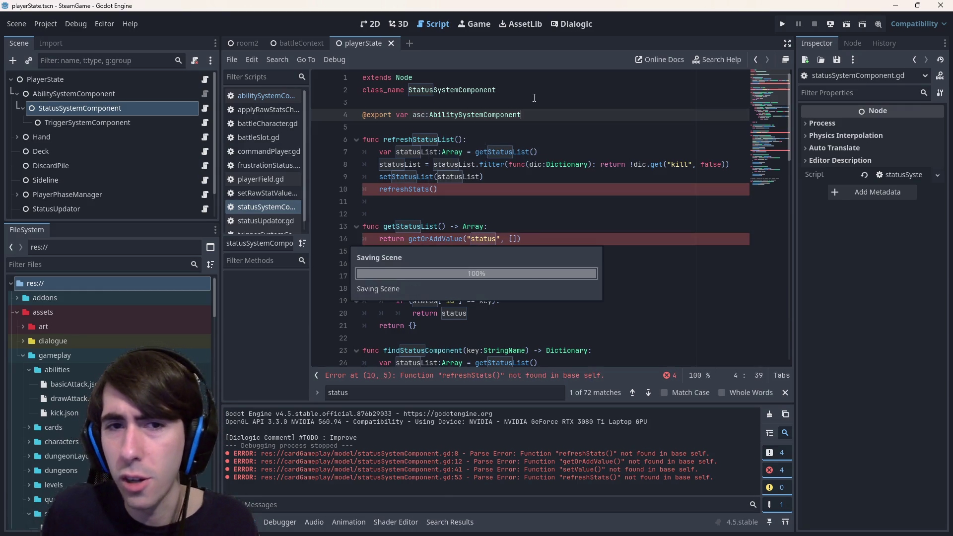
Remove the stray blank lines between the pasted functions and save the script
click(443, 200)
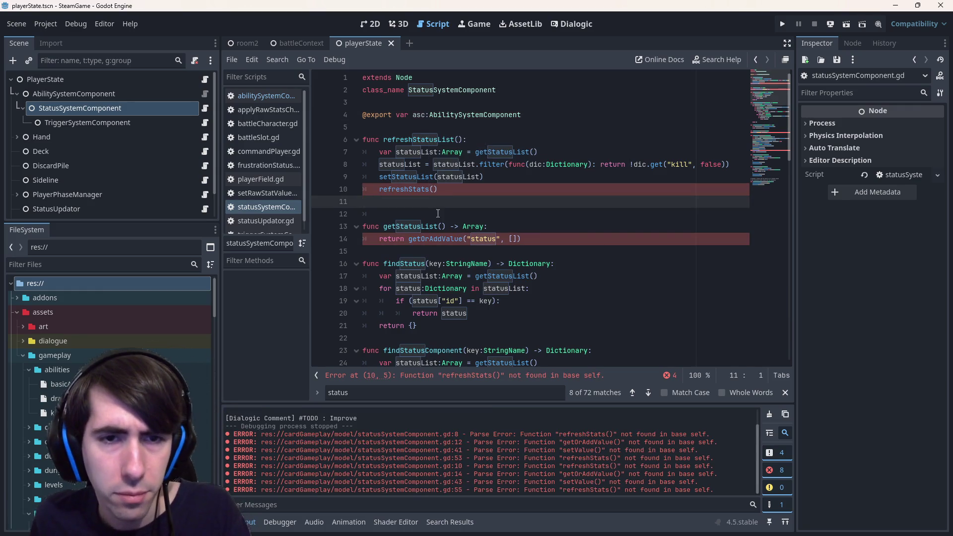
key(Delete)
click(405, 203)
key(Down)
key(Down)
key(Down)
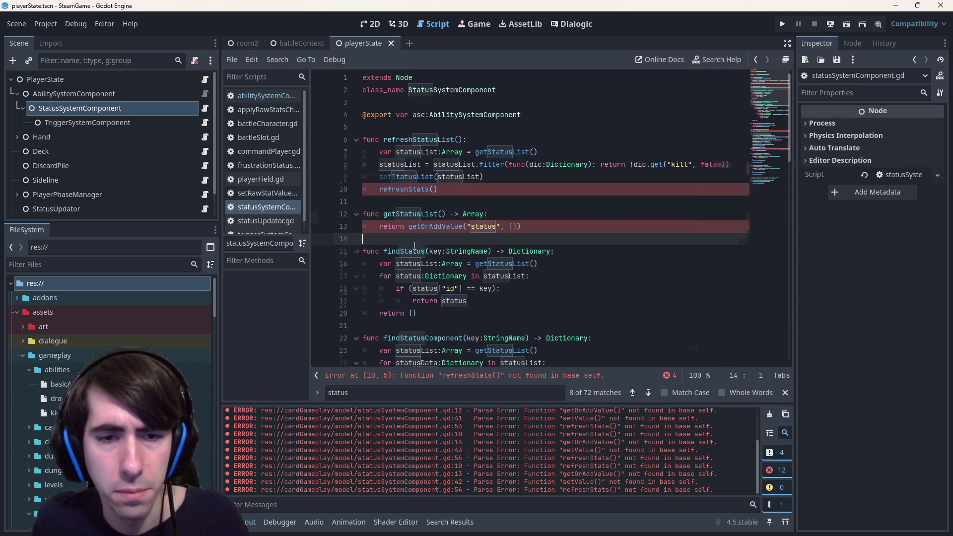
scroll(440, 282, down, 7)
scroll(440, 282, down, 6)
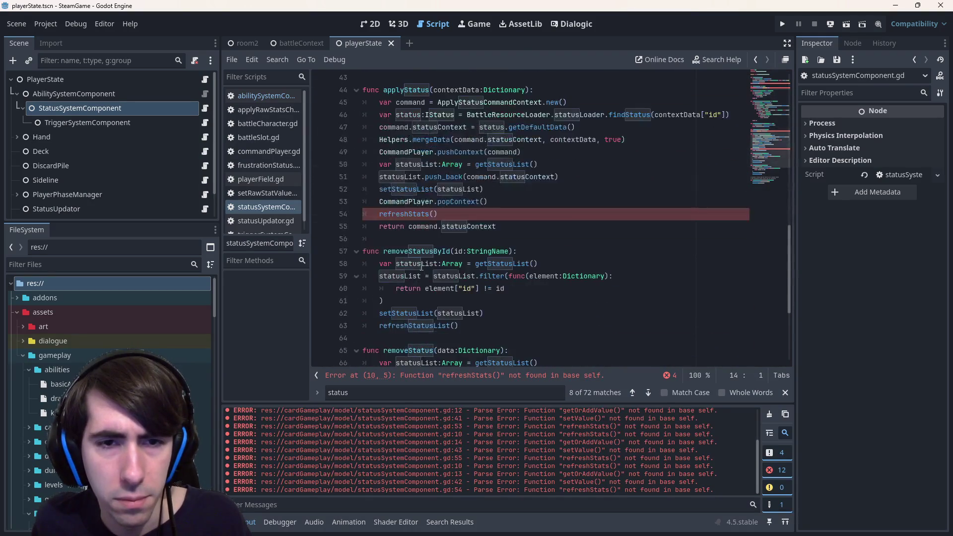
click(410, 258)
scroll(397, 243, down, 5)
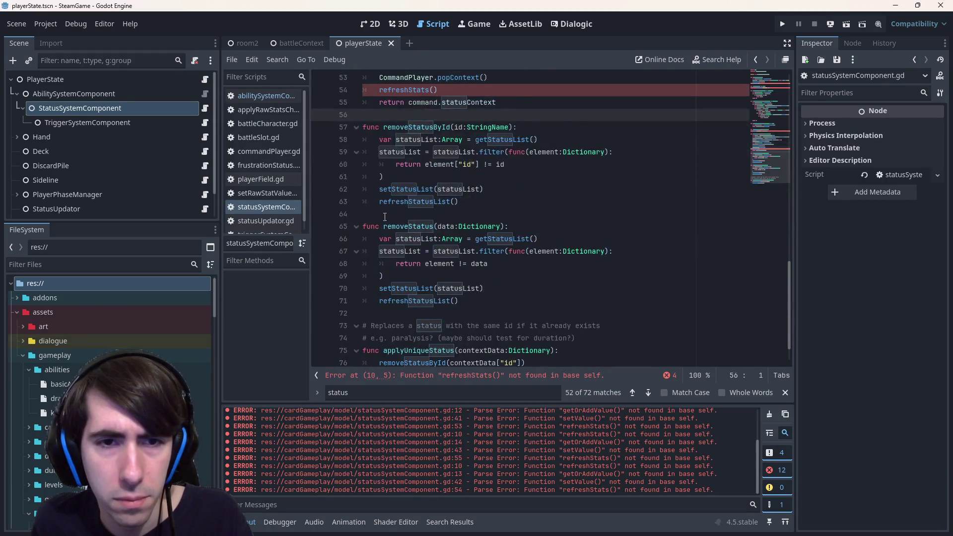
scroll(403, 332, up, 18)
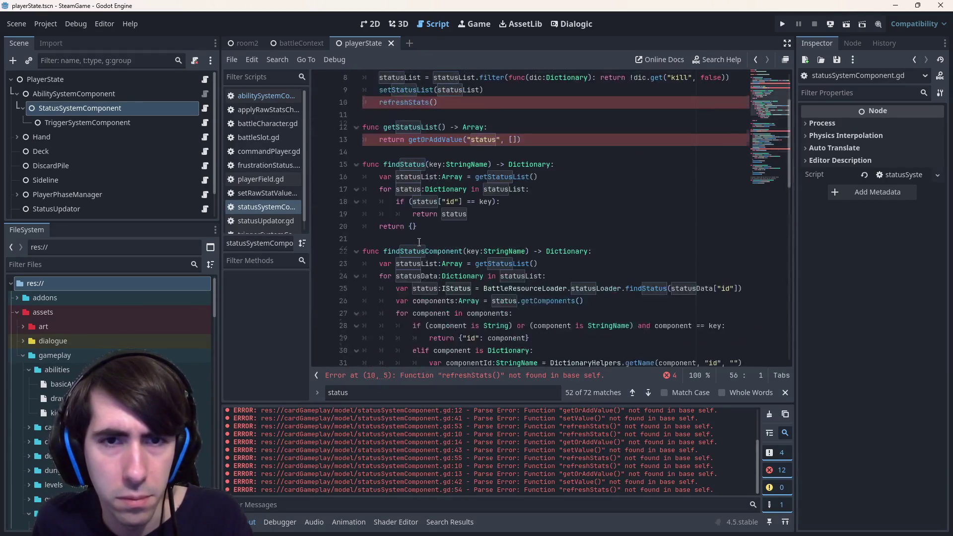
click(457, 140)
key(ctrl+s)
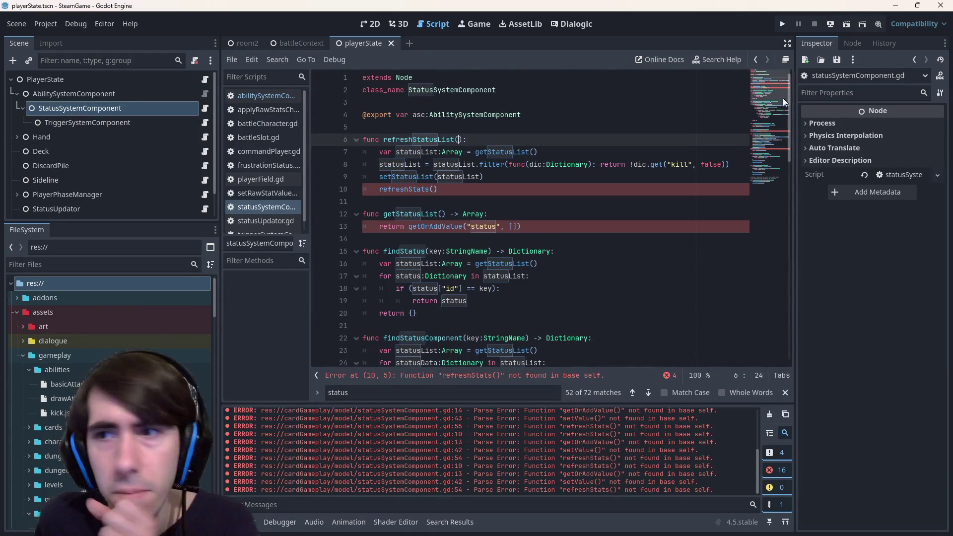
Temporarily comment out the code, assign AbilitySystemComponent to the Asc slot, restore it, and save
click(128, 95)
click(129, 108)
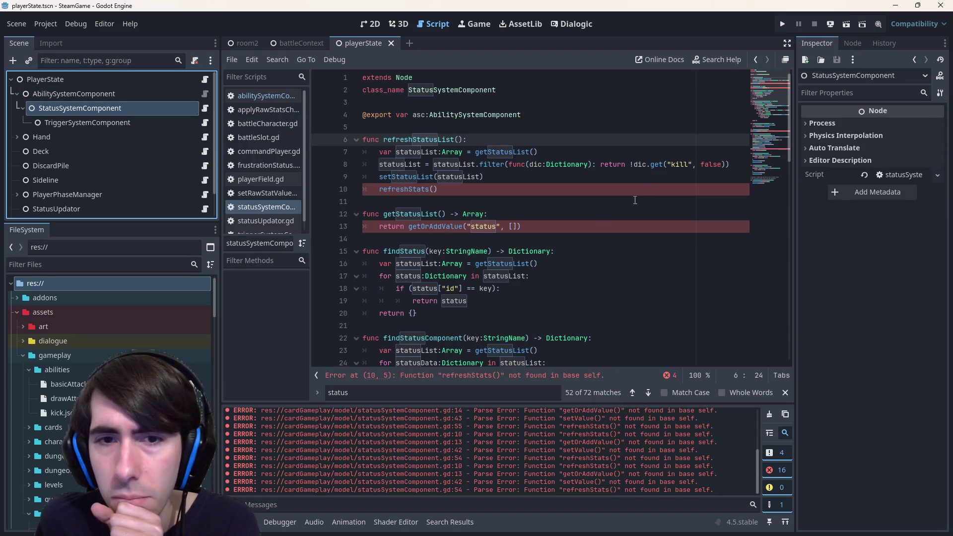
mouse_move(363, 127)
mouse_down()
mouse_move(447, 152)
mouse_move(496, 365)
mouse_move(517, 365)
mouse_move(519, 346)
mouse_up()
key(ctrl+k)
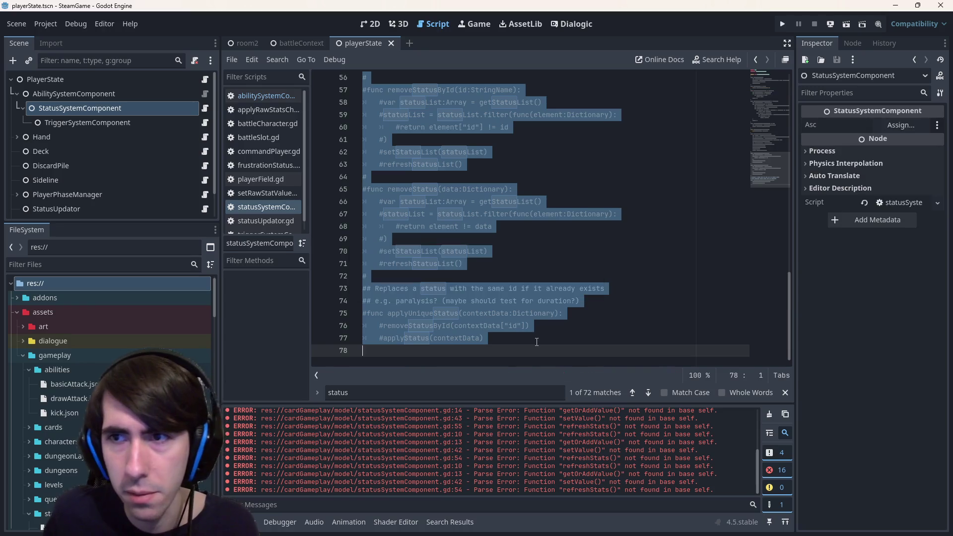
drag(106, 94, 901, 125)
key(ctrl+k)
key(ctrl+s)
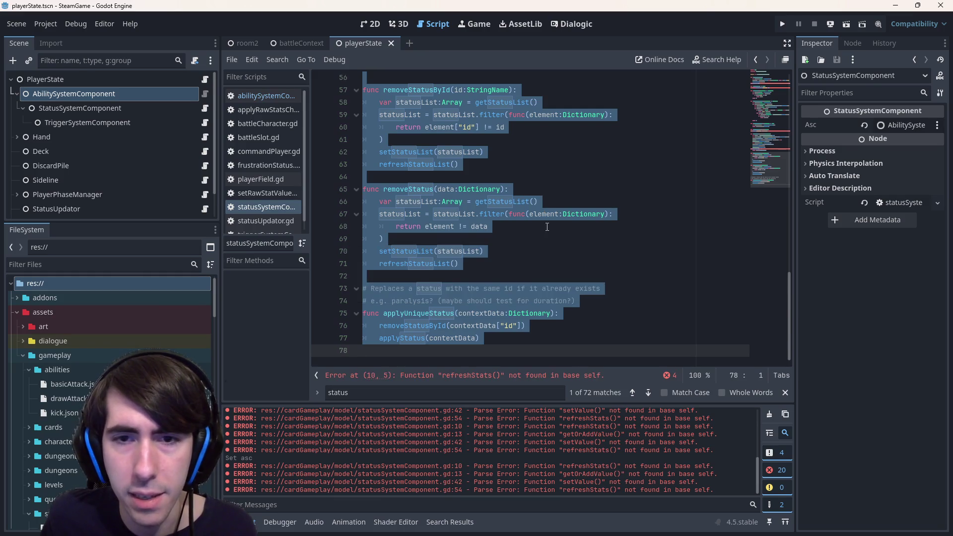
scroll(546, 223, up, 15)
click(486, 177)
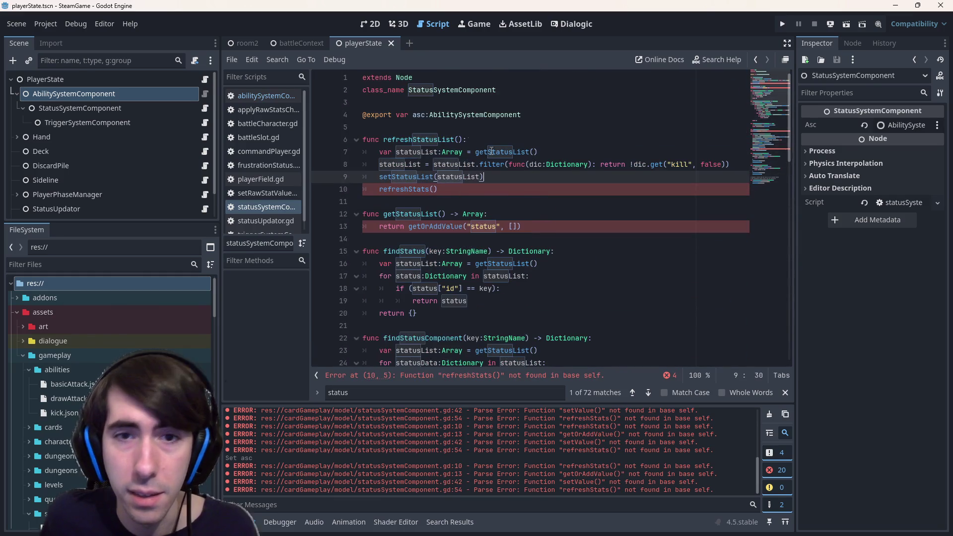
Prefix the refreshStats, getOrAddValue and setValue calls with 'asc.' and jump to setValue's definition
double_click(417, 114)
click(379, 190)
text(asc.)
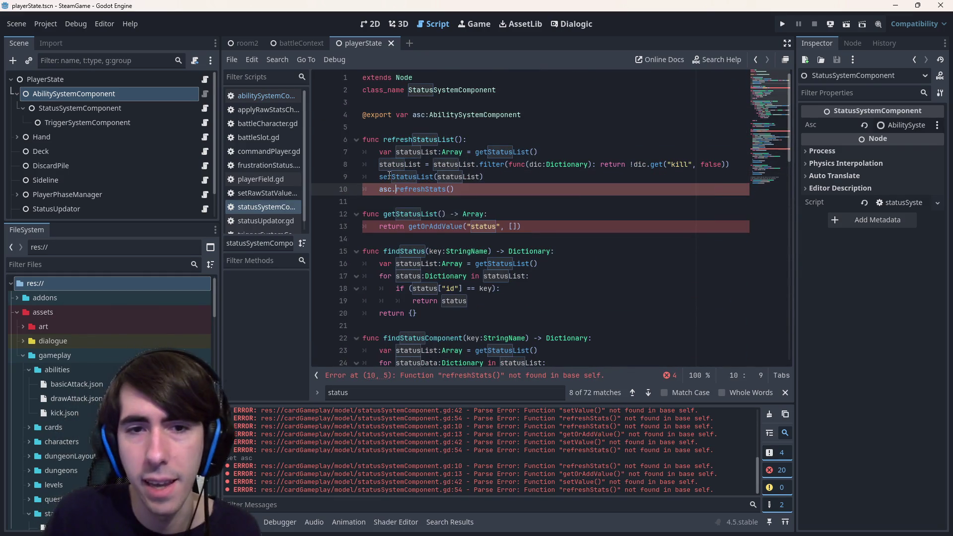
key(Escape)
key(Escape)
key(Down)
key(Down)
key(Down)
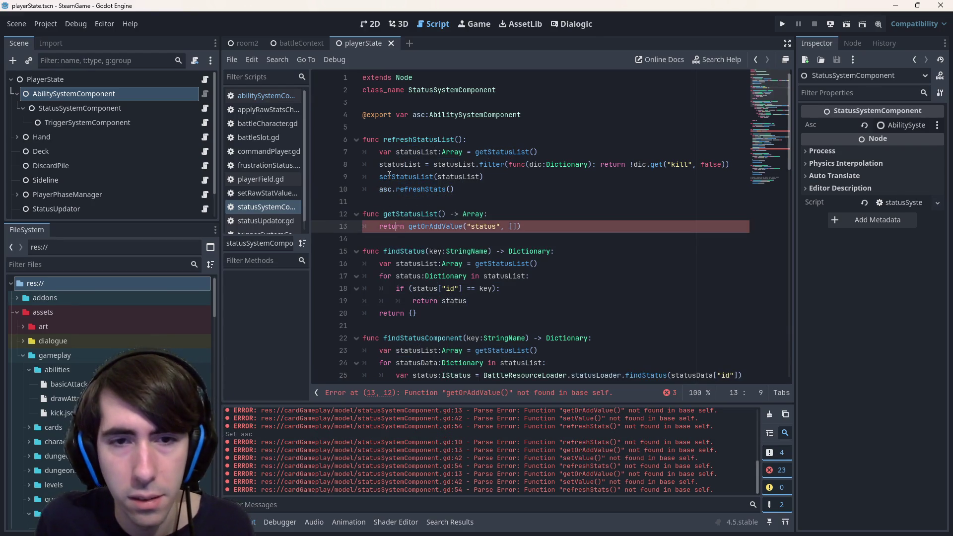
key(Right)
text(asc.)
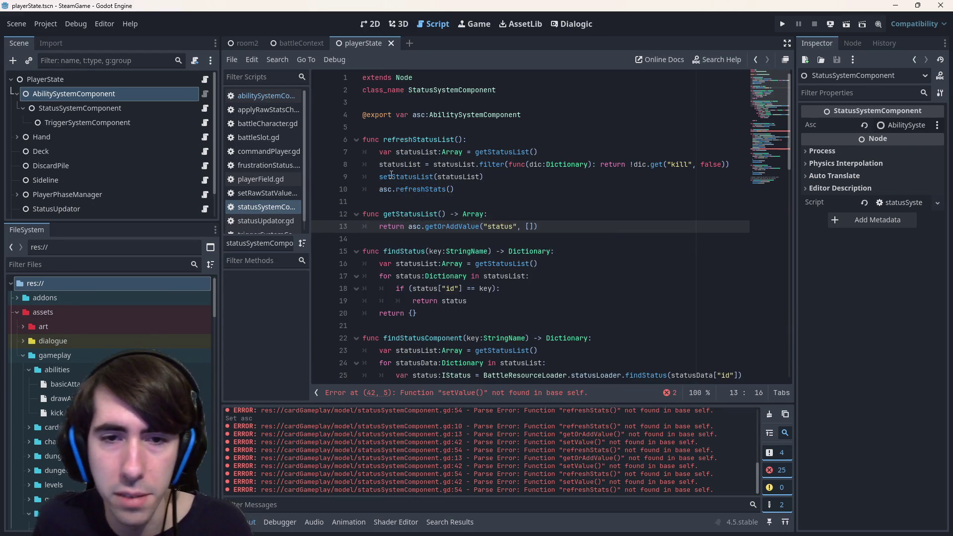
scroll(391, 175, down, 3)
scroll(394, 186, down, 6)
click(381, 251)
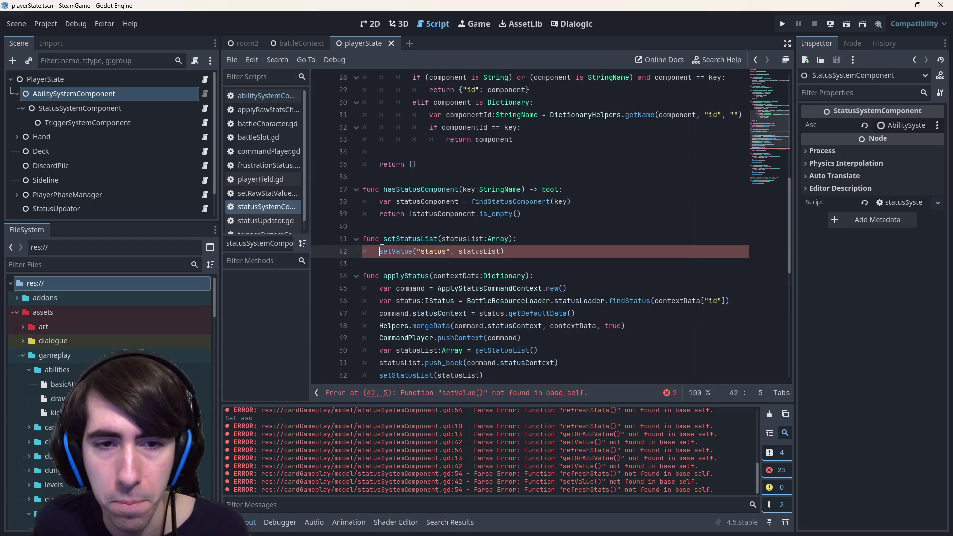
text(asc.)
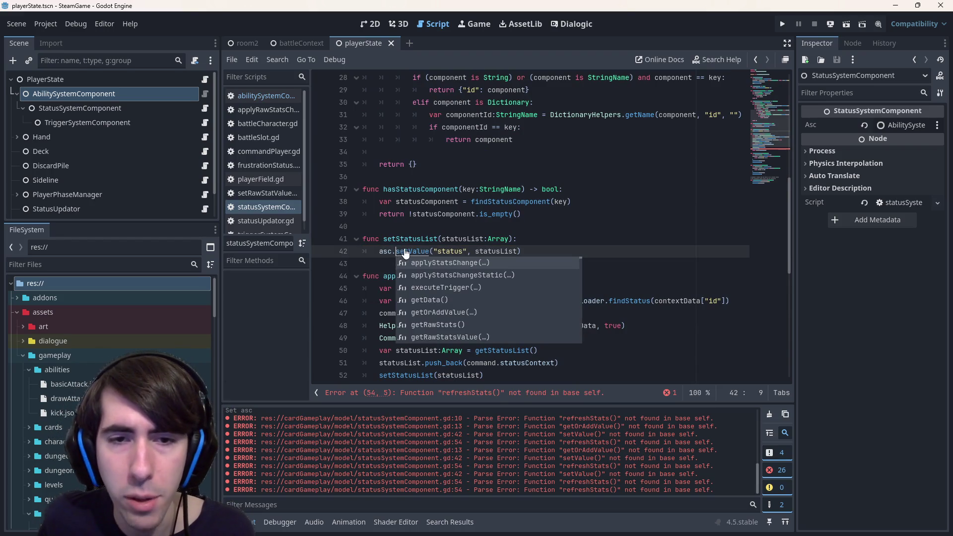
ctrl+click(405, 252)
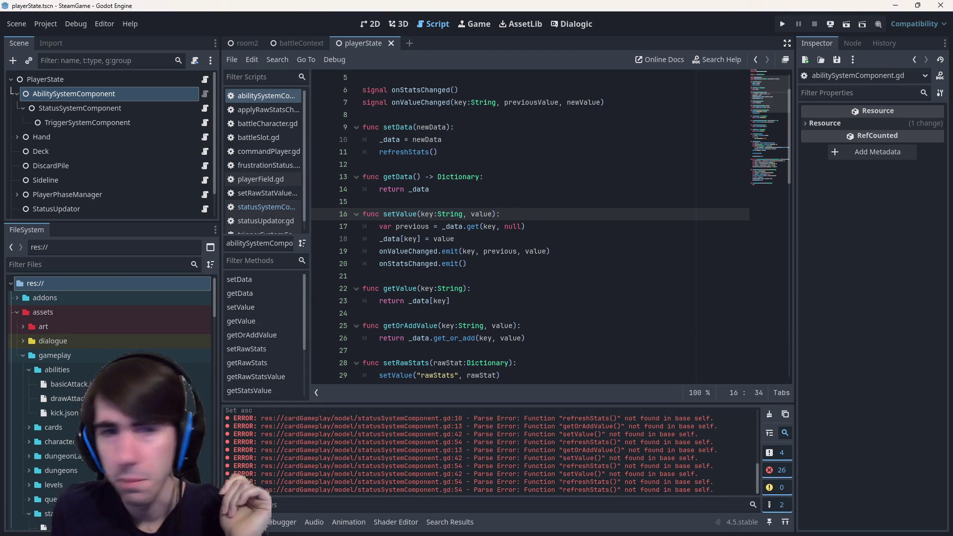
mouse_move(461, 220)
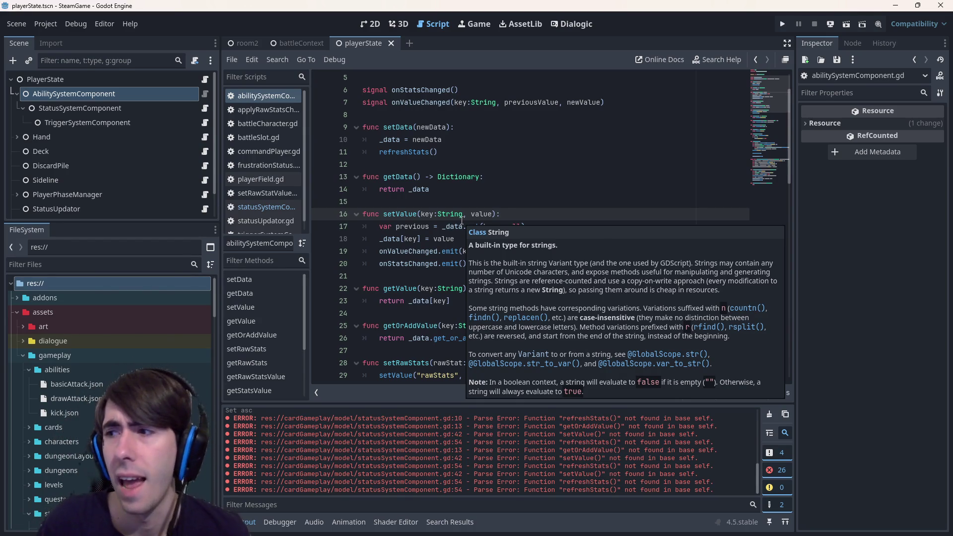
key(alt+Left)
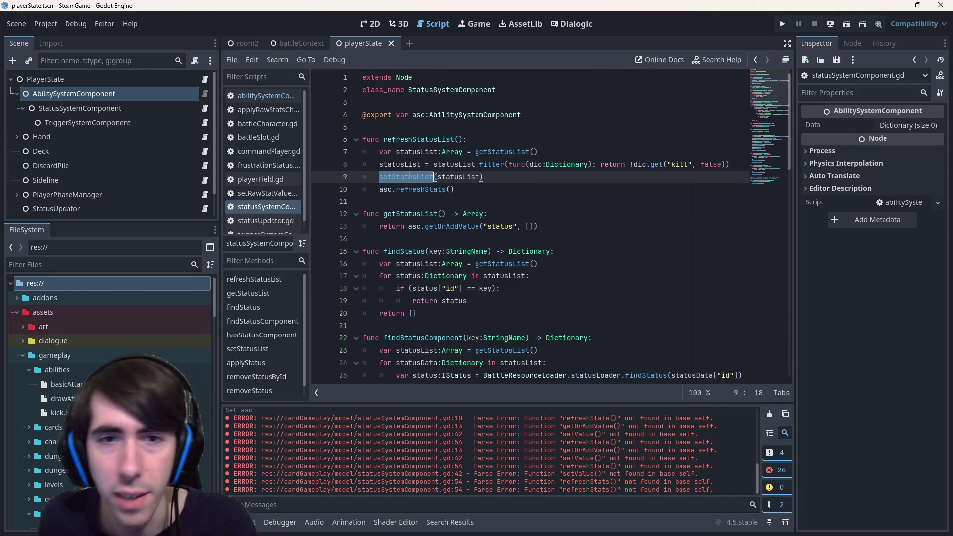
Search for setStatusList and review its calls in applyStatus and removeStatusById
key(ctrl+f)
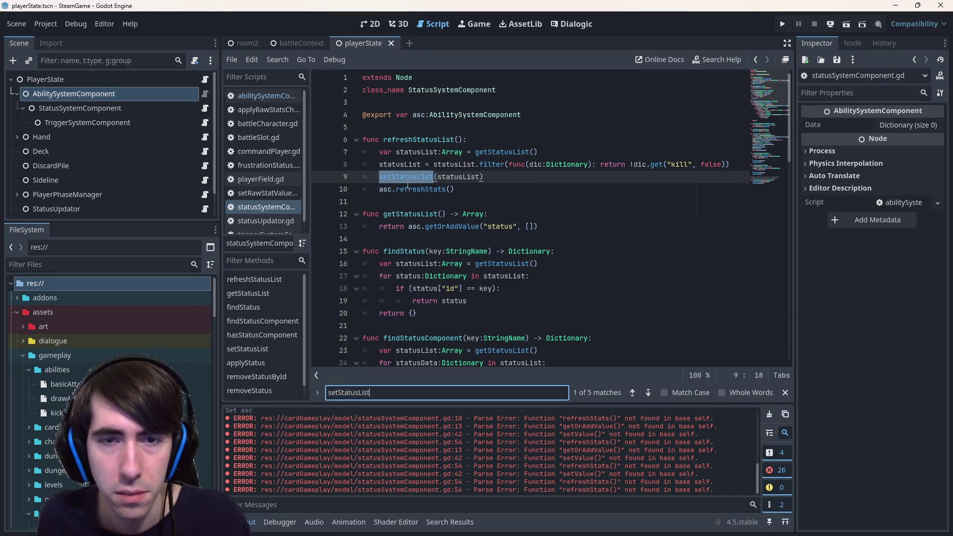
key(Return)
key(Return)
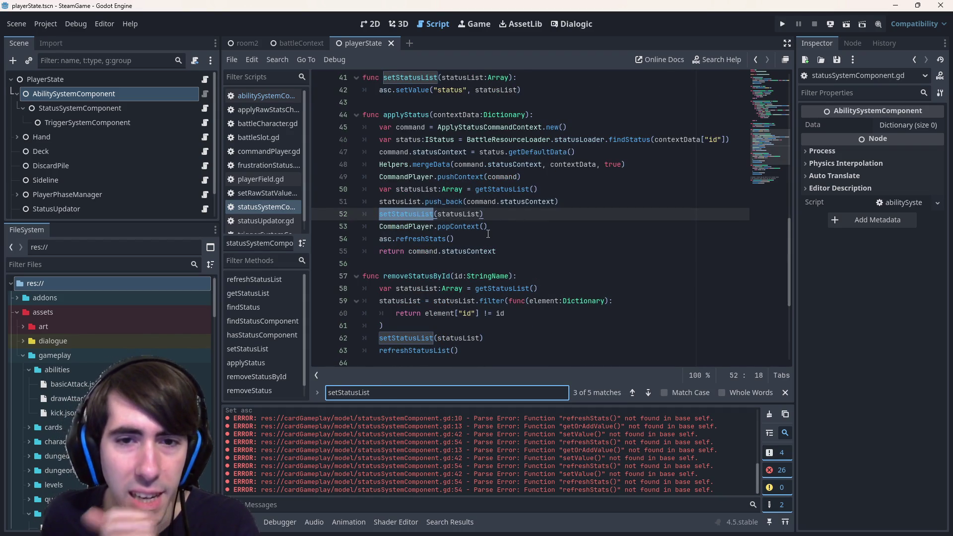
drag(512, 228, 312, 228)
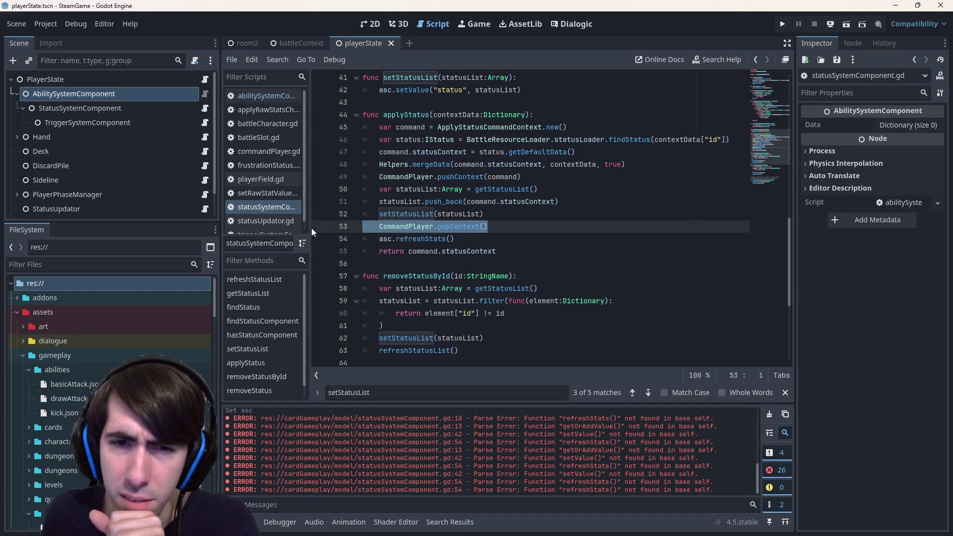
scroll(510, 284, down, 2)
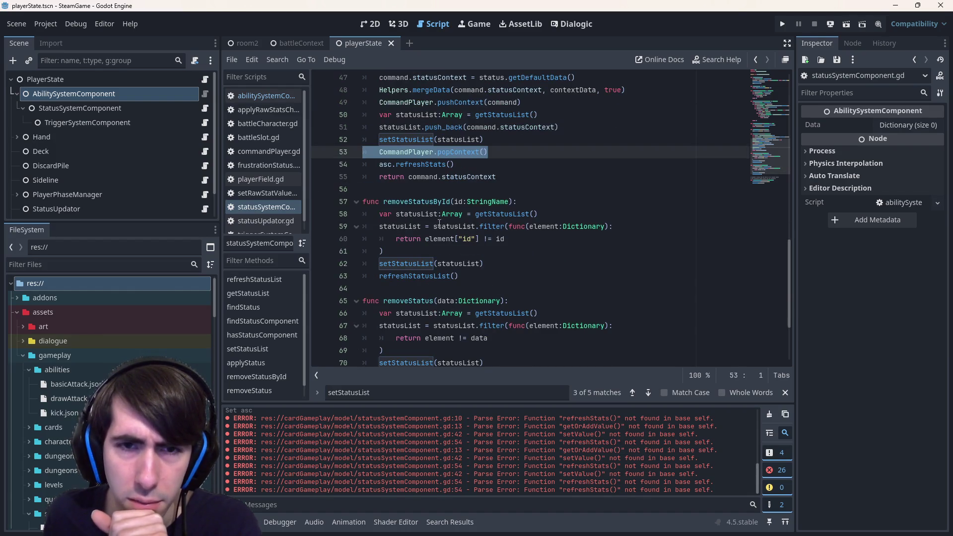
double_click(420, 202)
scroll(435, 272, down, 1)
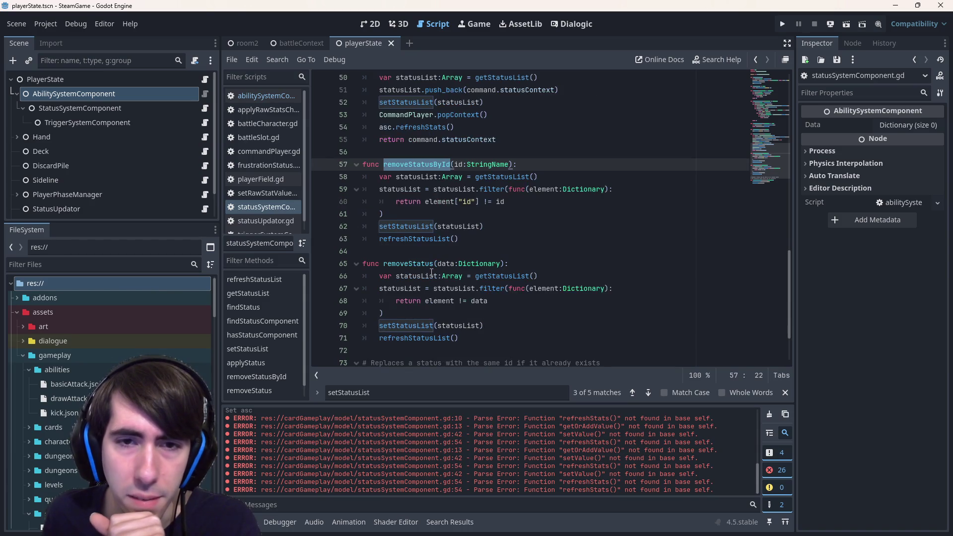
drag(459, 239, 363, 239)
Finish reviewing the setStatusList calls and insert a blank line below the asc export
scroll(521, 297, down, 2)
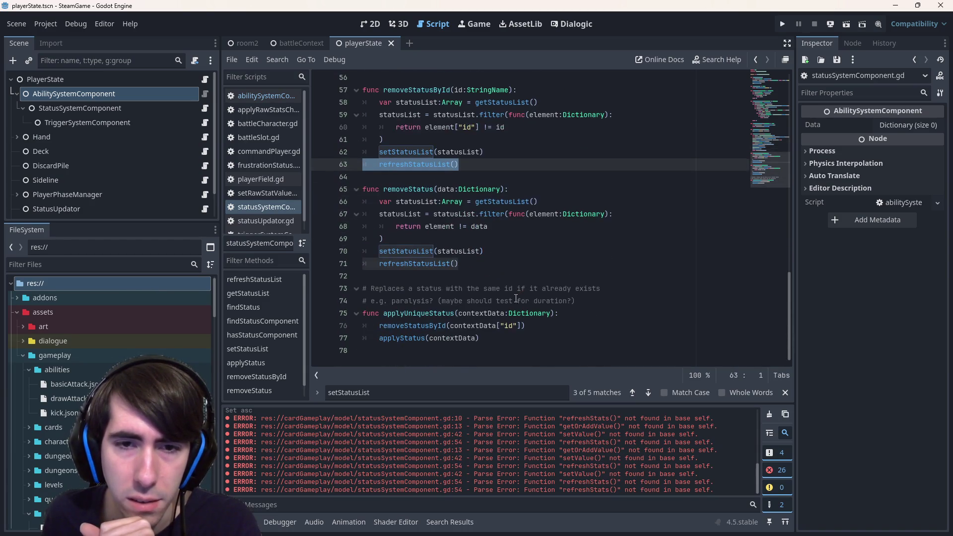
scroll(507, 297, up, 1)
scroll(505, 296, up, 1)
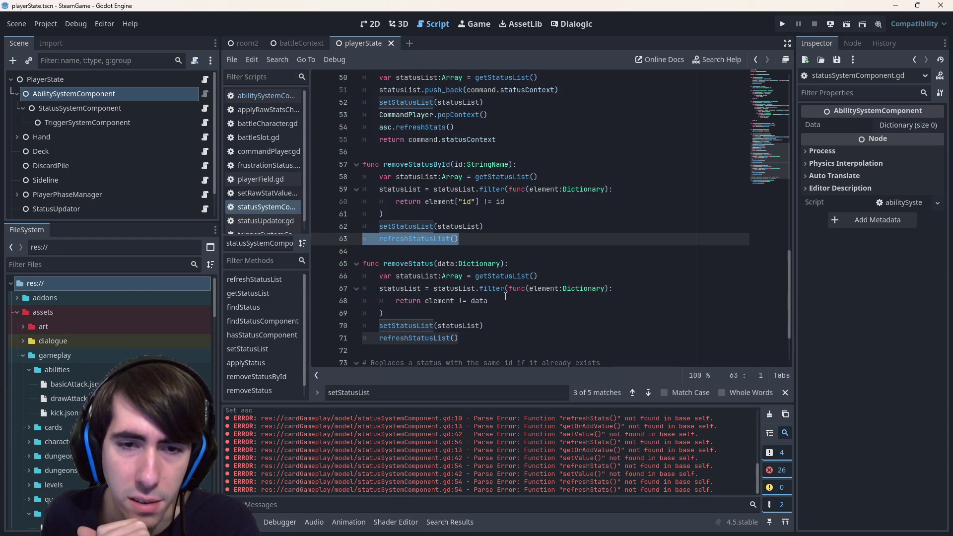
click(423, 227)
scroll(445, 121, up, 16)
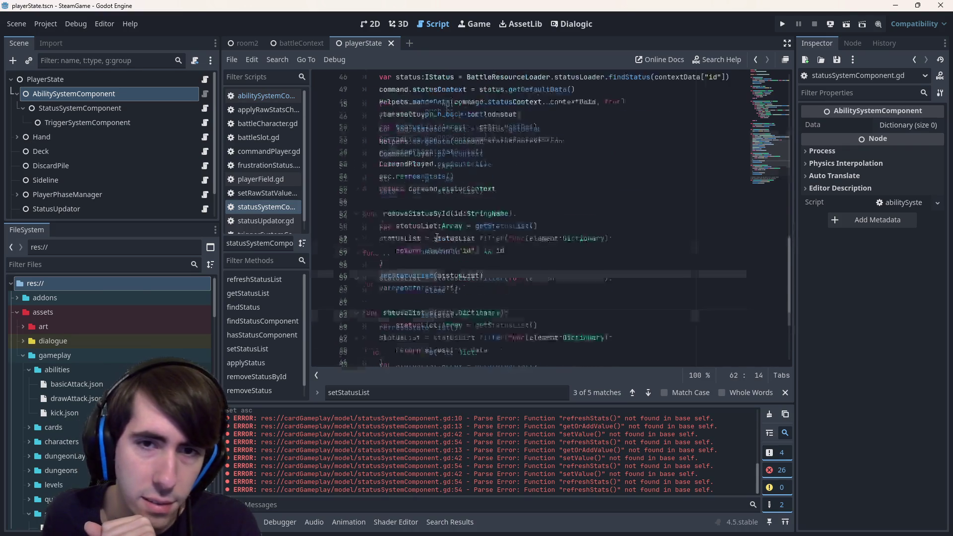
click(444, 125)
key(Return)
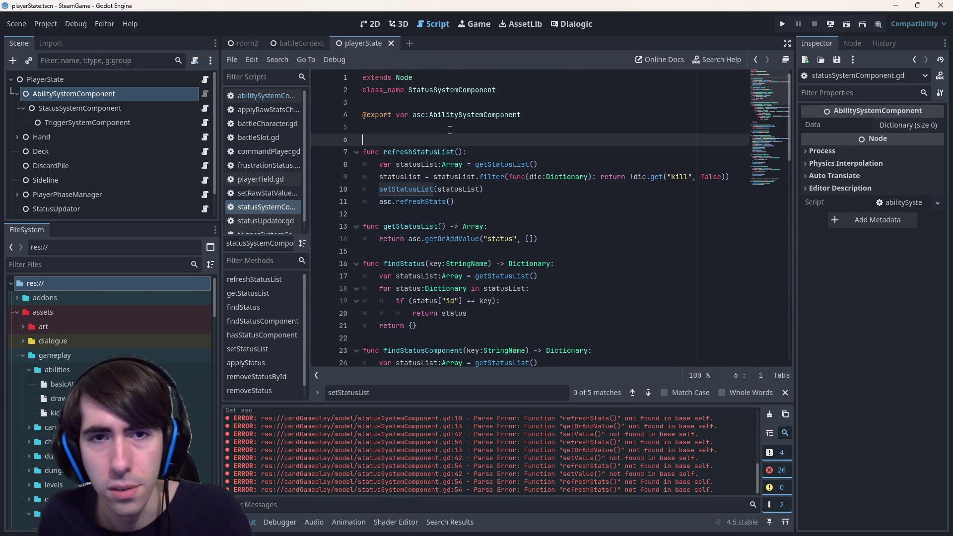
Comment out the asc export and add 'signal onStatusListRefreshed()' below it
click(391, 115)
key(ctrl+k)
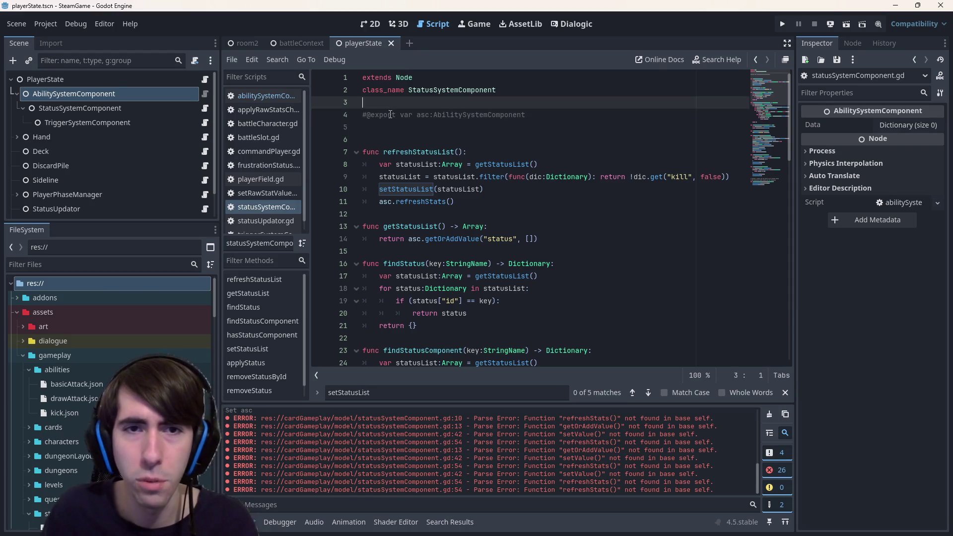
key(Down)
text(signal onStatusLis)
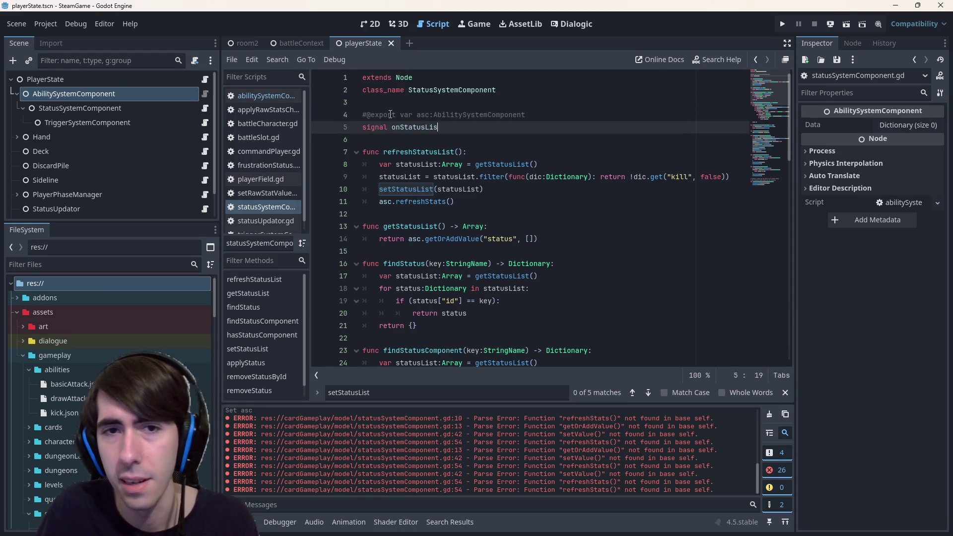
text(tRefreshed)
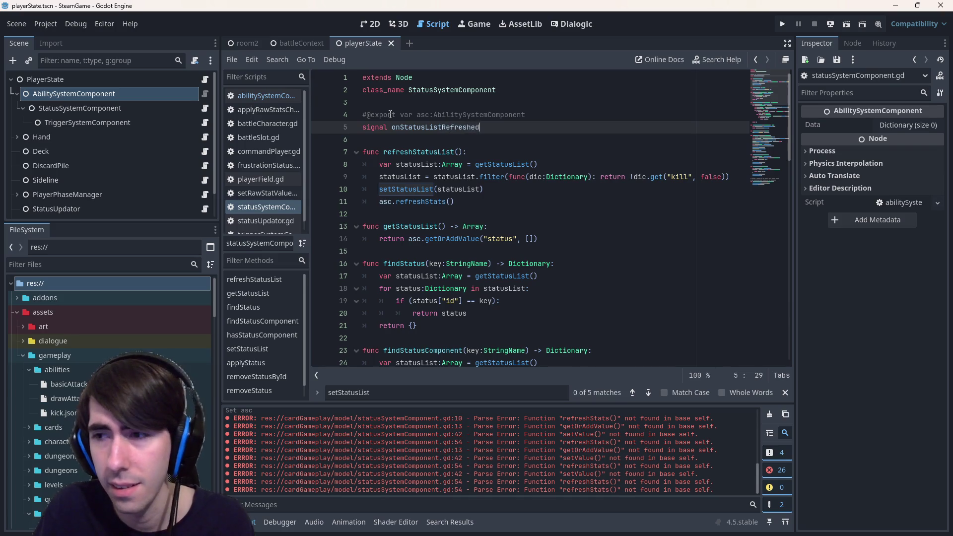
text(()
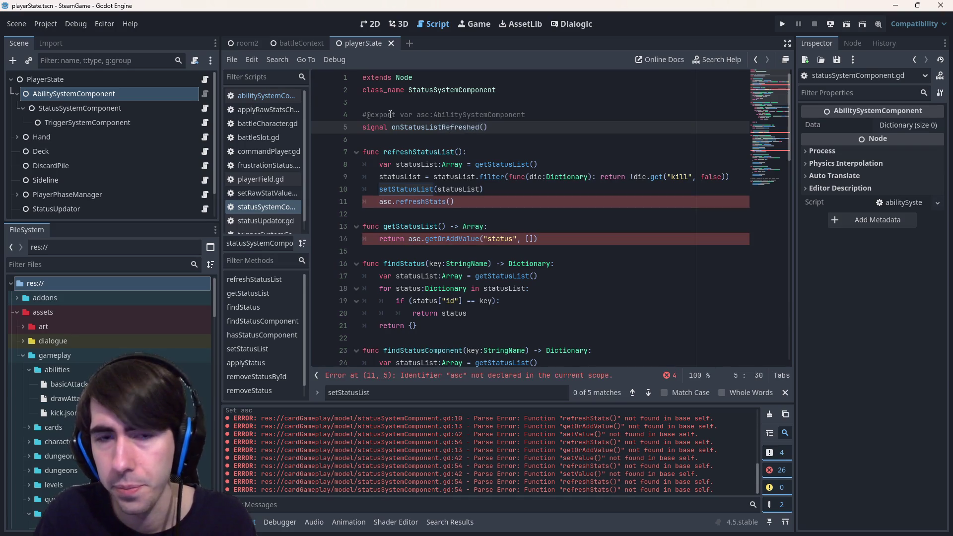
text())
key(ctrl+shift+Left)
key(ctrl+c)
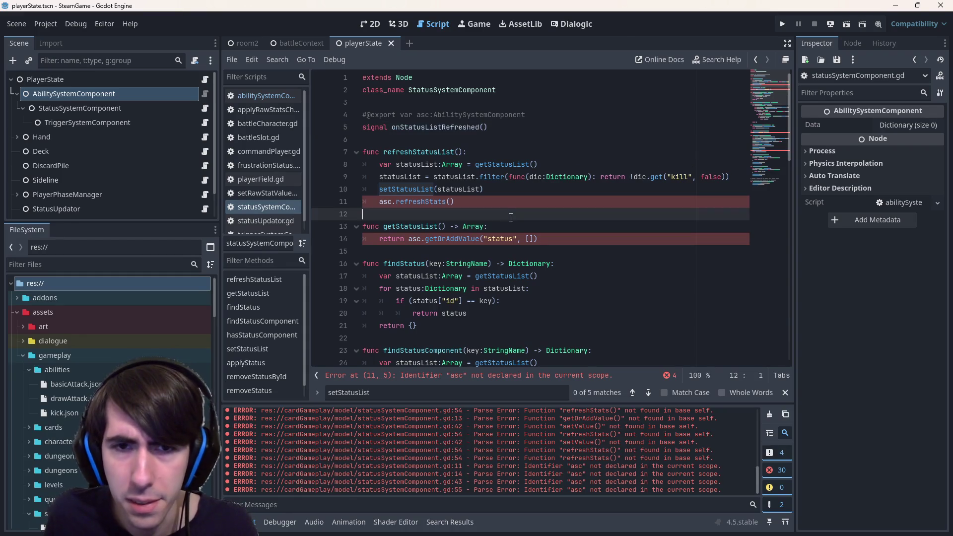
Comment out asc.refreshStats() and emit onStatusListRefreshed on the line below instead
click(476, 204)
key(ctrl+k)
key(Return)
key(ctrl+v)
text(.emit()
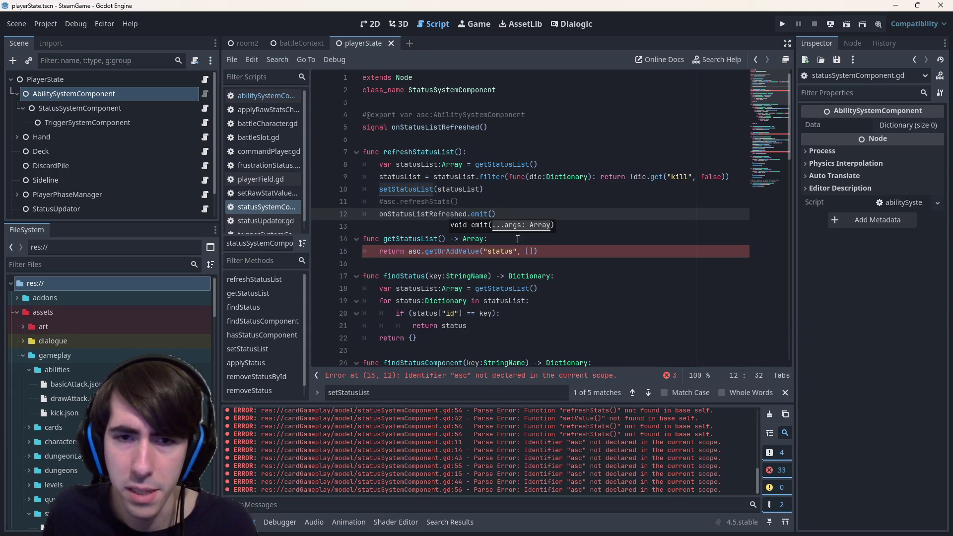
click(539, 127)
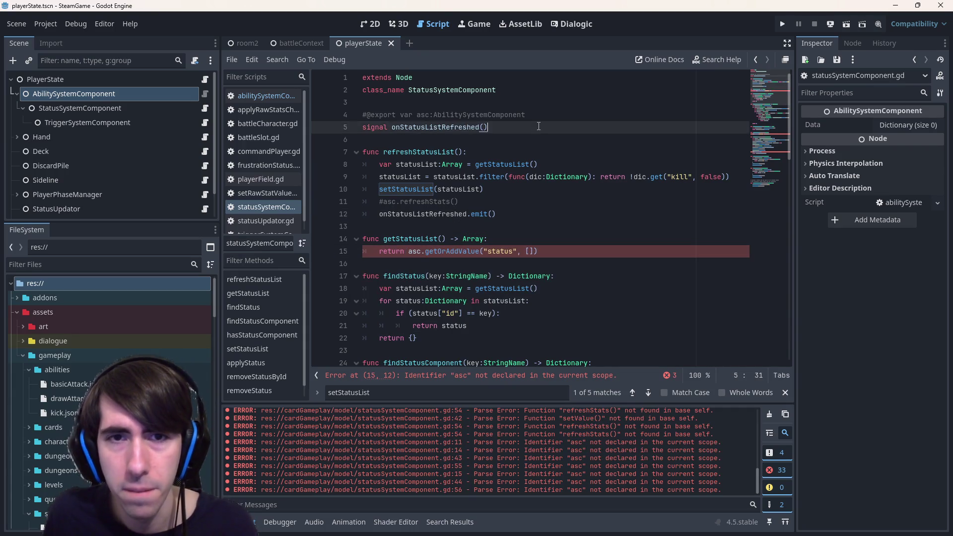
key(Return)
key(Return)
text(@export)
key(alt+Up)
key(alt+Up)
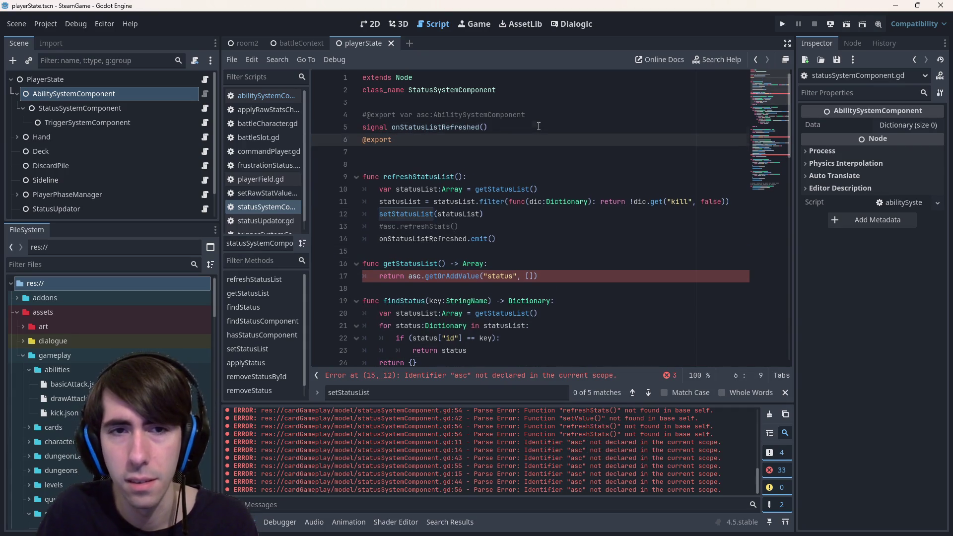
text(var)
key(Return)
click(538, 127)
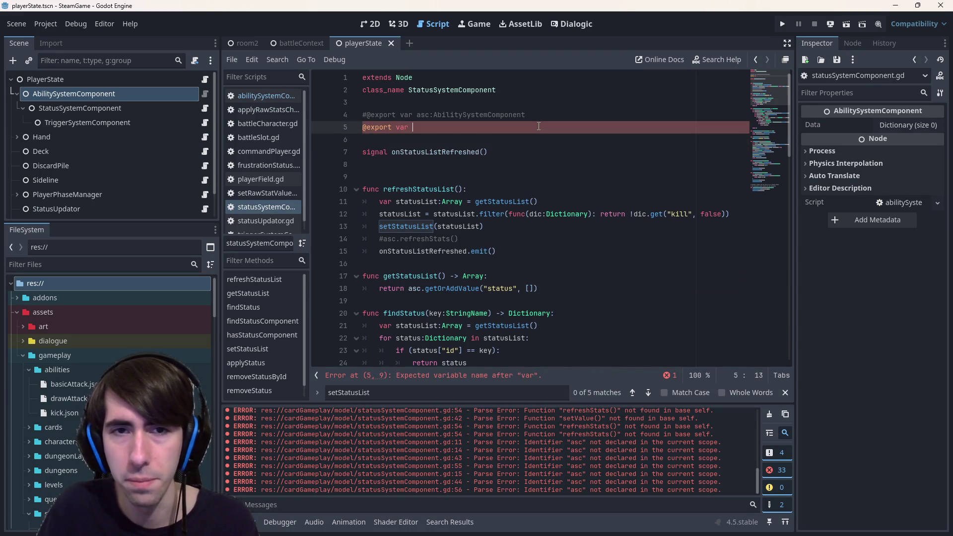
Complete the declaration as statusList:Array without the Dictionary element type, and save
text(statusList)
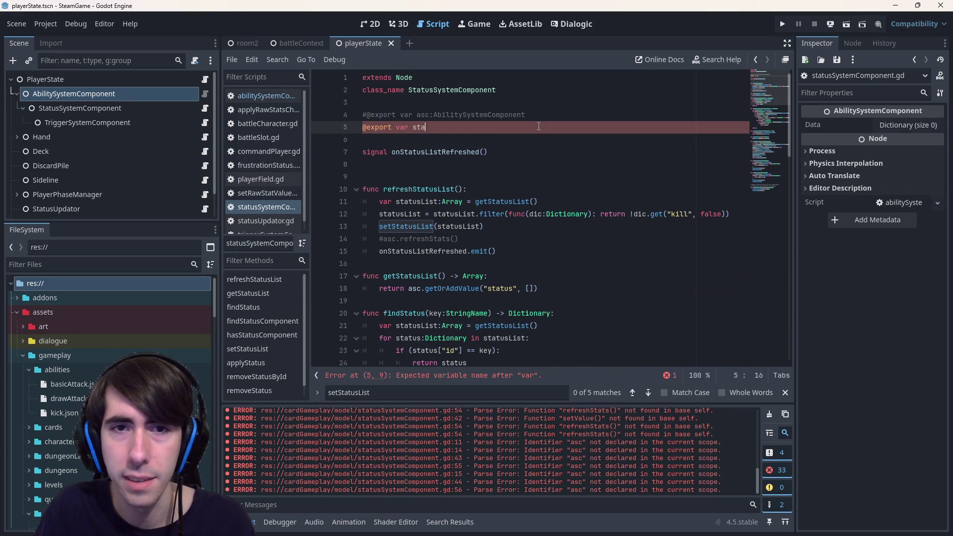
text(:)
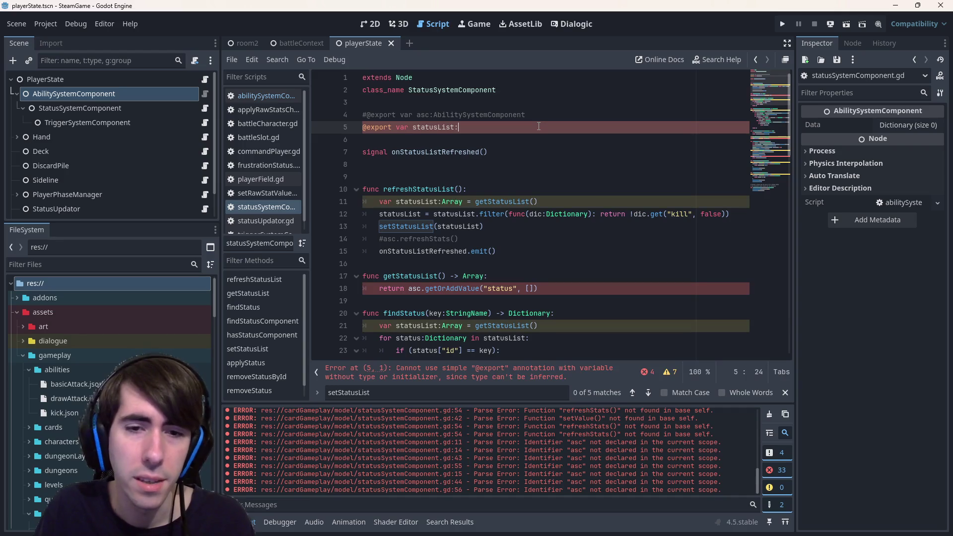
text(Array[)
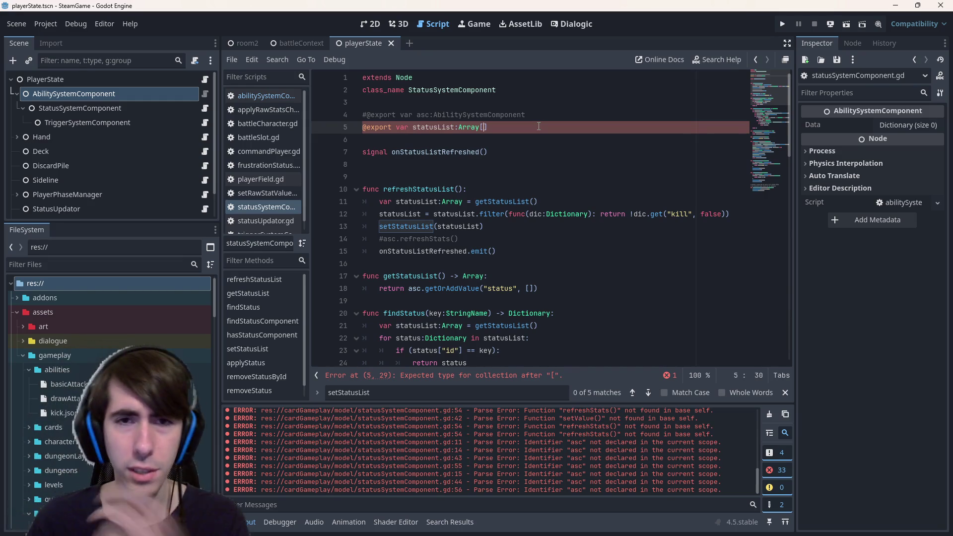
text(Dicr)
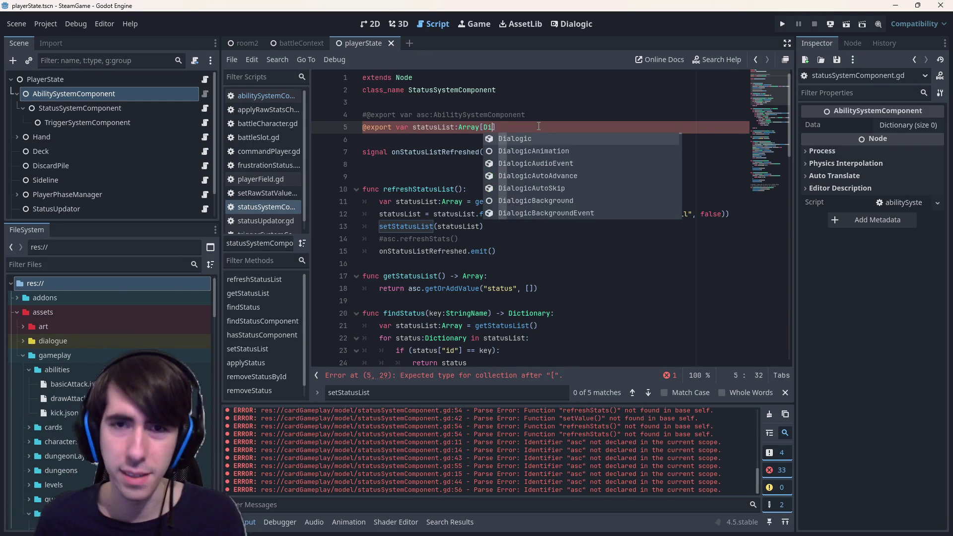
key(Down)
key(Return)
key(ctrl+s)
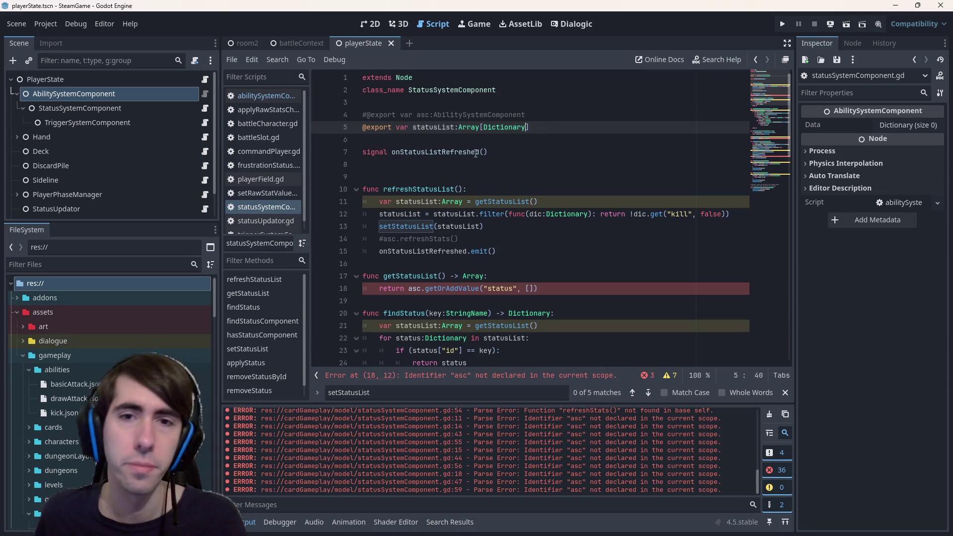
key(ctrl+BackSpace)
key(BackSpace)
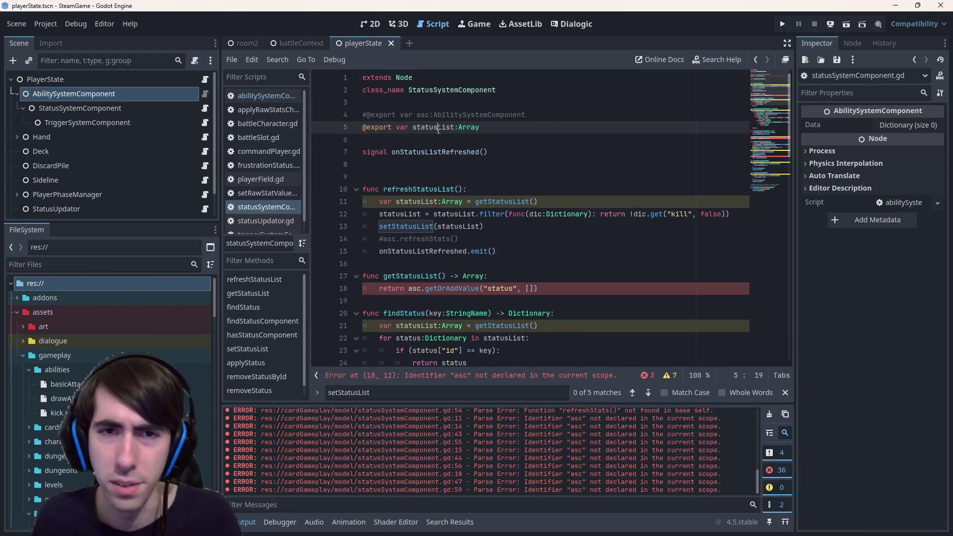
Make getStatusList 'return statusList', comment out the asc.getOrAddValue return, and save
double_click(439, 127)
click(541, 288)
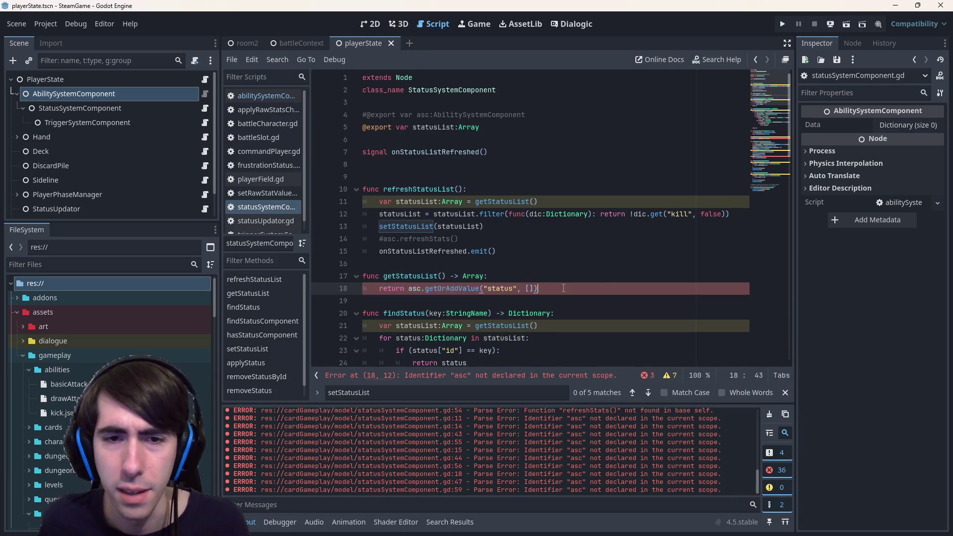
drag(405, 276, 530, 298)
scroll(516, 288, down, 2)
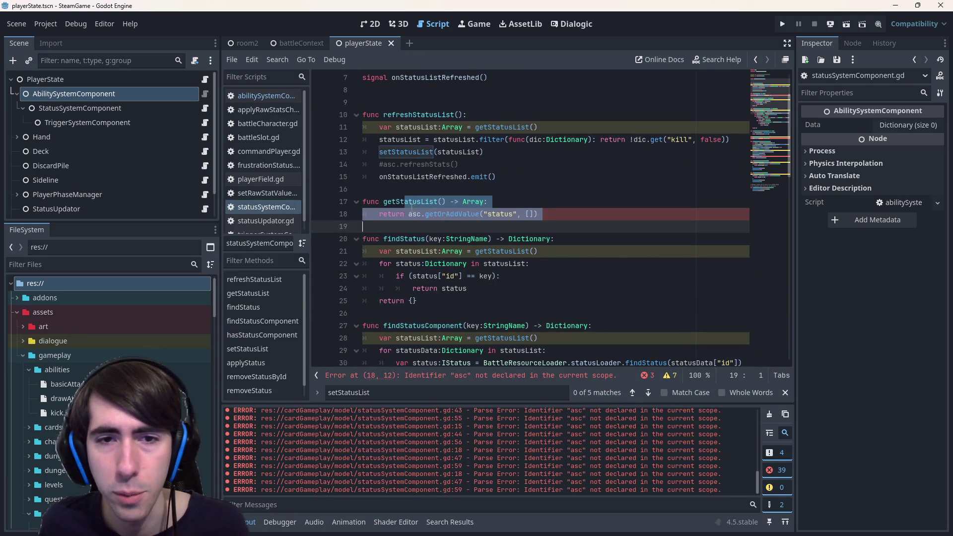
click(525, 203)
key(Return)
text(return )
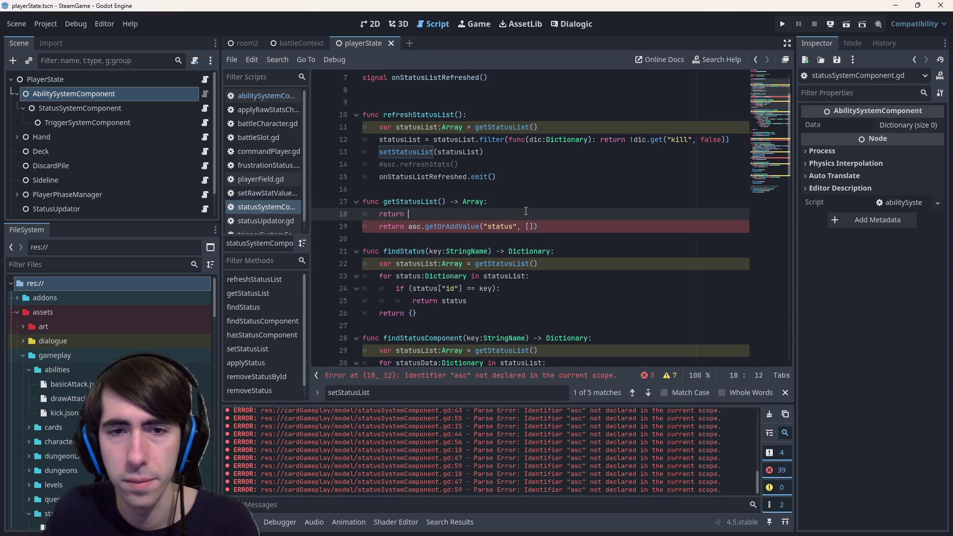
text(statusList)
key(Down)
key(ctrl+k)
key(ctrl+s)
Delete the empty line 8 and review the script
scroll(525, 211, up, 2)
scroll(523, 196, down, 1)
scroll(522, 197, up, 1)
click(468, 164)
key(BackSpace)
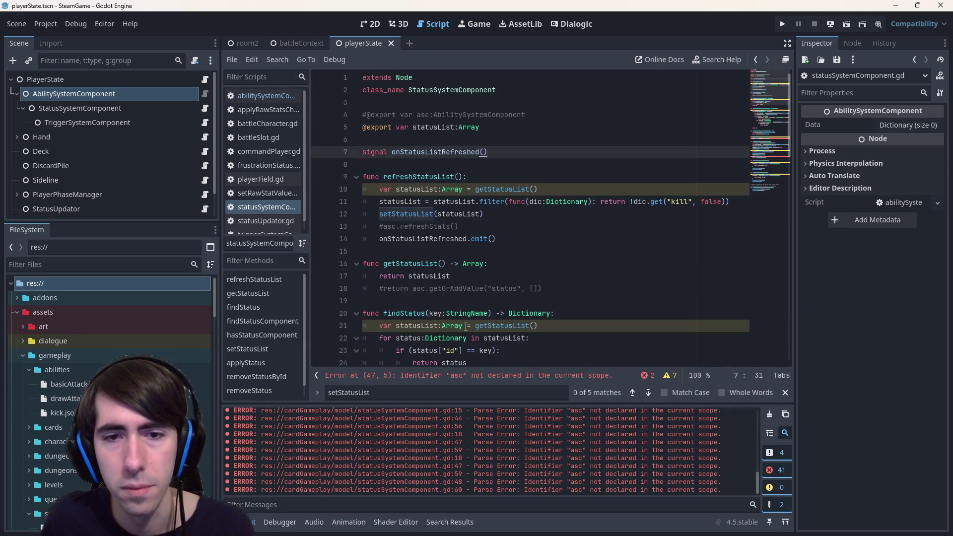
scroll(466, 327, down, 2)
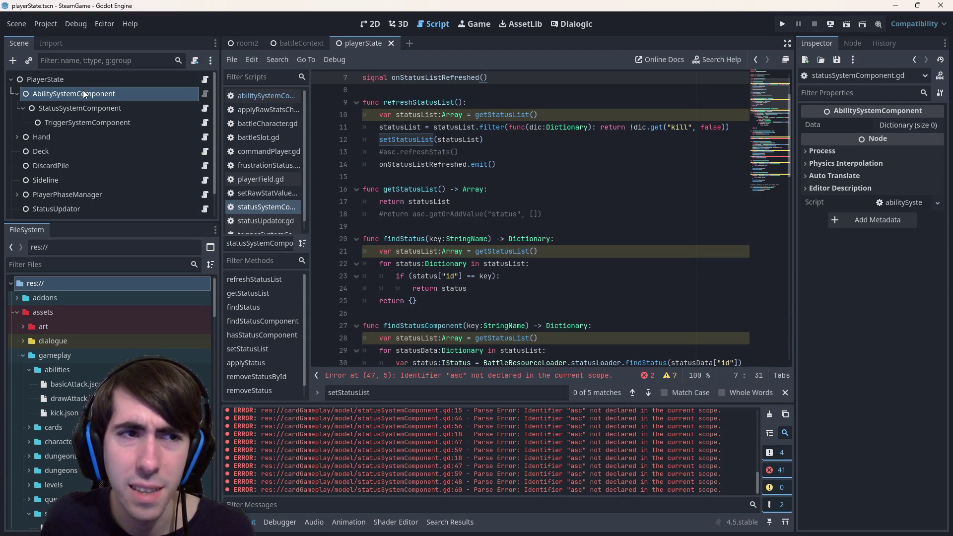
scroll(497, 198, up, 2)
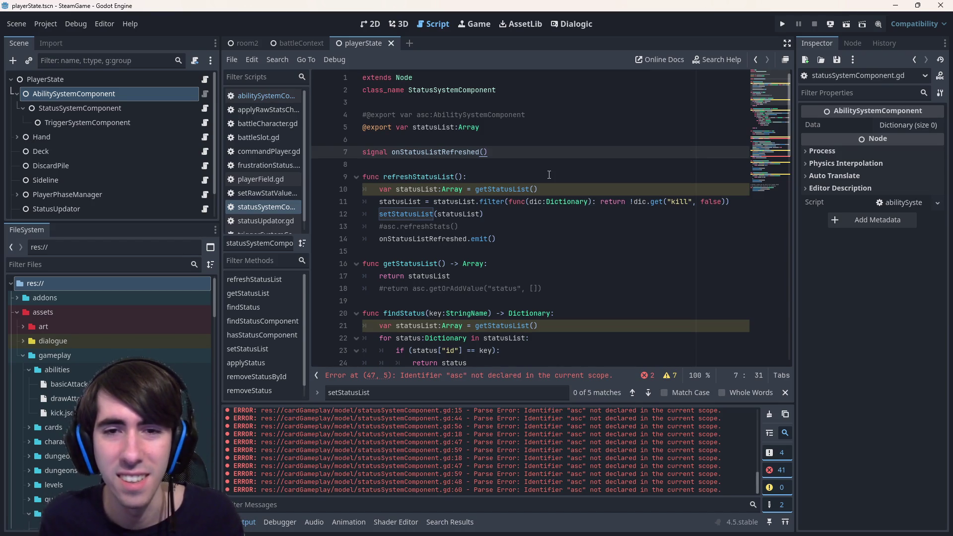
mouse_move(476, 193)
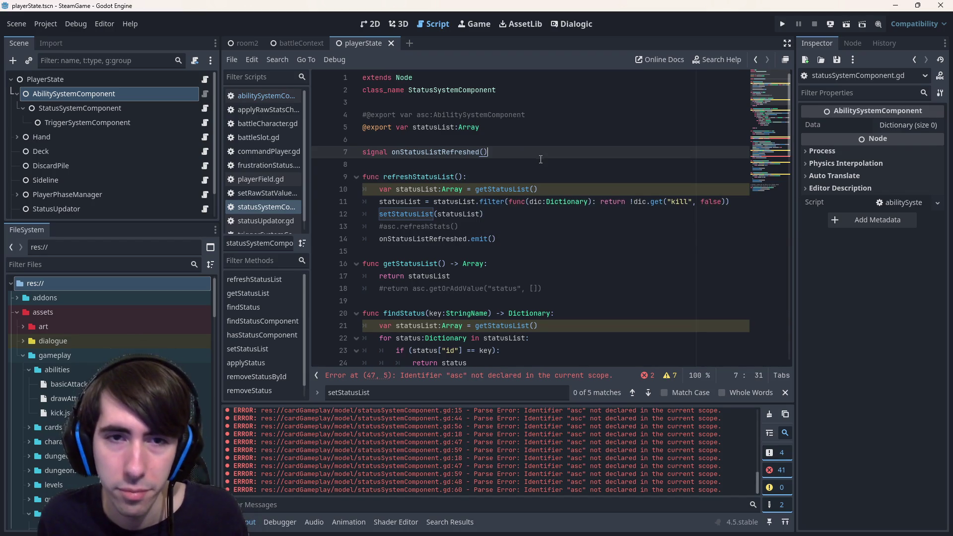
Add 'func _ready() -> void:' with a 'pass' body after the signal and save
key(Return)
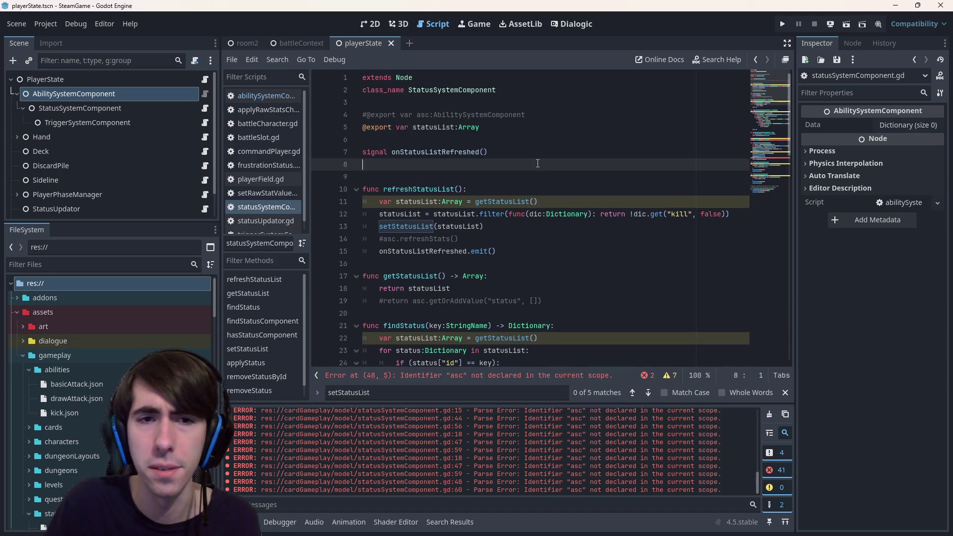
key(Return)
text(func _r)
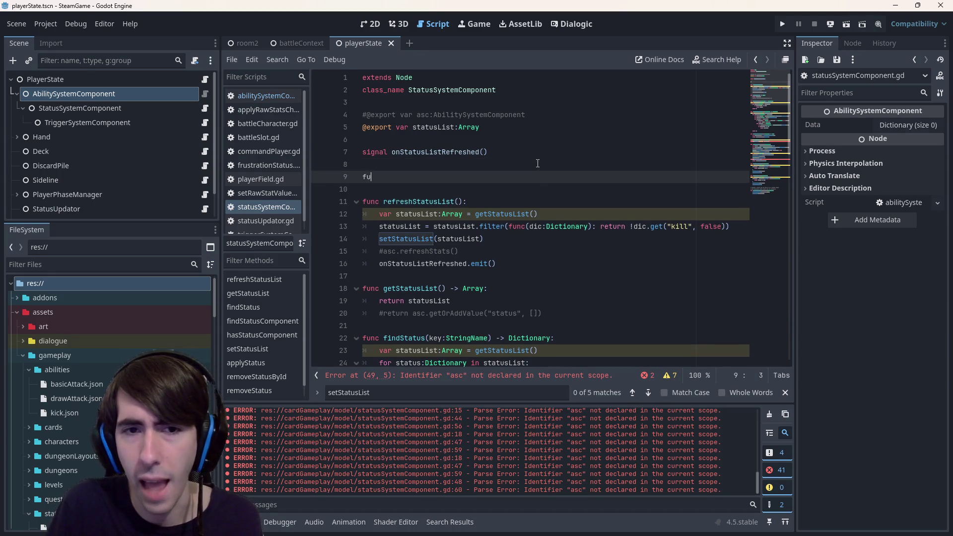
key(Return)
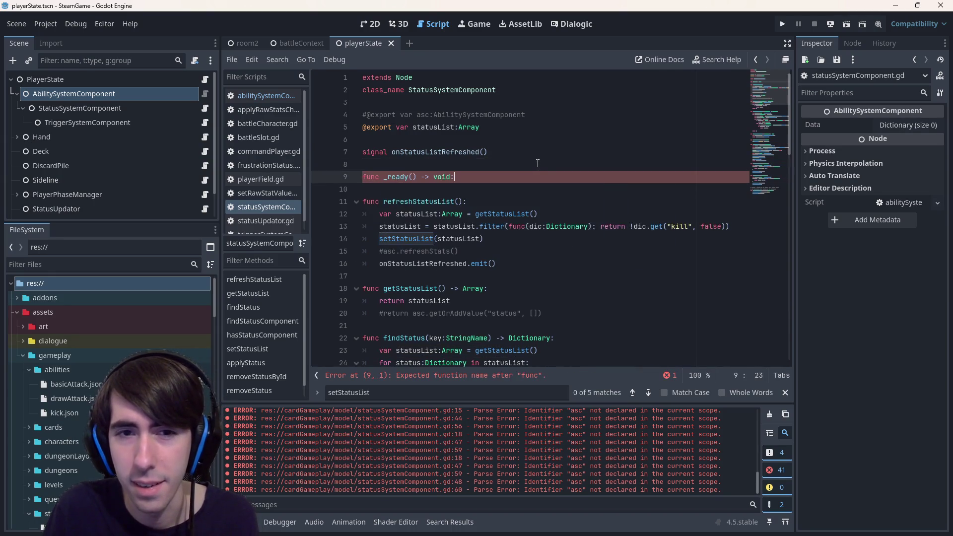
key(Return)
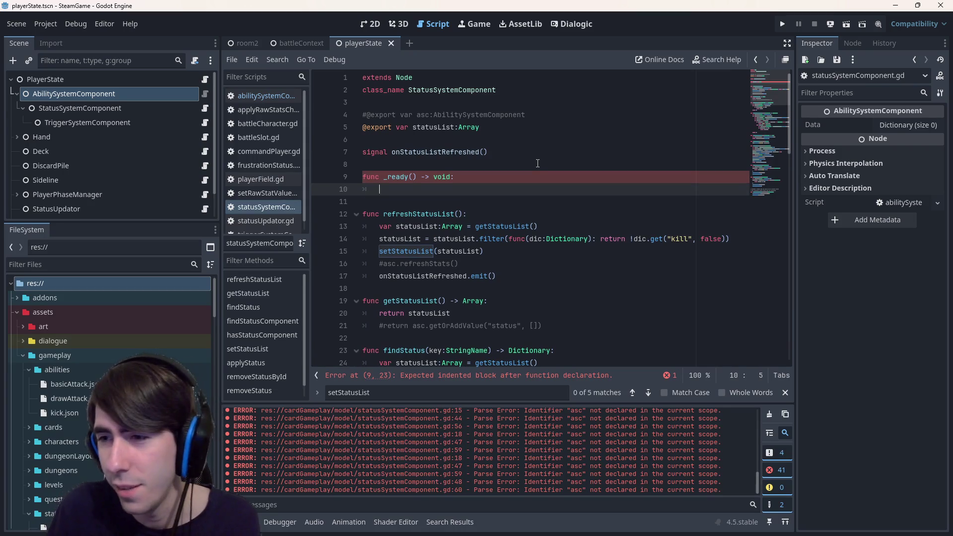
text(pass)
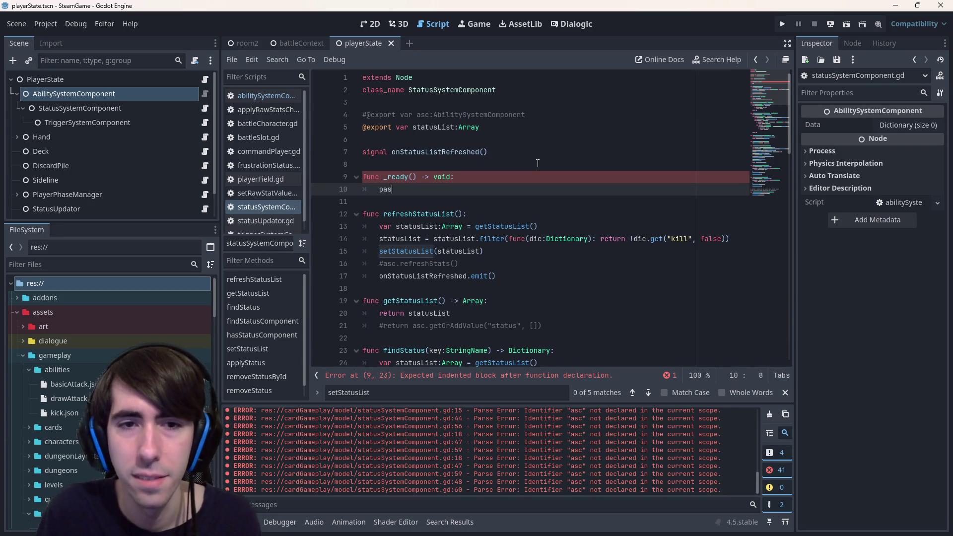
key(ctrl+s)
double_click(431, 152)
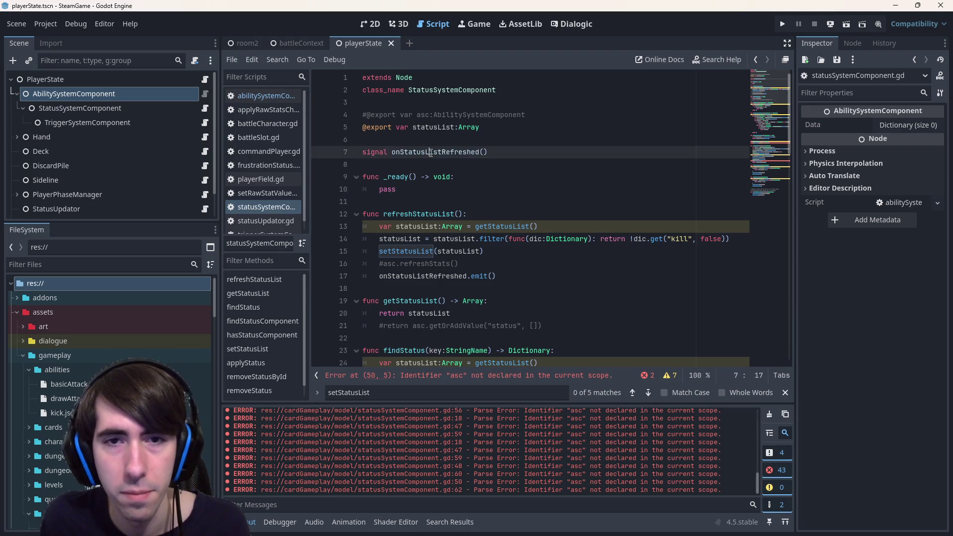
click(362, 115)
key(Delete)
key(shift+End)
mouse_move(523, 115)
mouse_down()
mouse_move(377, 127)
mouse_move(323, 119)
mouse_up()
drag(417, 196, 326, 178)
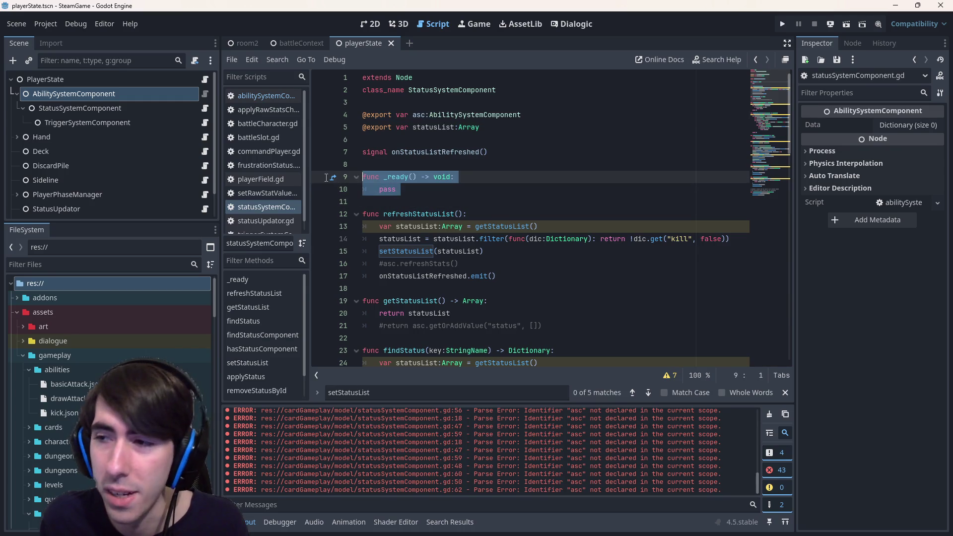
click(413, 189)
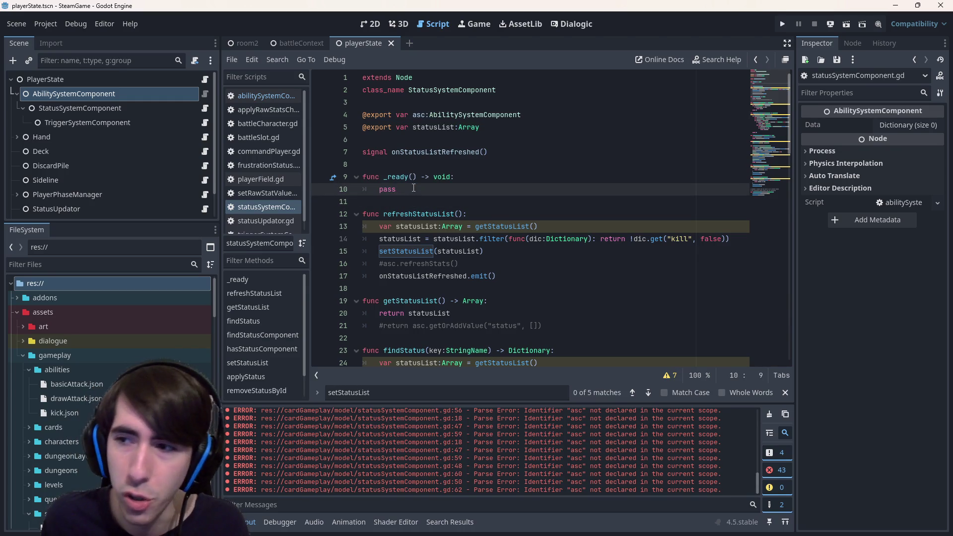
Check the getStatusList call on line 24 and the warnings list, then select statusList on line 5
scroll(455, 173, down, 2)
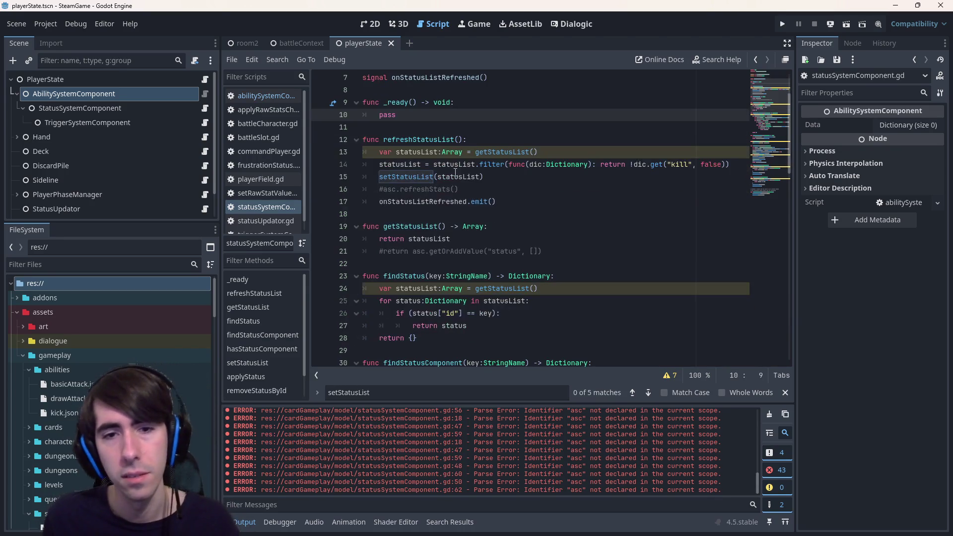
click(494, 289)
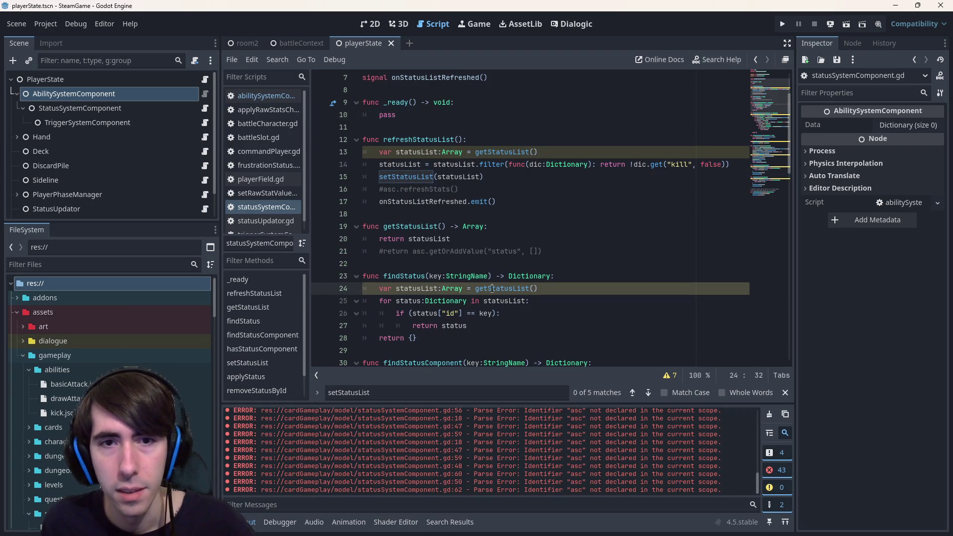
double_click(502, 288)
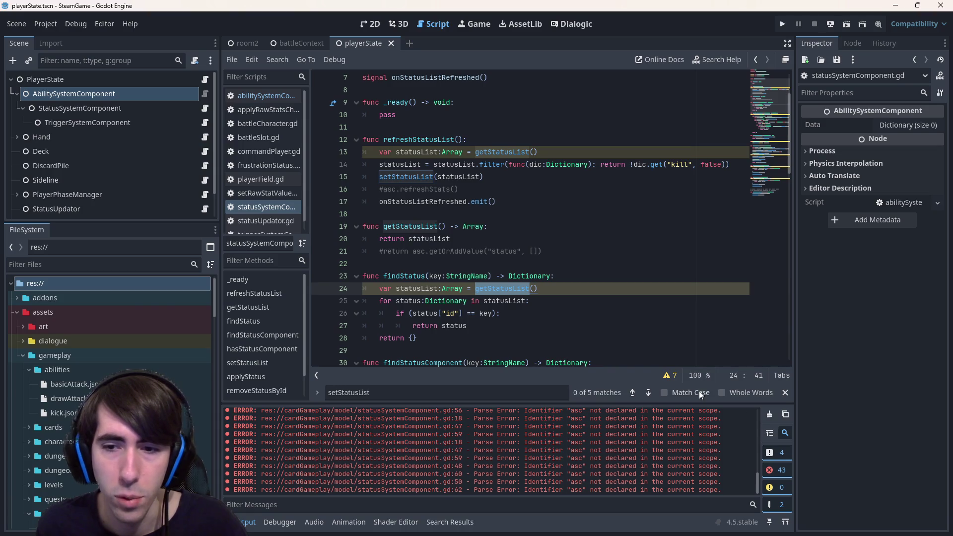
click(670, 375)
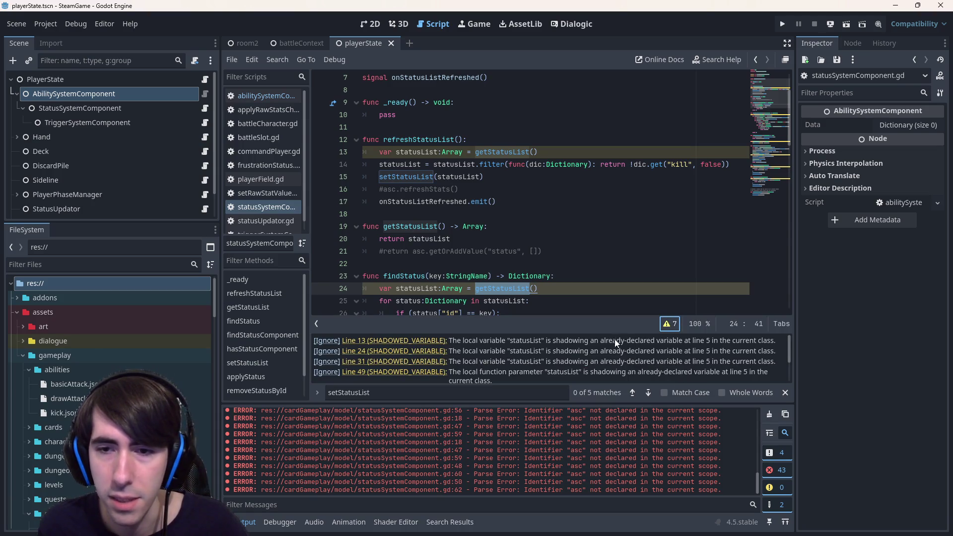
click(670, 324)
scroll(428, 118, up, 2)
double_click(432, 127)
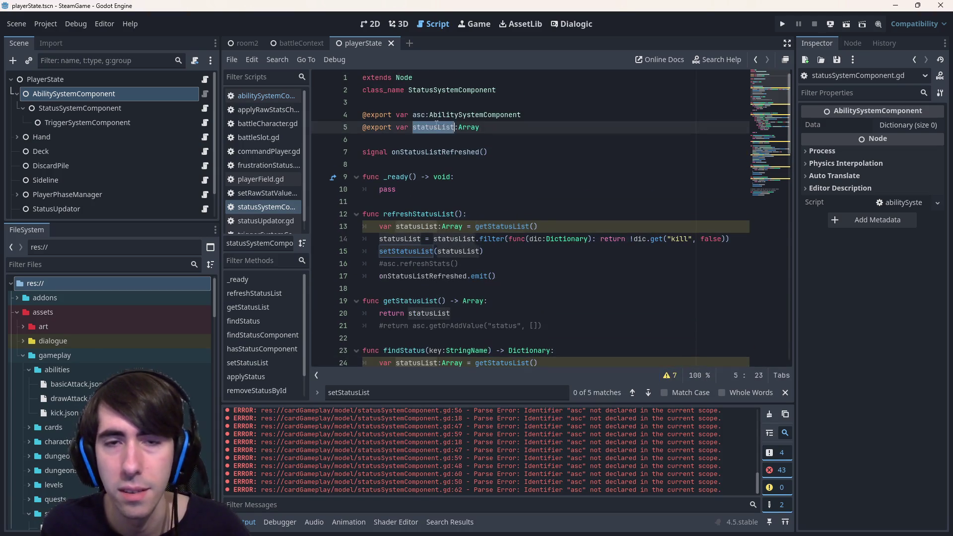
scroll(578, 249, down, 5)
scroll(578, 249, up, 5)
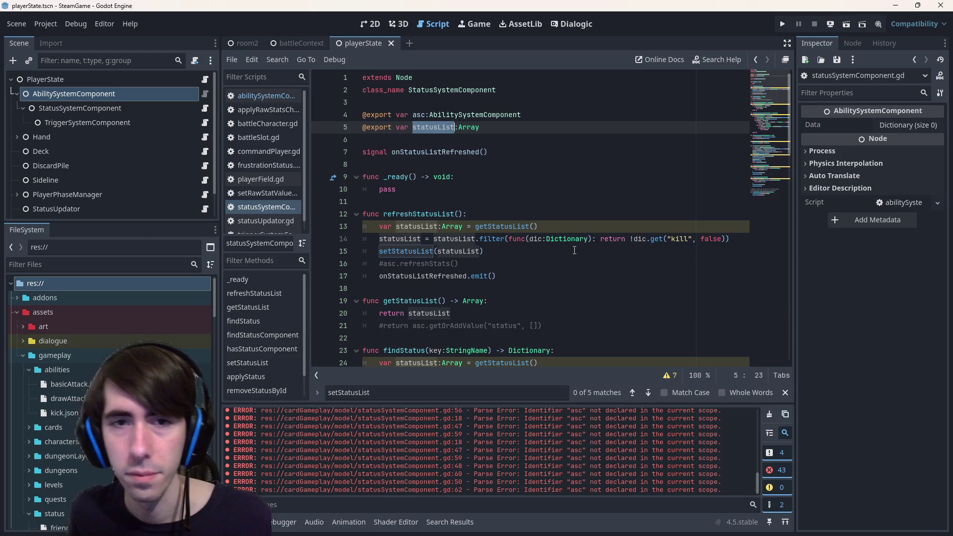
key(Left)
Rename the exported variable and getStatusList's return value to _statusList
text(_)
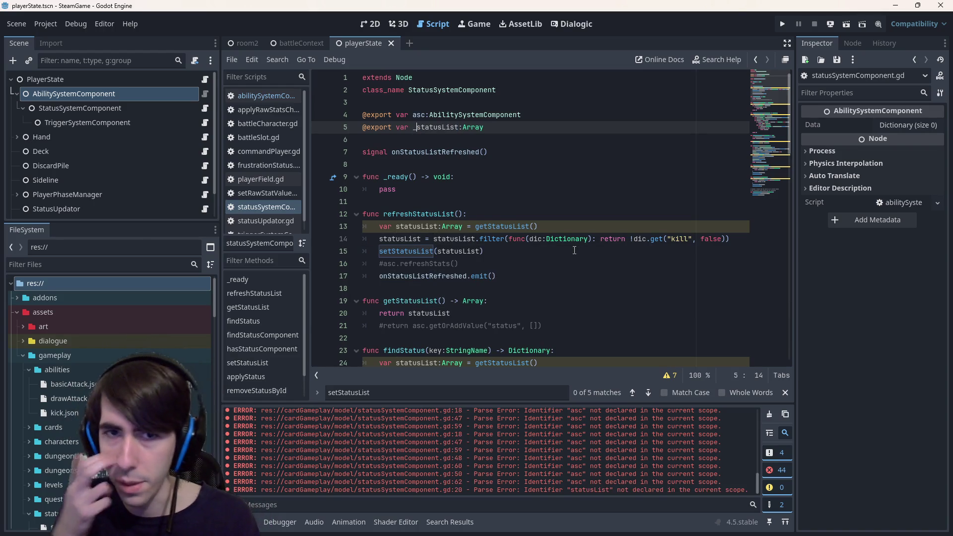
key(ctrl+d)
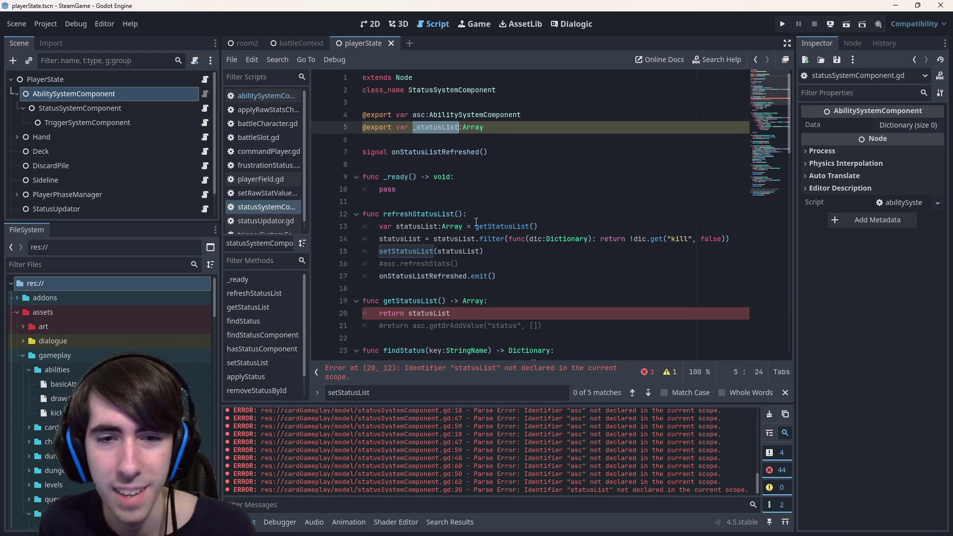
scroll(458, 233, down, 2)
drag(459, 242, 439, 231)
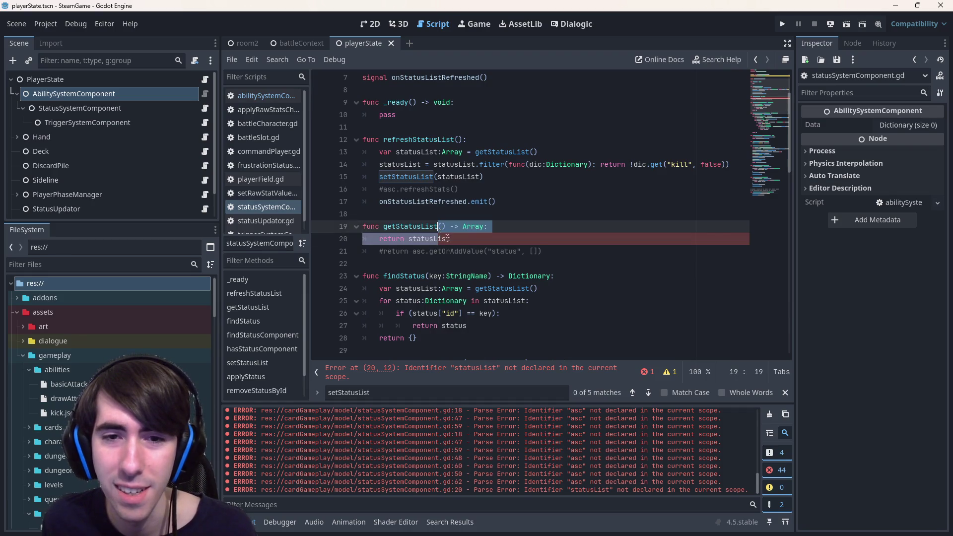
double_click(437, 239)
text(_statusList)
Look through the script for the uses of getStatusList
scroll(464, 202, down, 1)
scroll(463, 203, down, 1)
scroll(463, 203, up, 1)
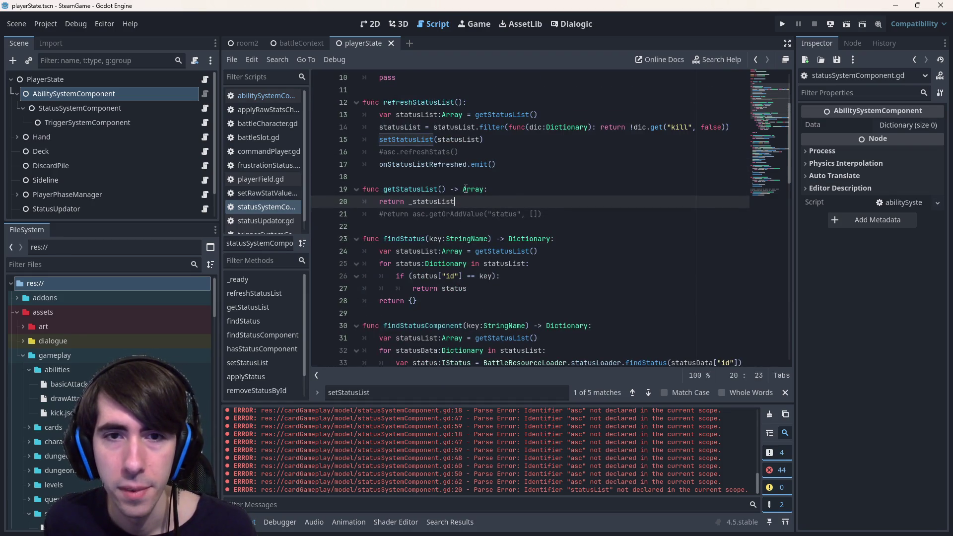
scroll(463, 202, up, 2)
double_click(415, 265)
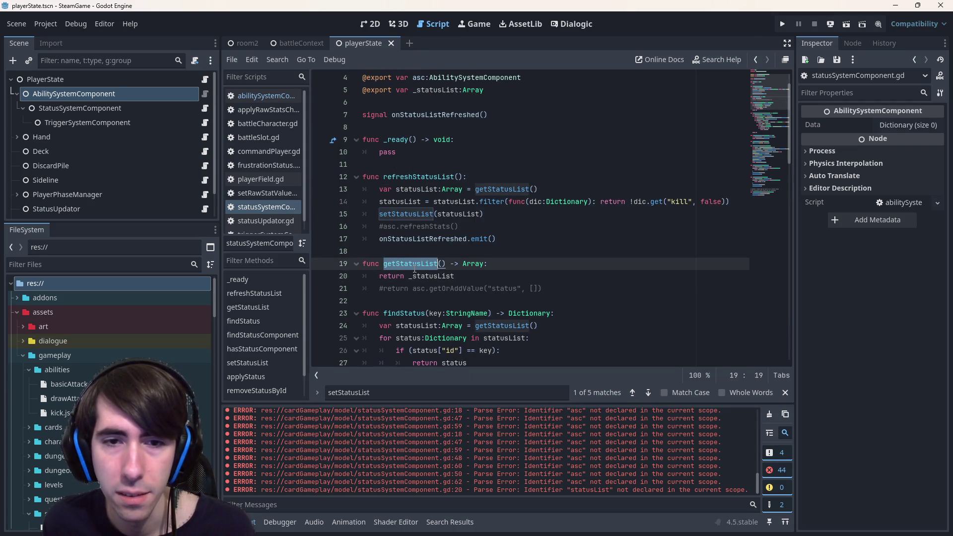
scroll(461, 251, down, 3)
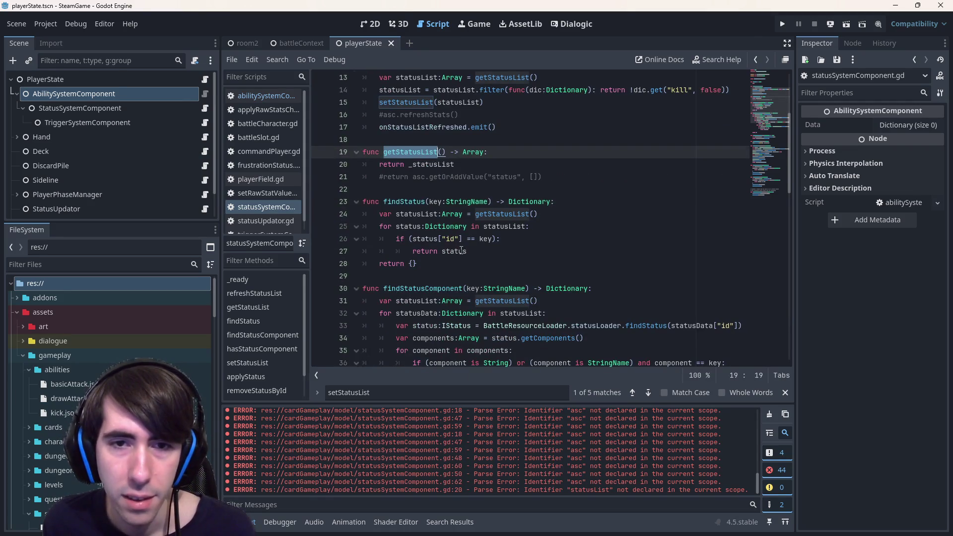
scroll(475, 222, down, 8)
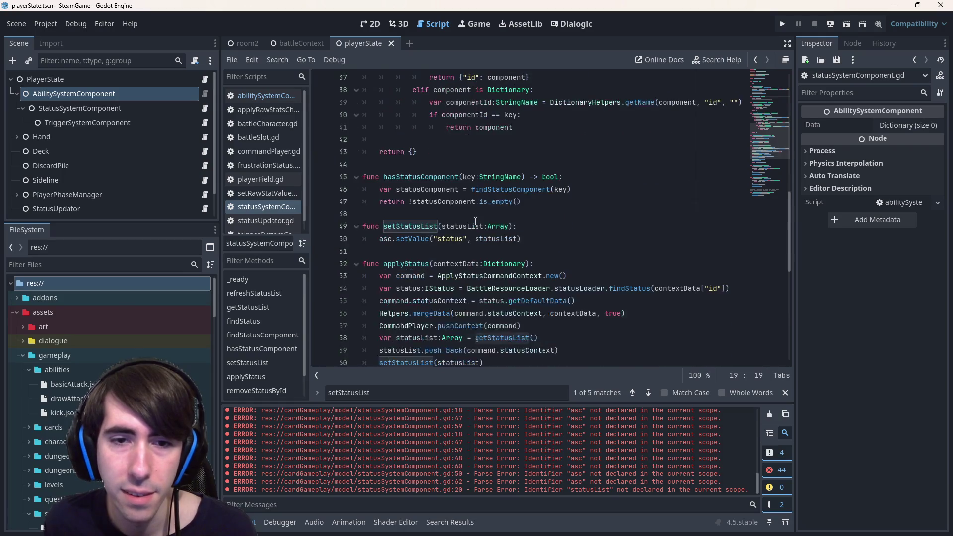
Inspect the setValue definition called in setStatusList, then return to the status script
click(518, 230)
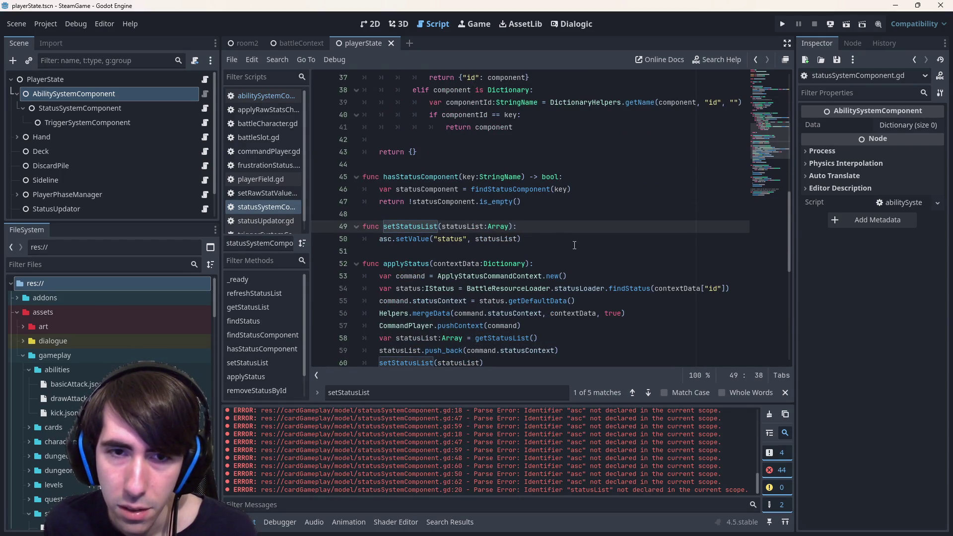
drag(396, 239, 519, 240)
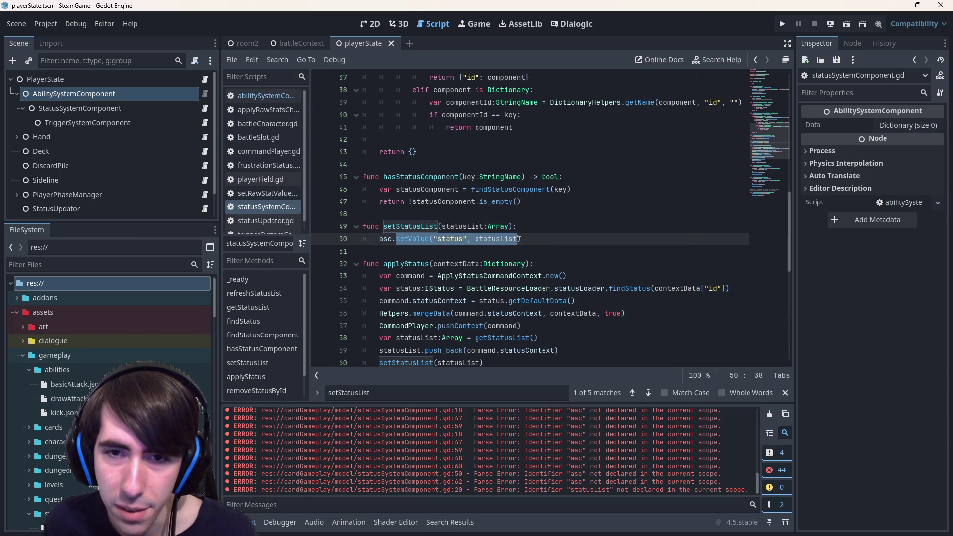
ctrl+click(426, 242)
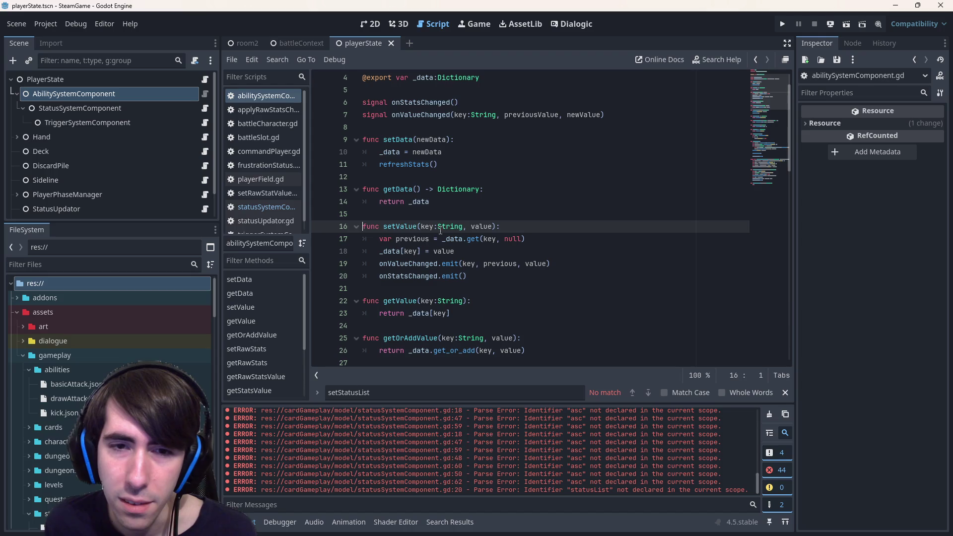
click(490, 200)
scroll(490, 200, down, 1)
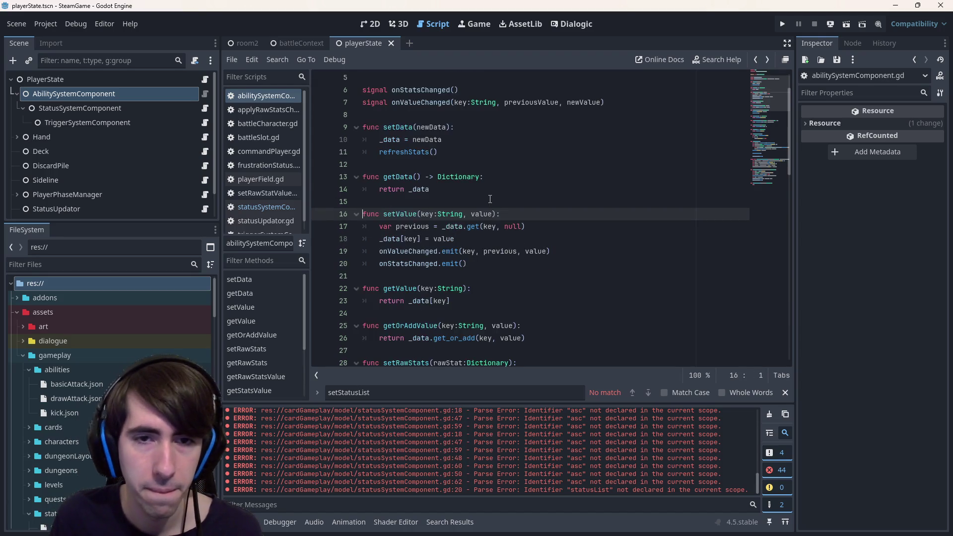
key(alt+Left)
Add '_statusList = statusList' in setStatusList and comment out its asc.setValue call
click(530, 223)
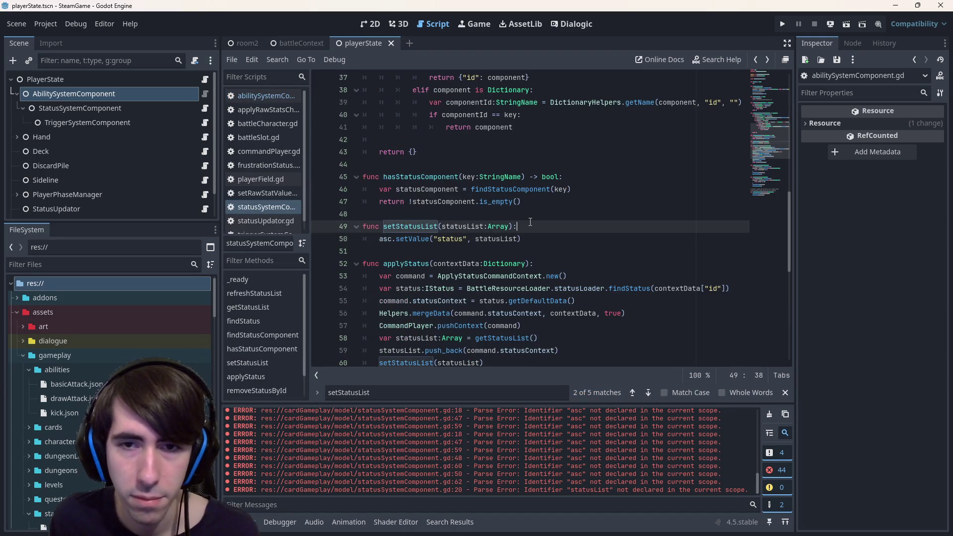
key(Return)
text(_statusList = statusLi)
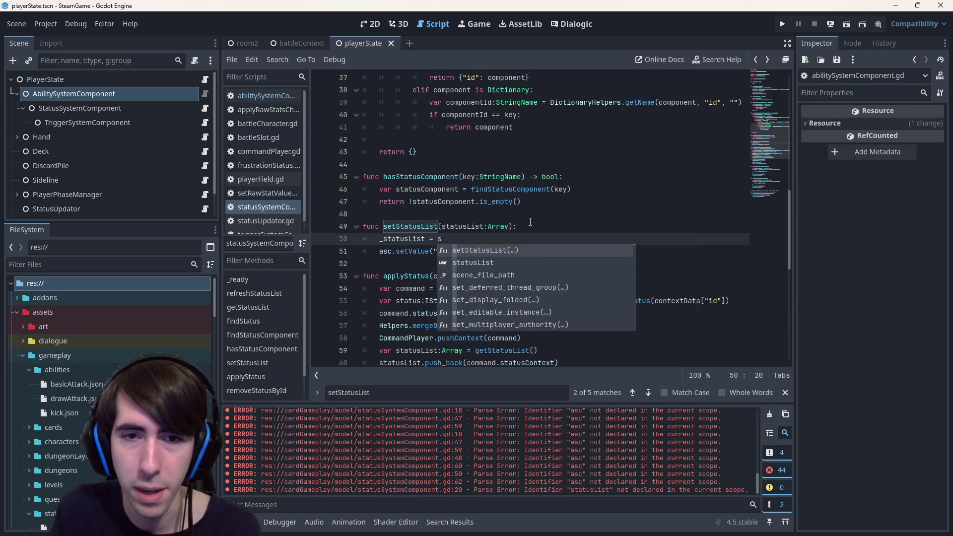
text(st)
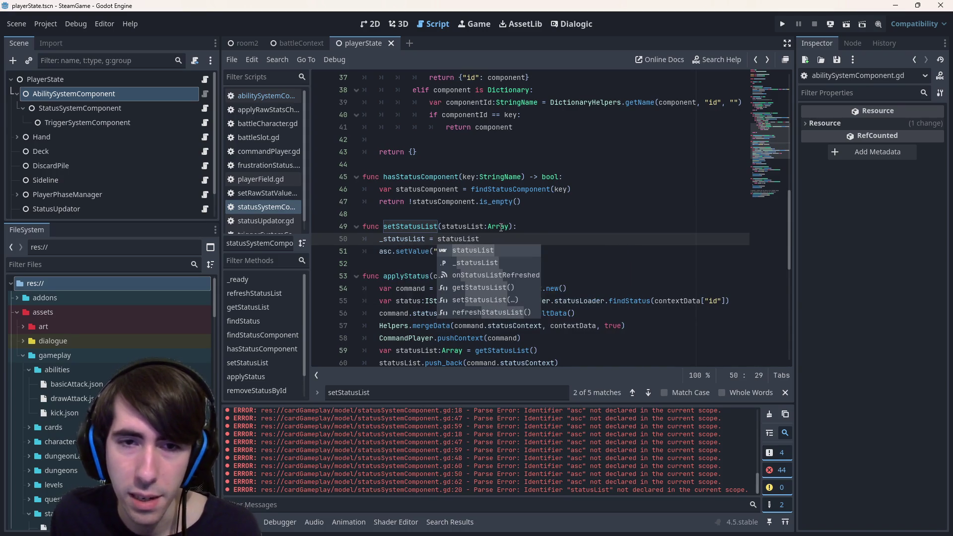
click(422, 227)
click(412, 251)
key(ctrl+k)
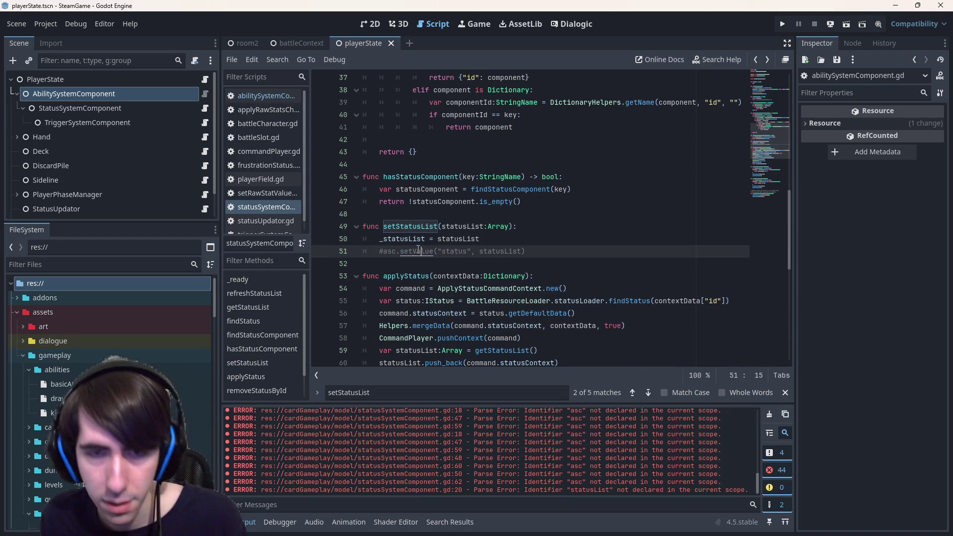
Search for the next use of setStatusList
click(413, 226)
key(ctrl+f)
key(Return)
key(Return)
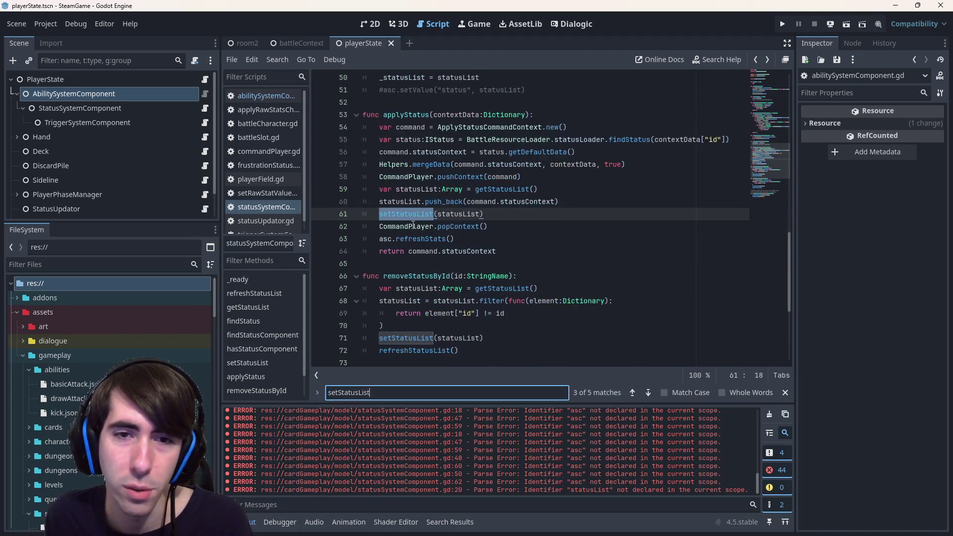
drag(788, 294, 773, 270)
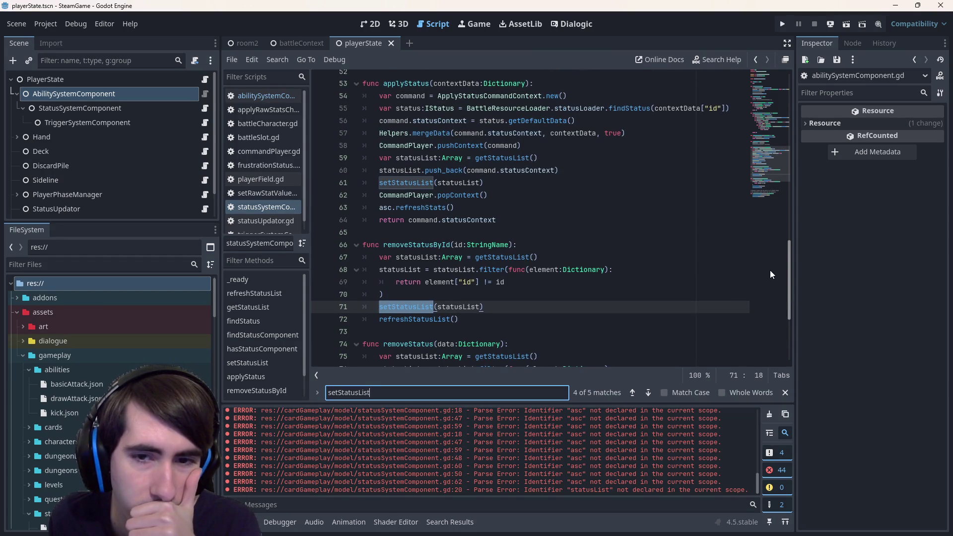
scroll(770, 270, down, 1)
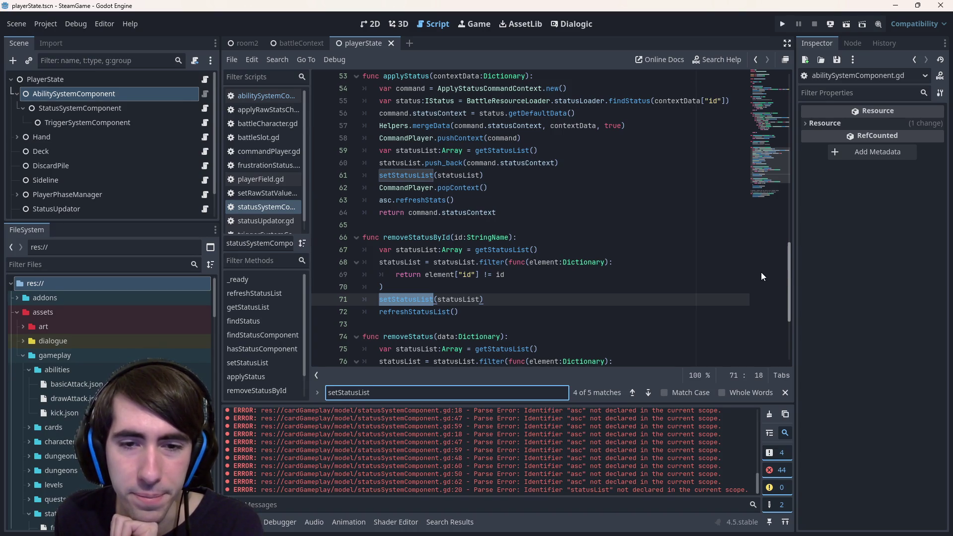
scroll(760, 275, down, 3)
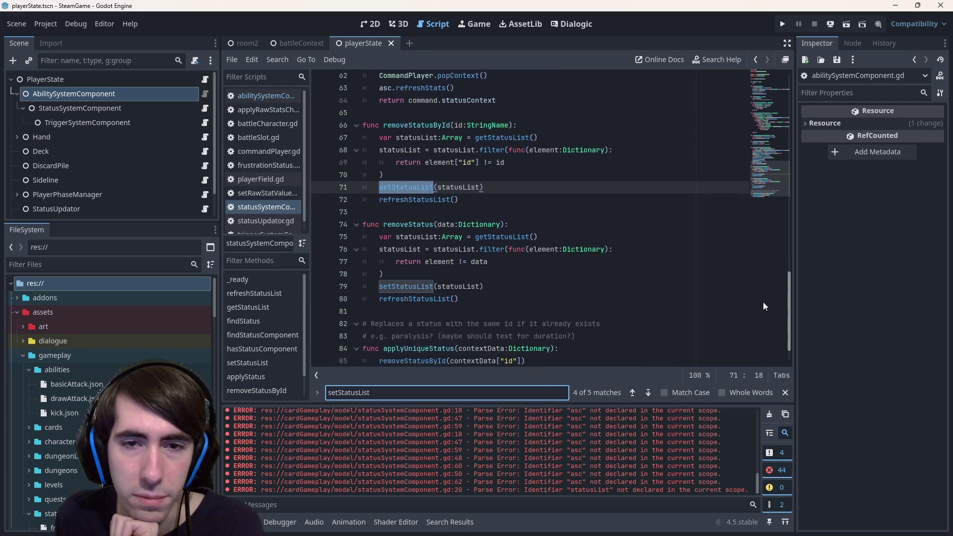
scroll(763, 303, down, 1)
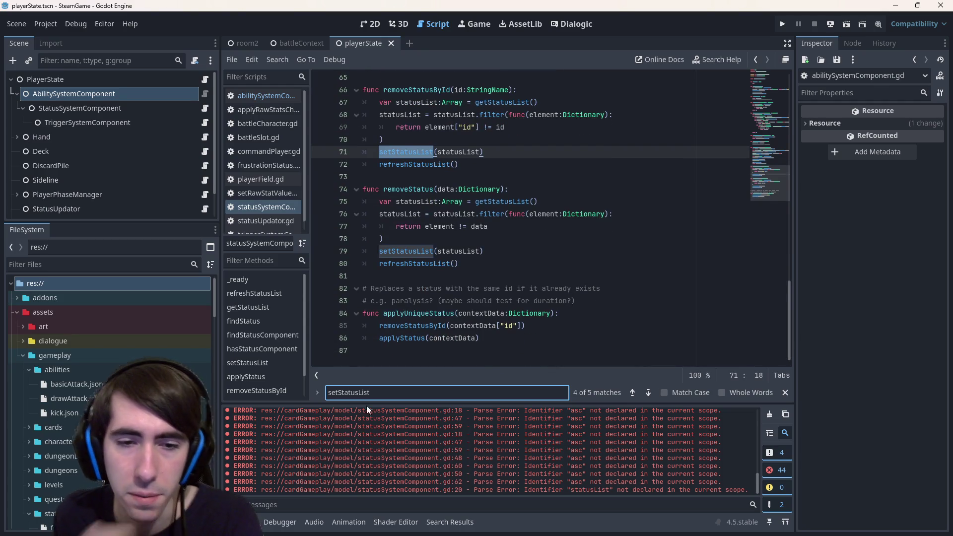
key(Return)
key(Return)
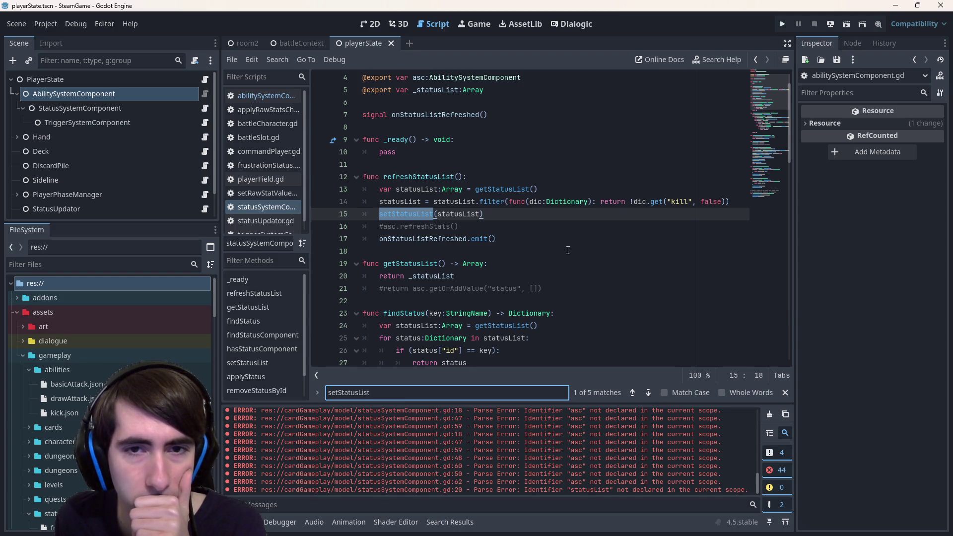
scroll(505, 215, up, 3)
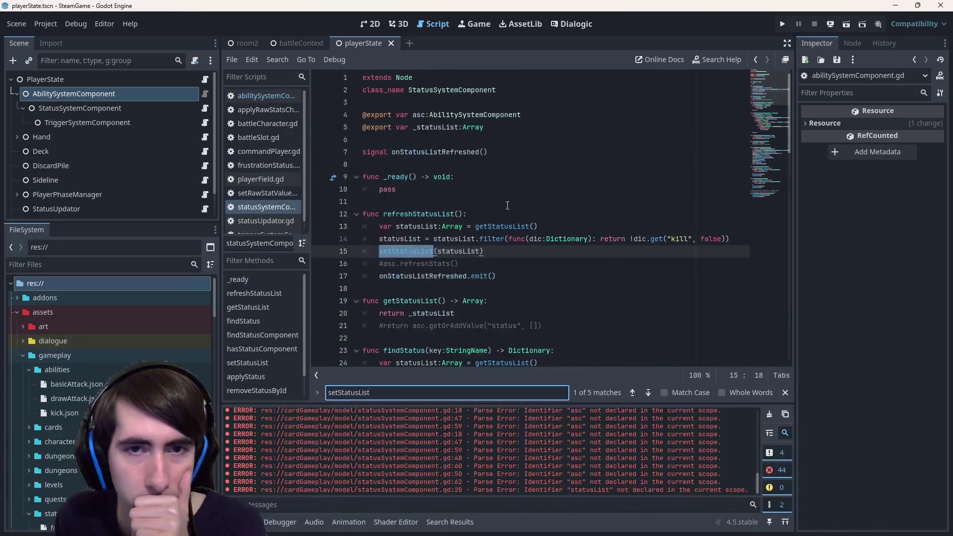
click(412, 189)
double_click(417, 115)
key(ctrl+f)
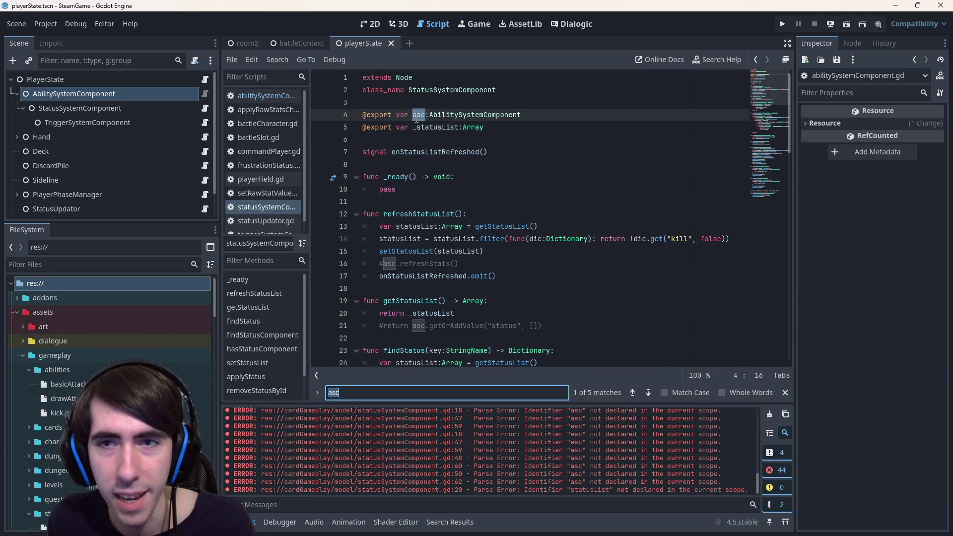
click(772, 112)
drag(771, 112, 775, 157)
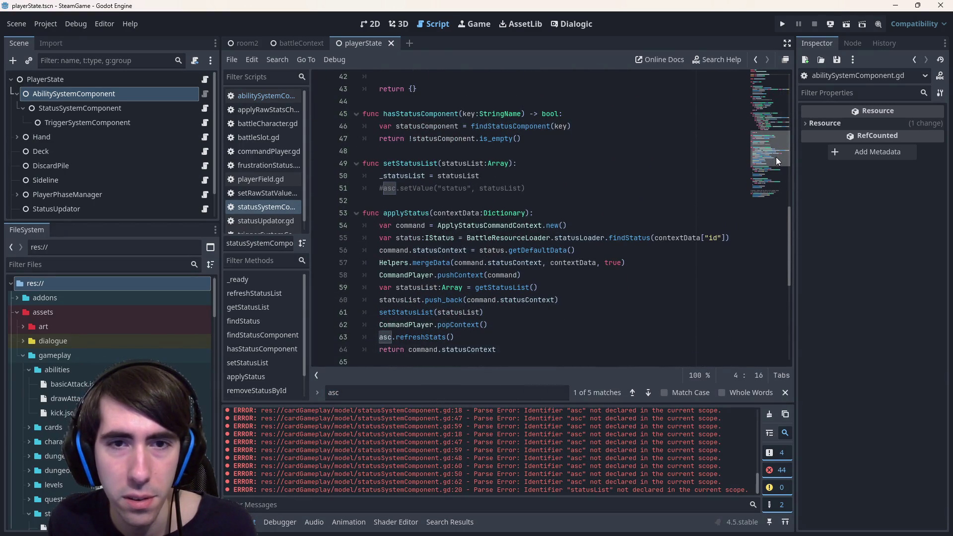
scroll(776, 157, up, 1)
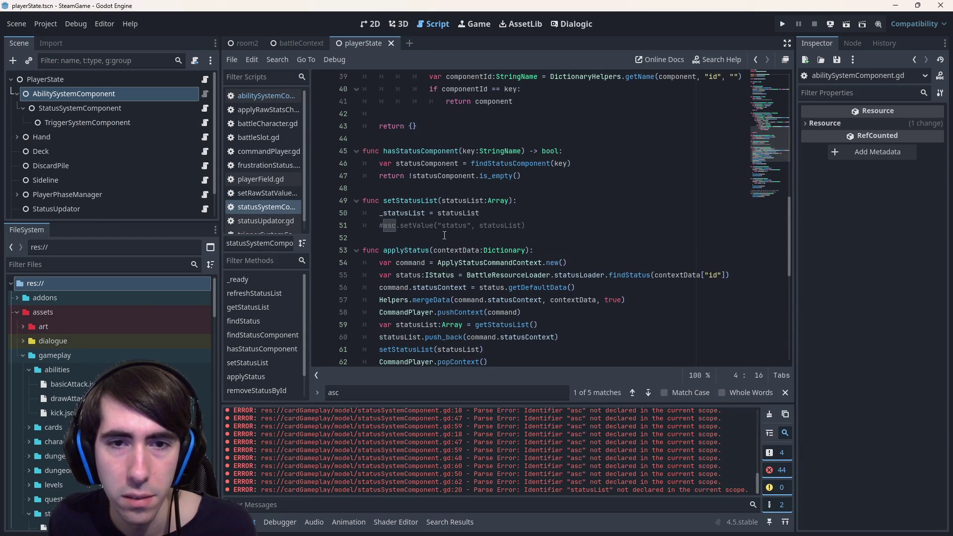
Add 'onStatusListRefreshed.emit()' right after '_statusList = statusList' in setStatusList
click(402, 214)
key(End)
scroll(663, 198, up, 10)
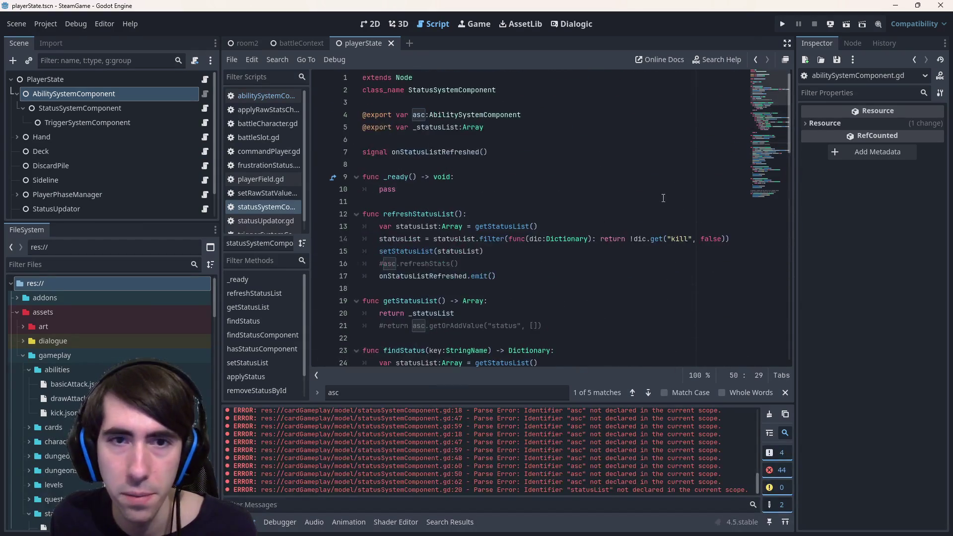
double_click(446, 152)
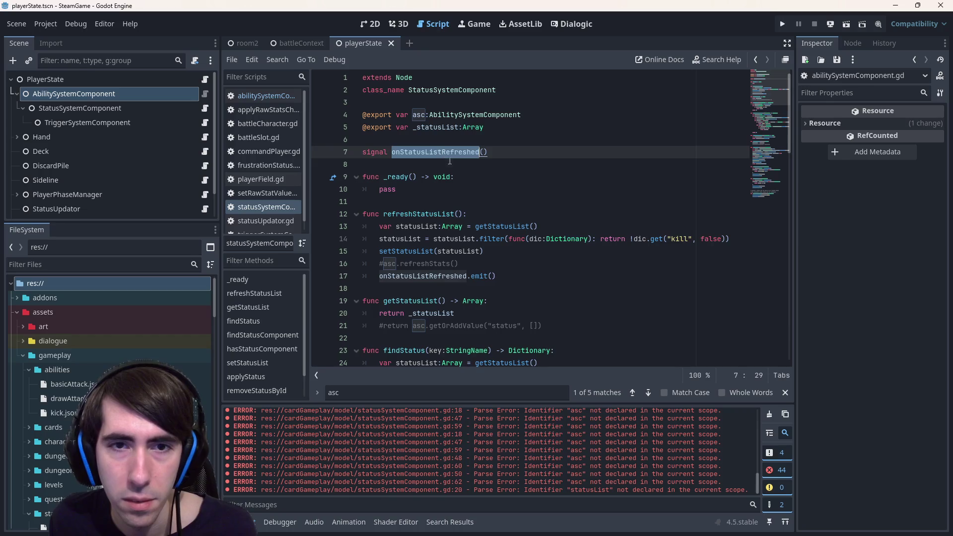
scroll(497, 257, down, 8)
scroll(497, 257, down, 3)
click(510, 276)
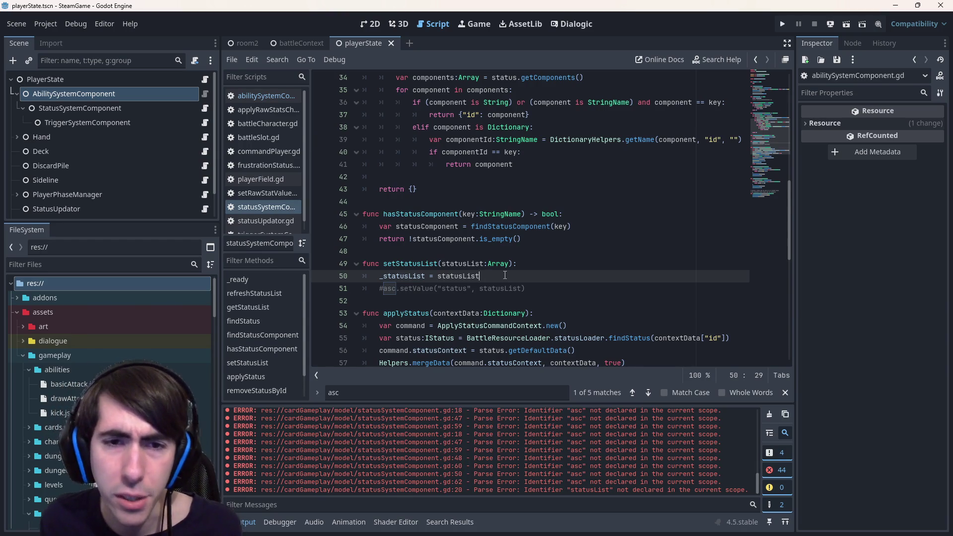
key(Return)
text(onStatusListRefreshed.)
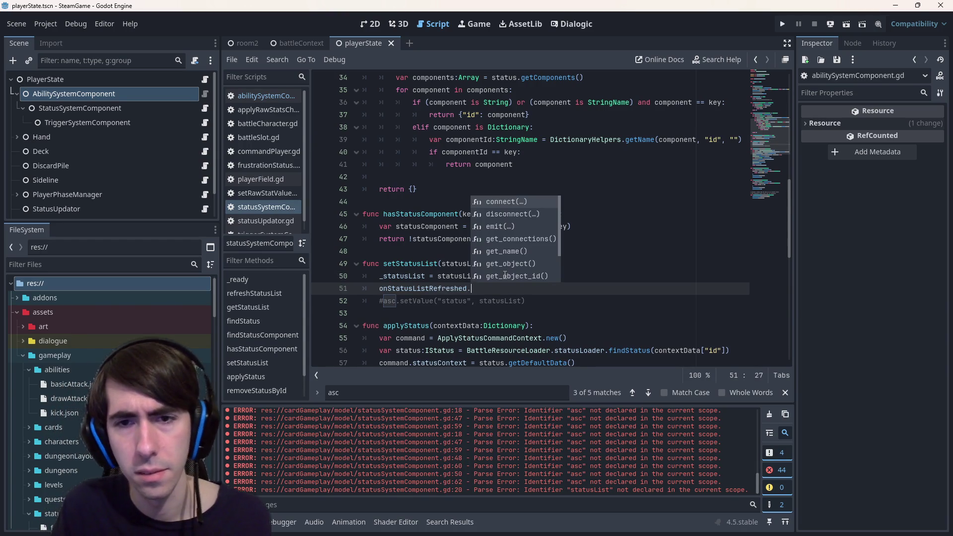
key(Escape)
text(emit())
scroll(510, 295, down, 1)
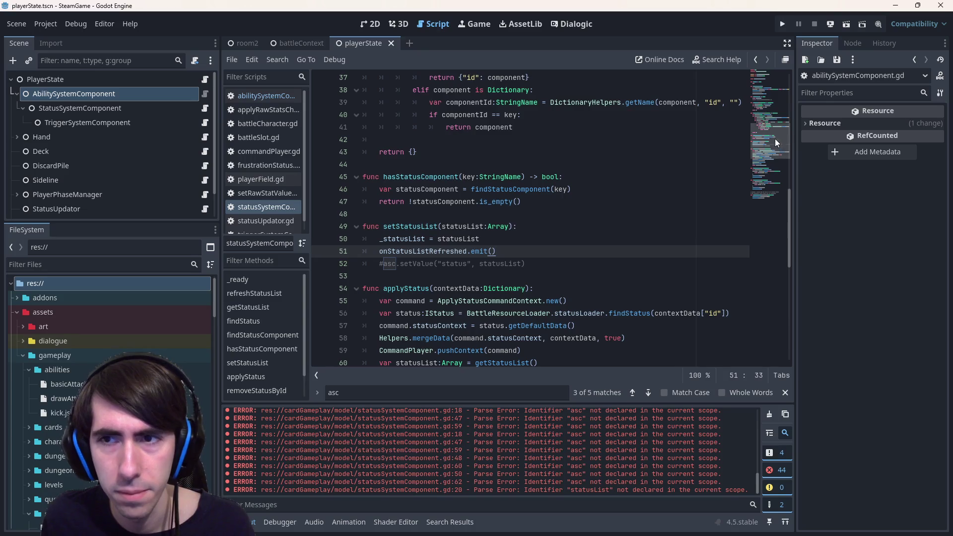
scroll(775, 143, down, 4)
drag(772, 156, 762, 183)
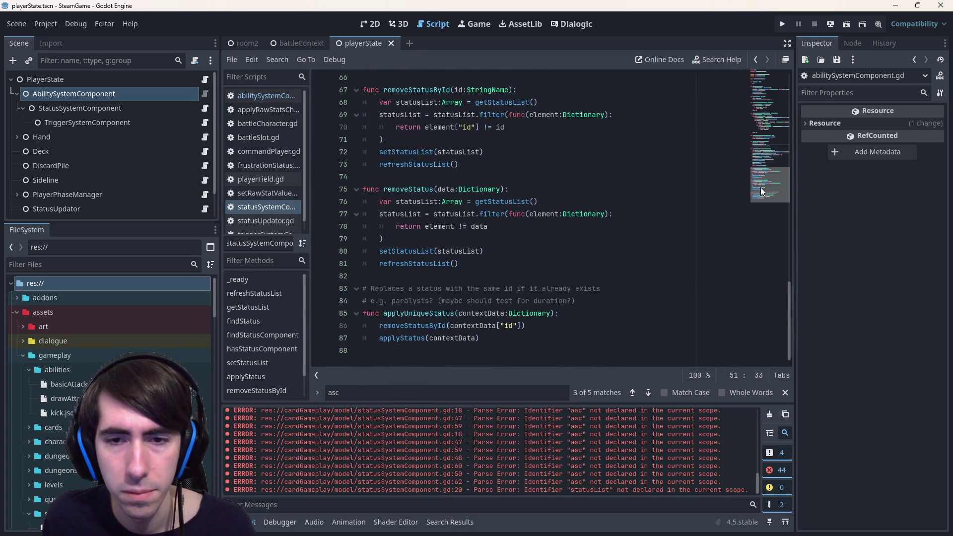
scroll(395, 229, up, 6)
scroll(456, 183, up, 1)
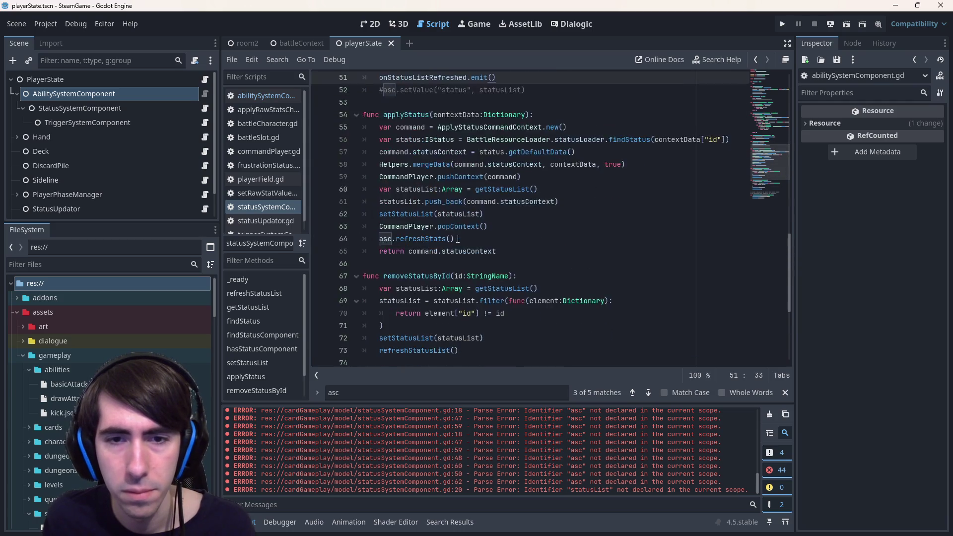
double_click(428, 153)
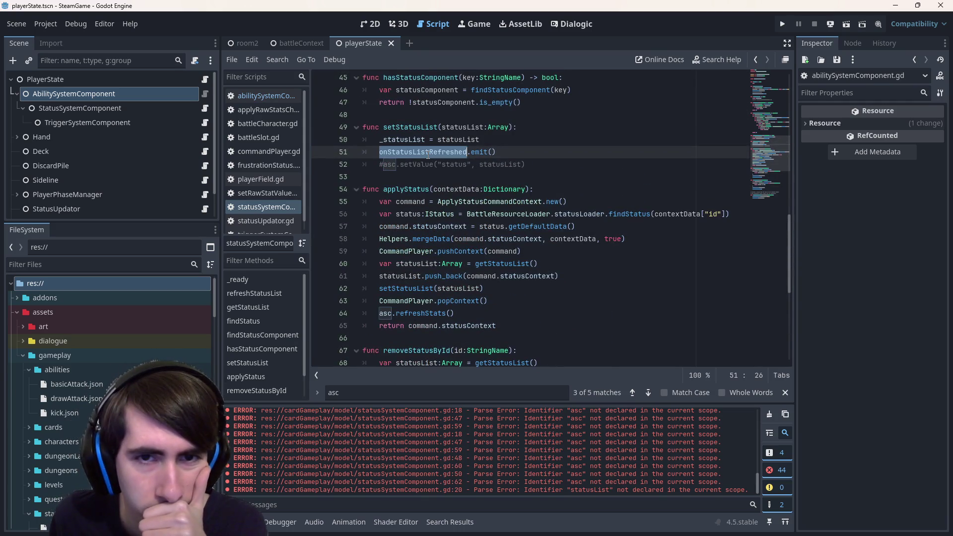
mouse_move(427, 153)
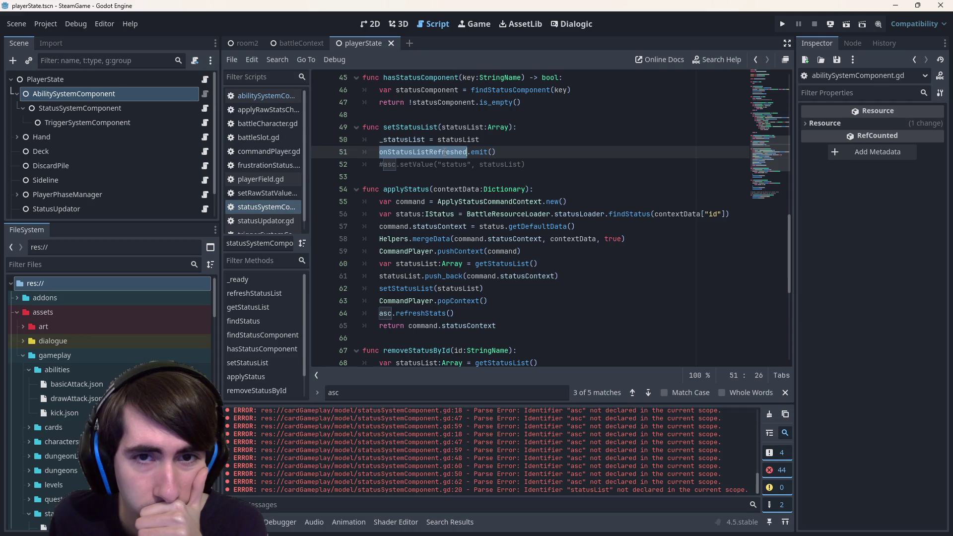
ctrl+click(412, 288)
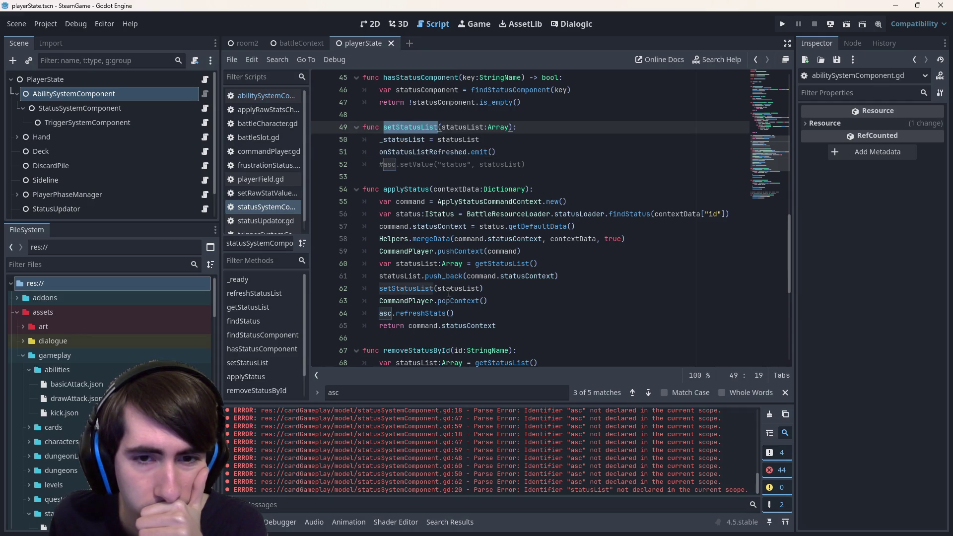
drag(498, 317, 324, 314)
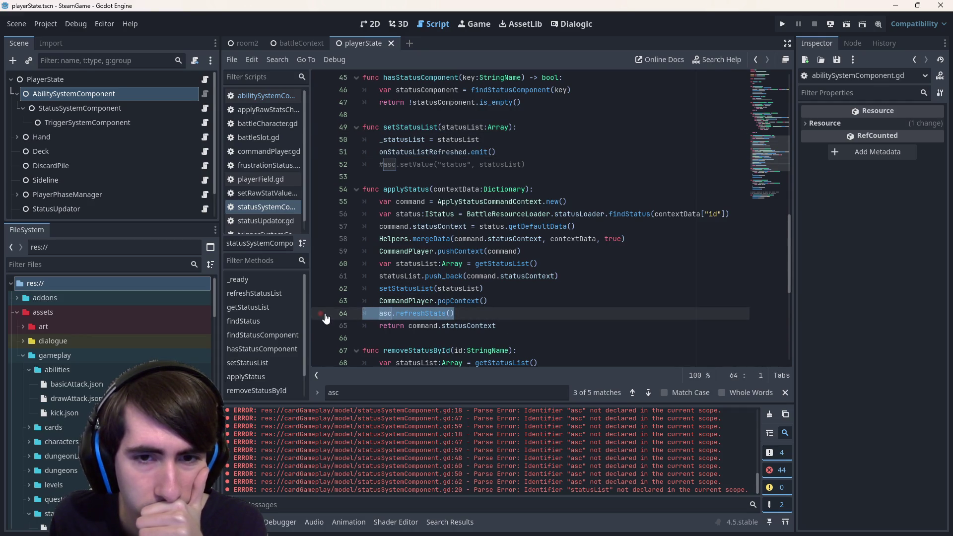
double_click(502, 251)
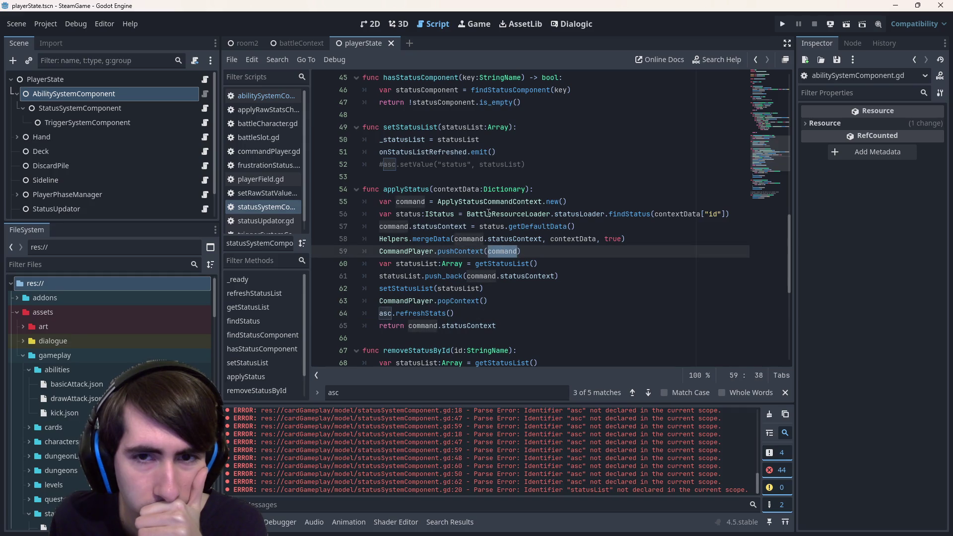
drag(465, 201, 530, 201)
click(528, 201)
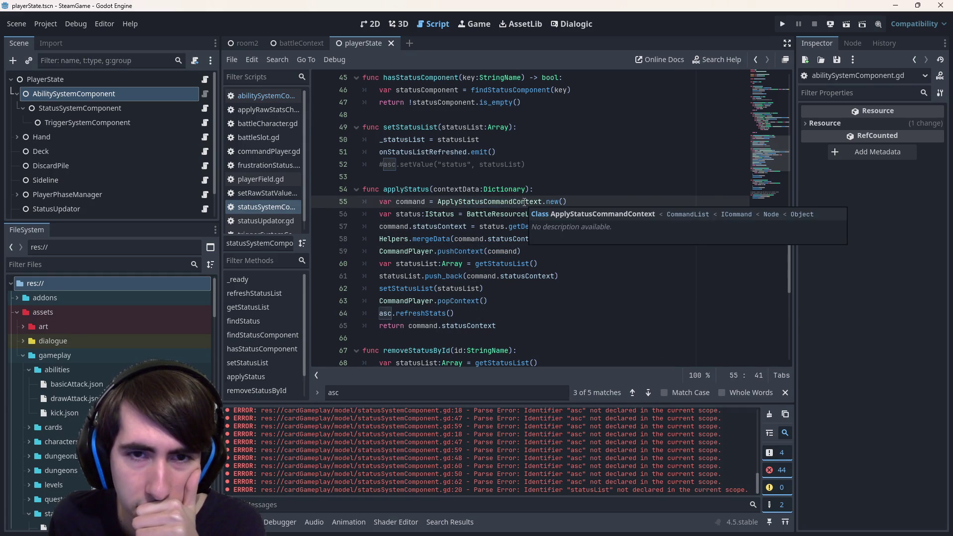
double_click(524, 202)
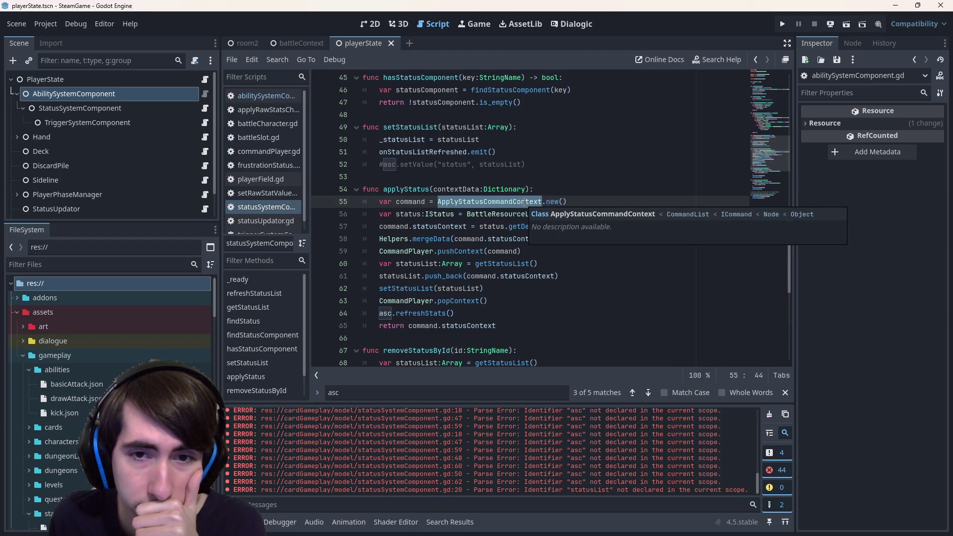
click(587, 201)
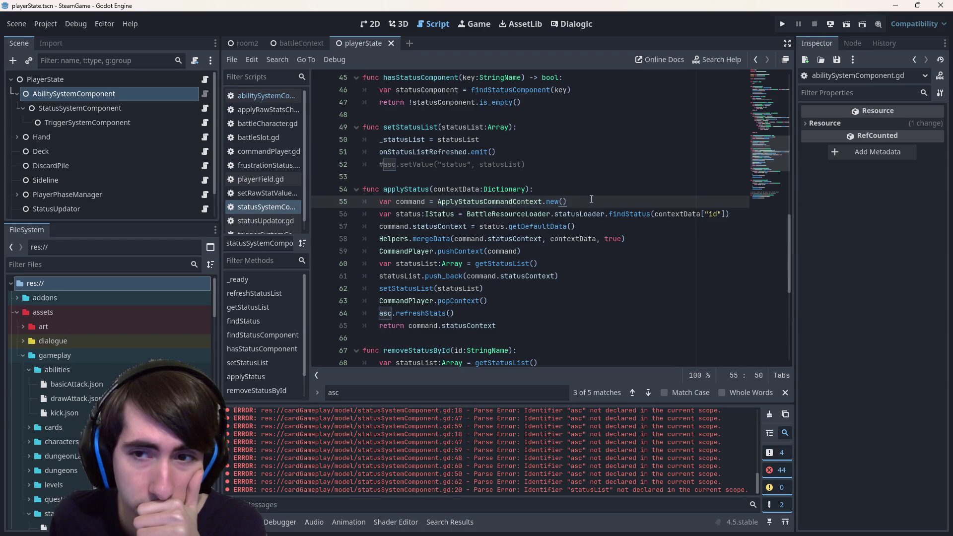
scroll(587, 199, down, 6)
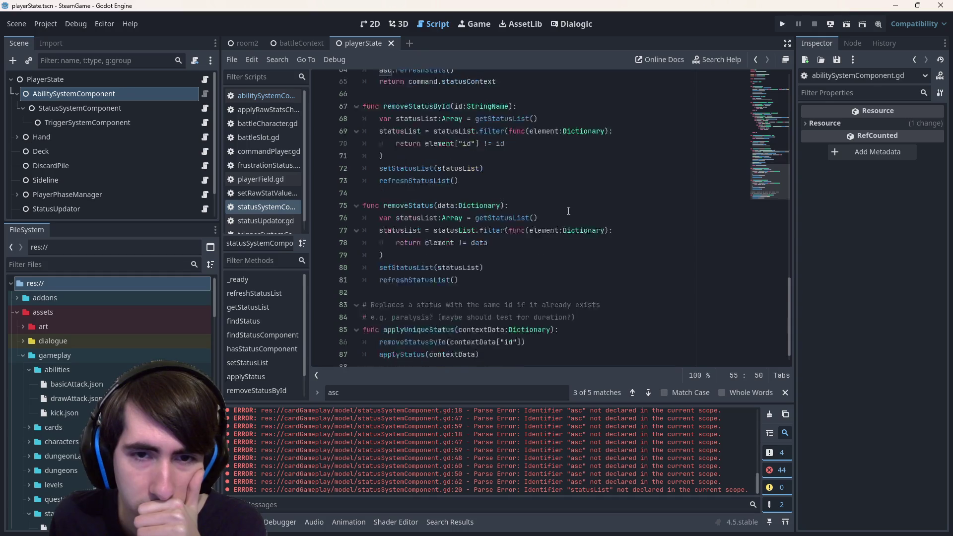
scroll(561, 216, up, 1)
click(406, 263)
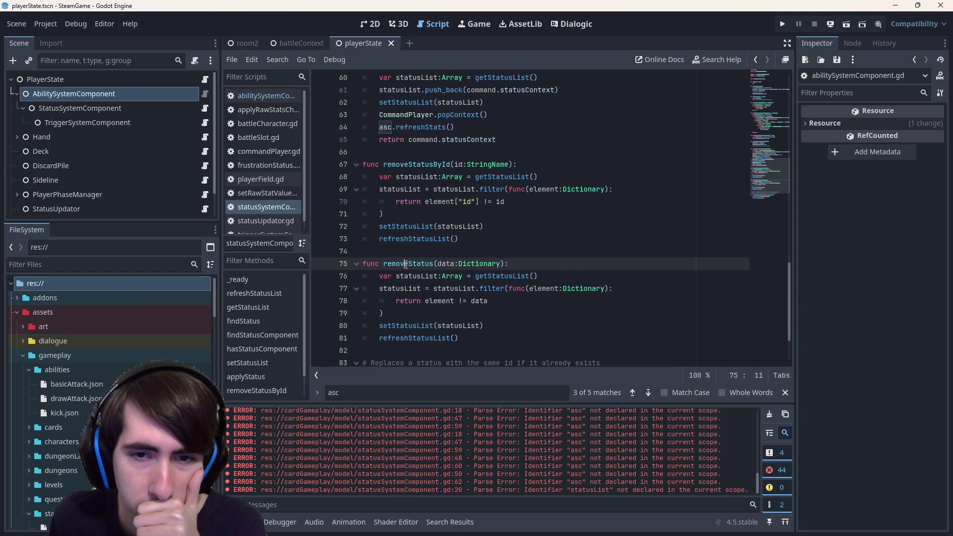
double_click(448, 267)
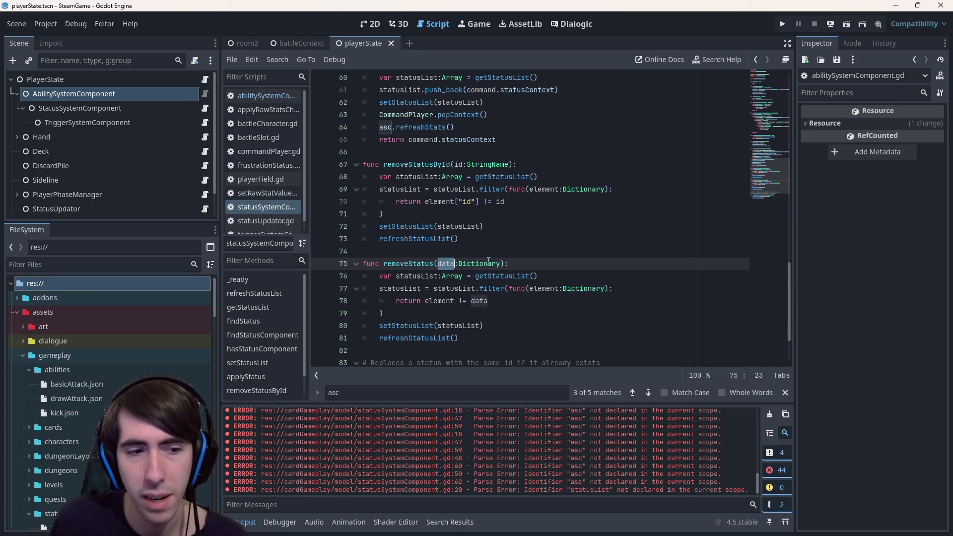
double_click(428, 276)
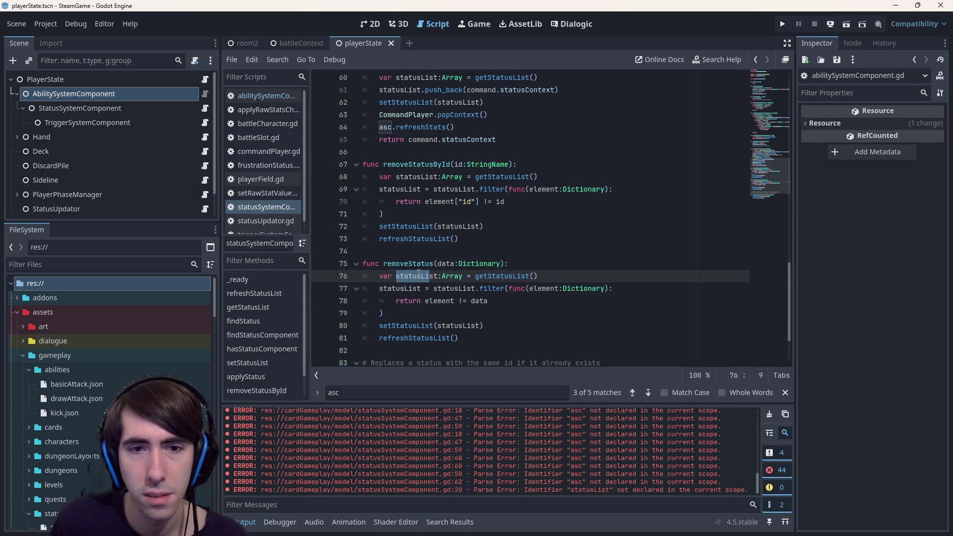
double_click(419, 276)
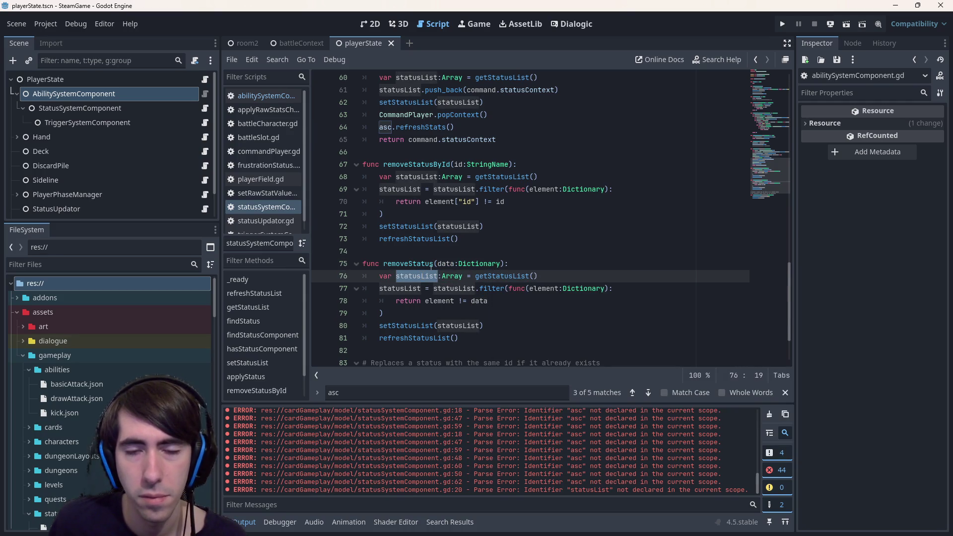
scroll(428, 272, down, 1)
mouse_move(461, 268)
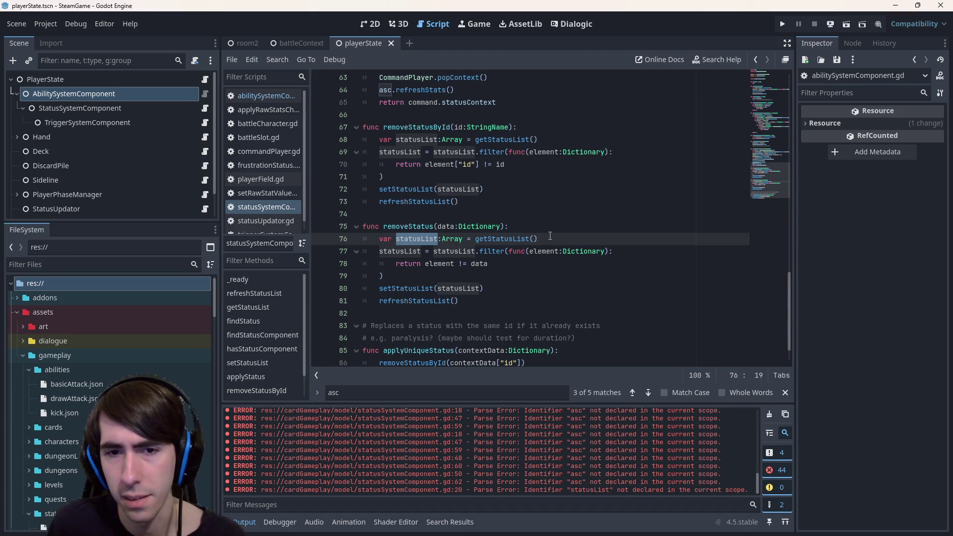
Undo the emit line, _statusList assignment, _ready function and statusList return
click(550, 236)
key(ctrl+z)
key(ctrl+z)
key(ctrl+z)
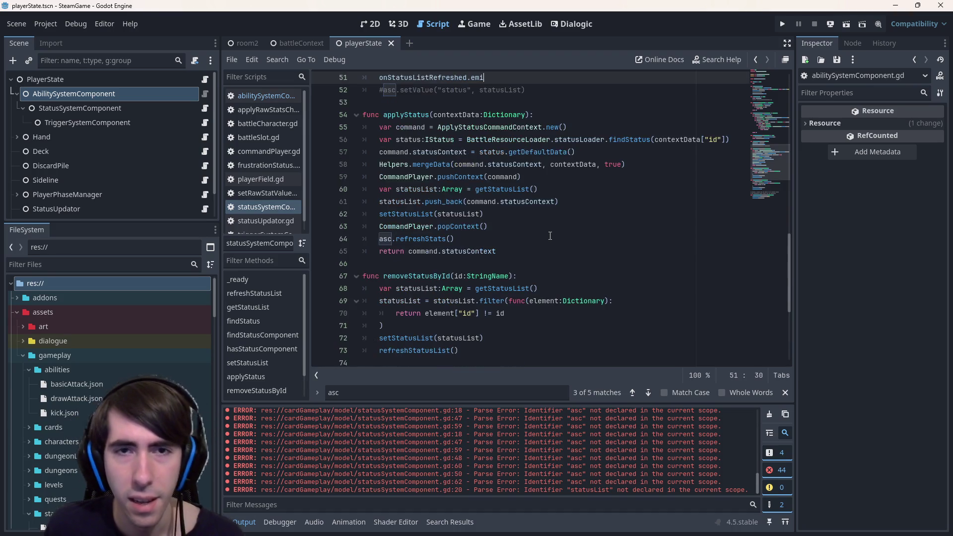
key(ctrl+z)
key(ctrl+z)
key(ctrl+z)
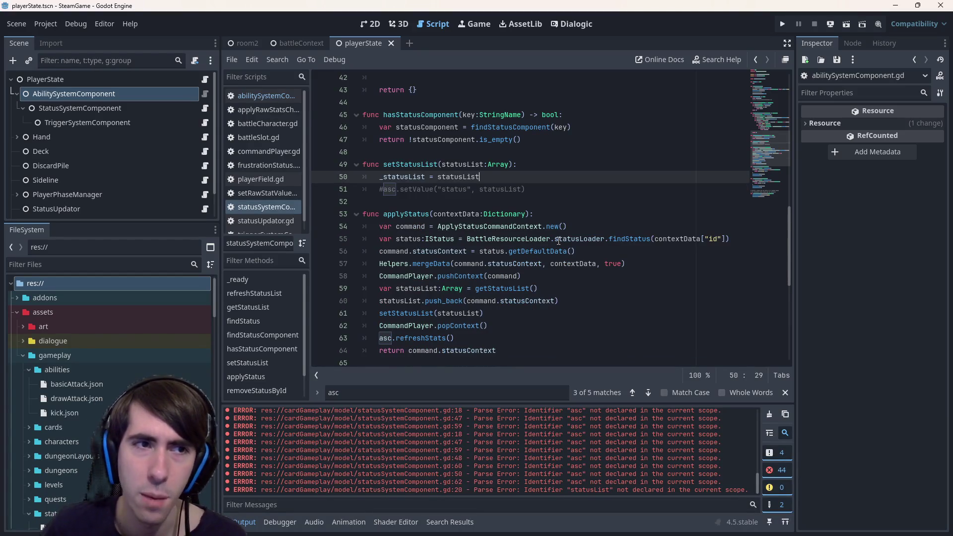
key(ctrl+z)
key(ctrl+z)
key(ctrl+z)
key(ctrl+z)
key(ctrl+z)
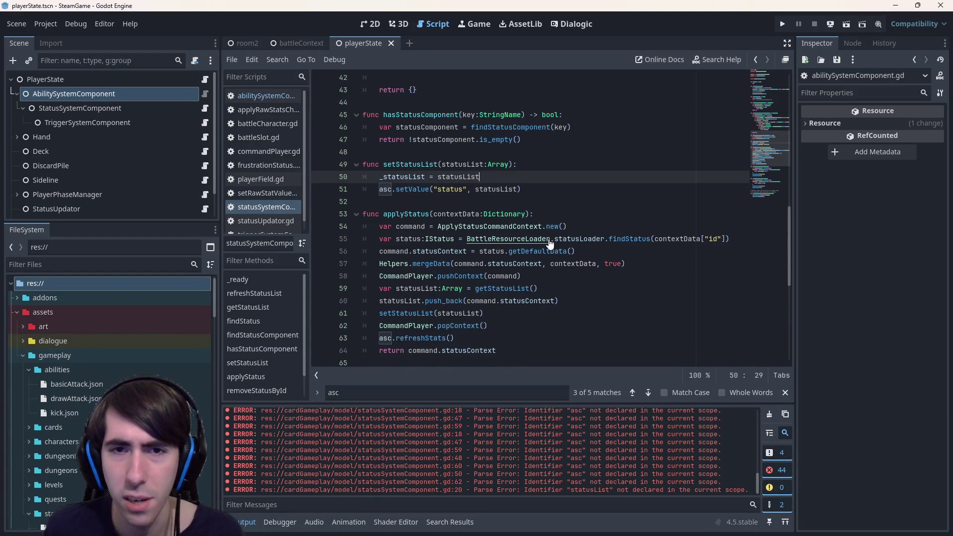
key(ctrl+z)
key(ctrl+z)
key(ctrl+z)
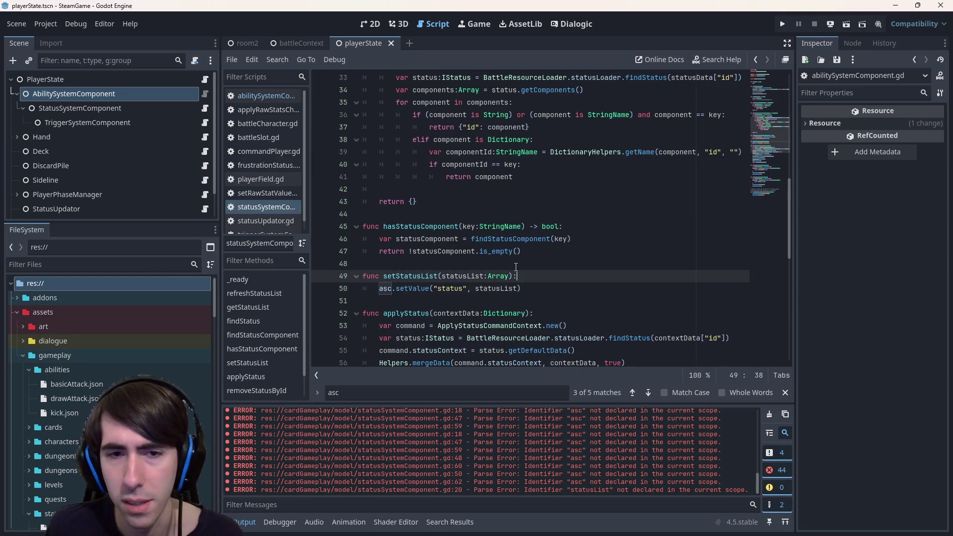
key(ctrl+z)
key(ctrl+z)
key(ctrl+z)
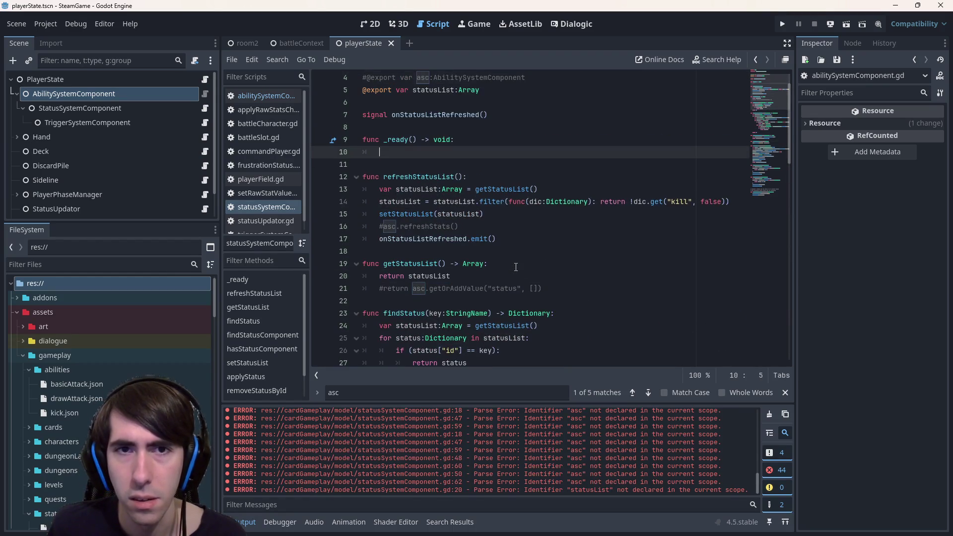
key(ctrl+z)
key(ctrl+z)
key(ctrl+z)
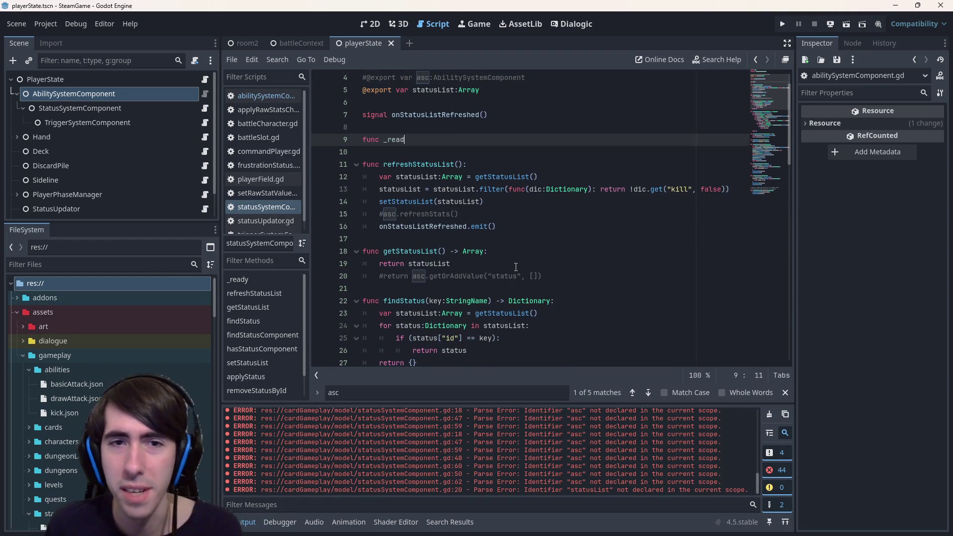
key(ctrl+z)
key(ctrl+z)
key(ctrl+z)
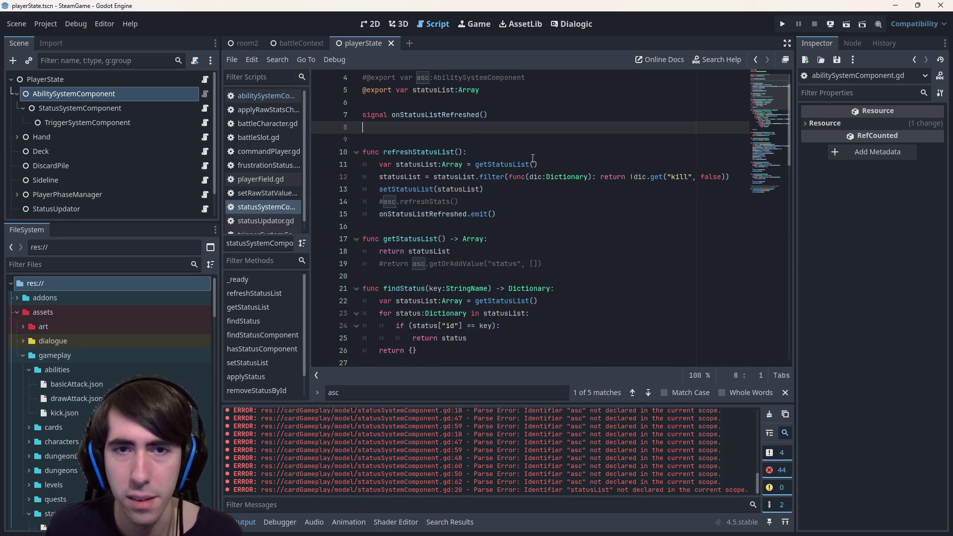
key(ctrl+z)
key(ctrl+z)
key(ctrl+z)
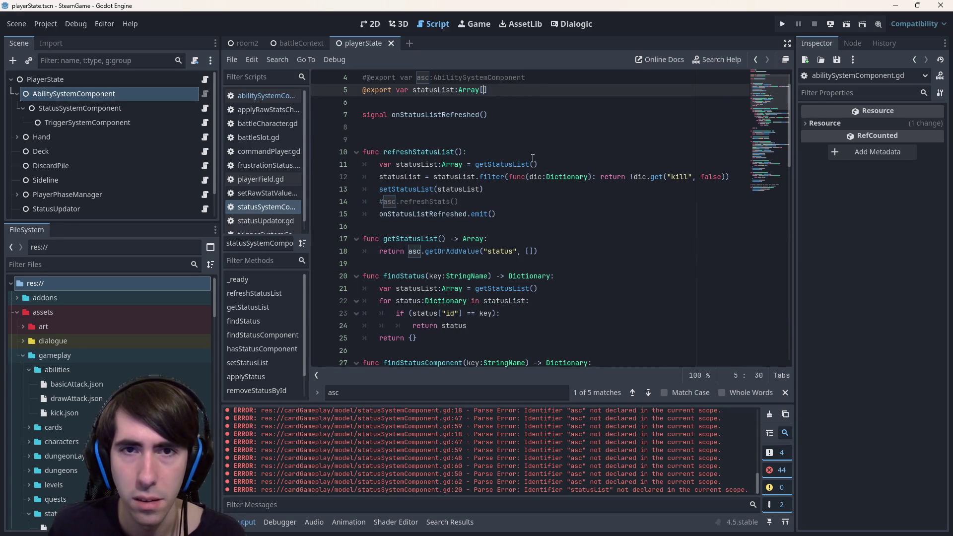
text(Dictionary)
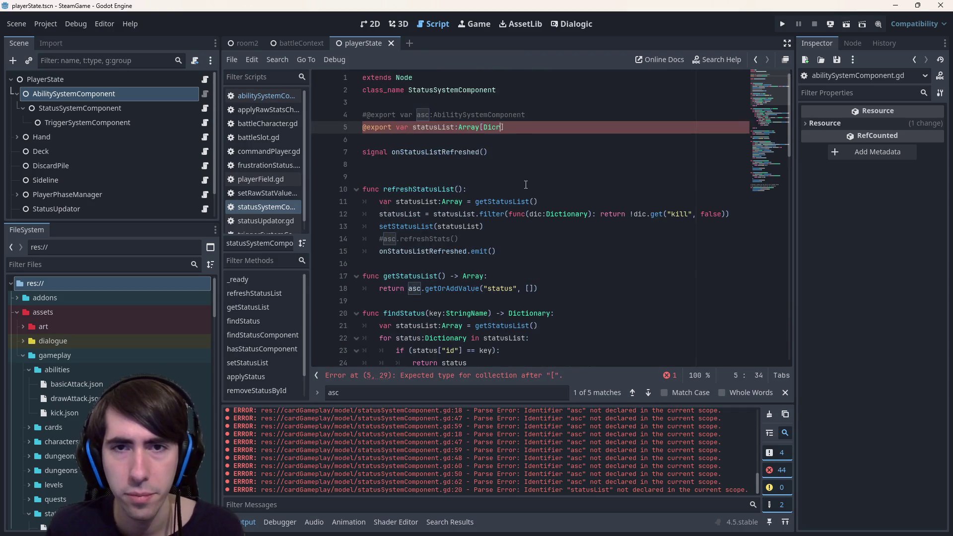
click(412, 128)
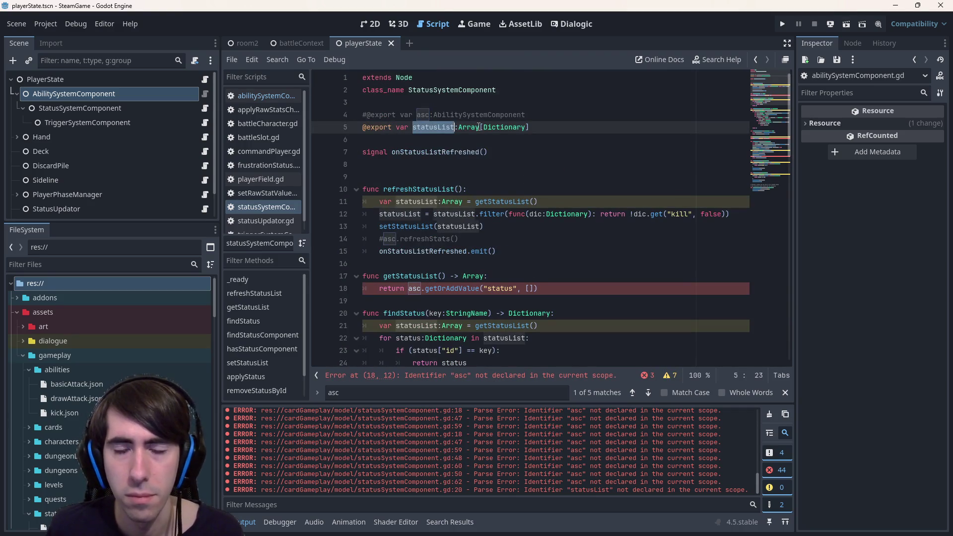
key(ctrl+z)
key(ctrl+z)
key(ctrl+z)
key(ctrl+z)
key(ctrl+z)
key(ctrl+z)
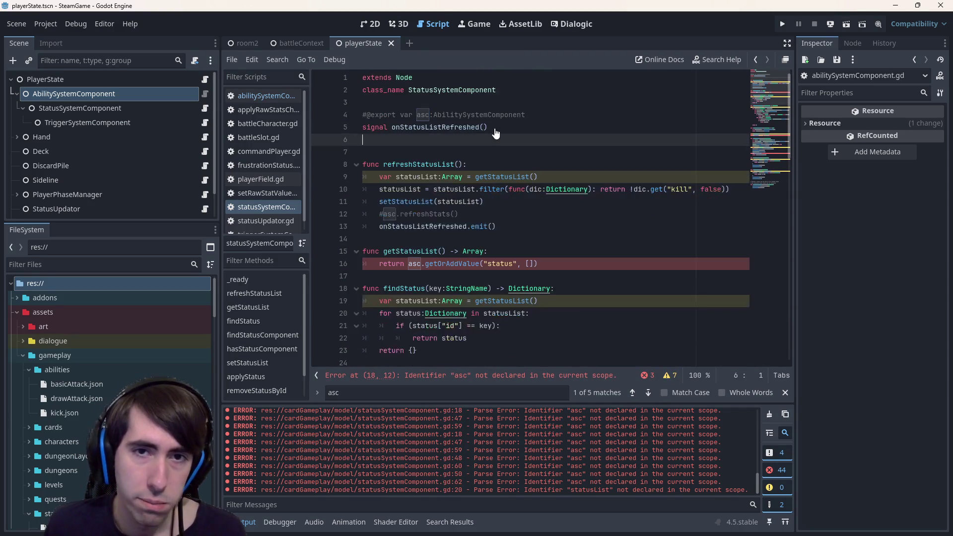
text(onStatusListRefreshed)
key(ctrl+z)
key(ctrl+z)
key(ctrl+z)
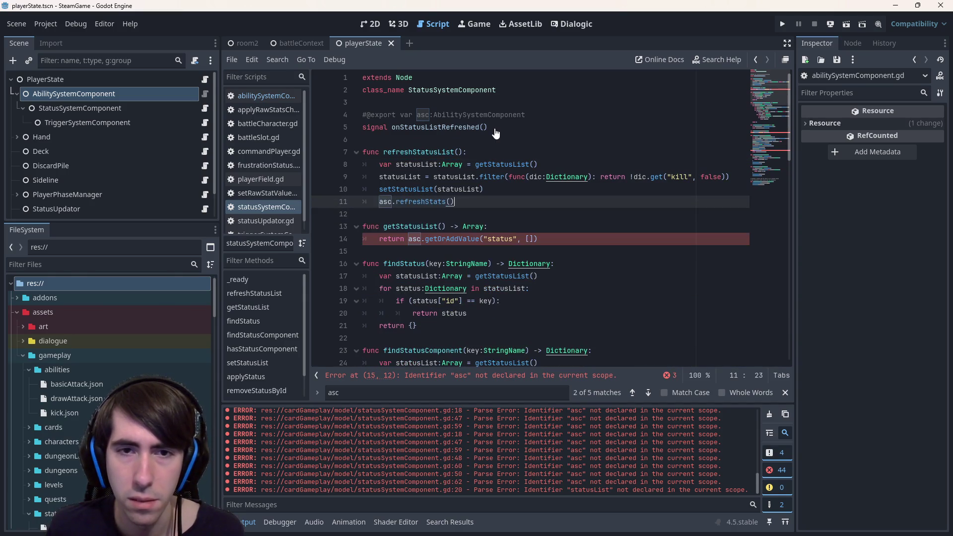
key(ctrl+s)
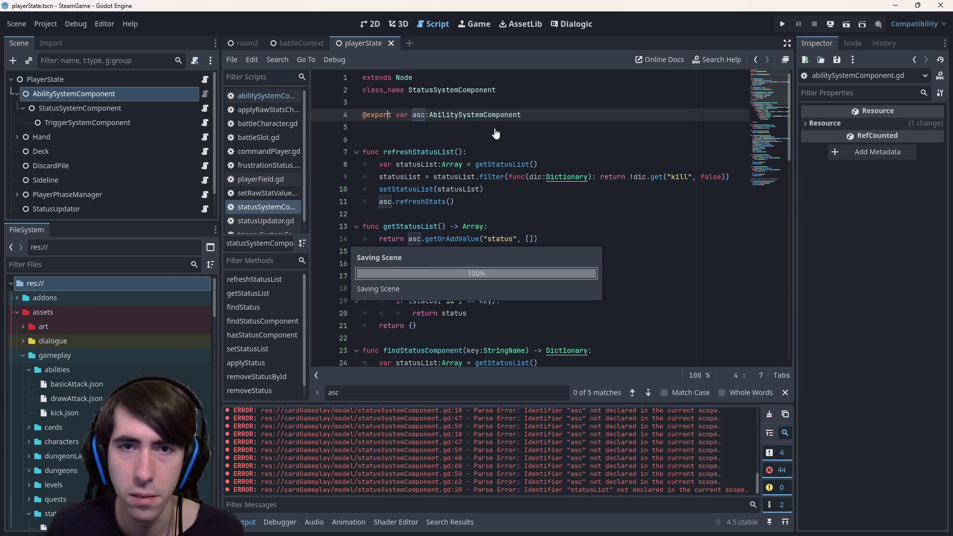
click(496, 131)
key(BackSpace)
key(ctrl+s)
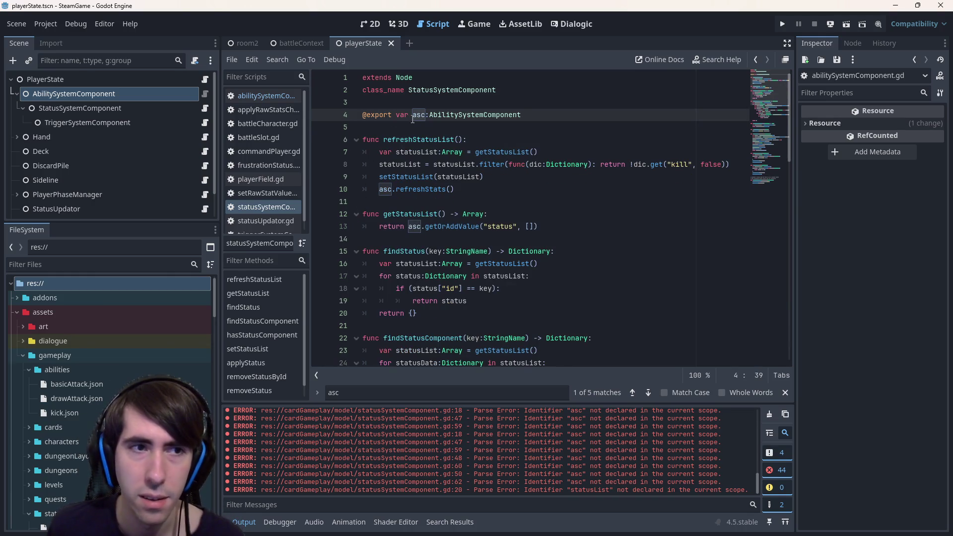
Review abilitySystemComponent.gd, briefly cutting and restoring the executeTrigger function
click(205, 95)
scroll(635, 246, down, 10)
scroll(635, 246, down, 5)
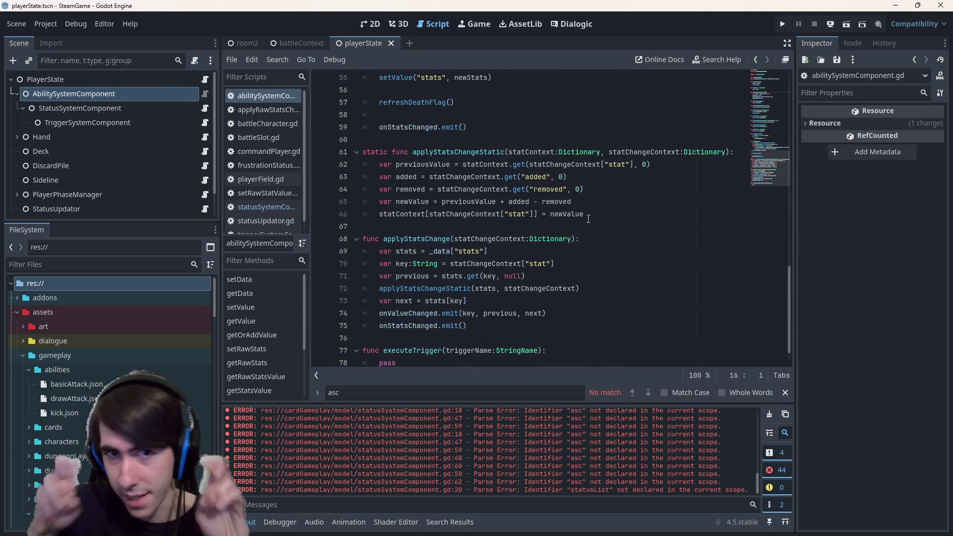
scroll(496, 249, down, 1)
drag(402, 347, 325, 321)
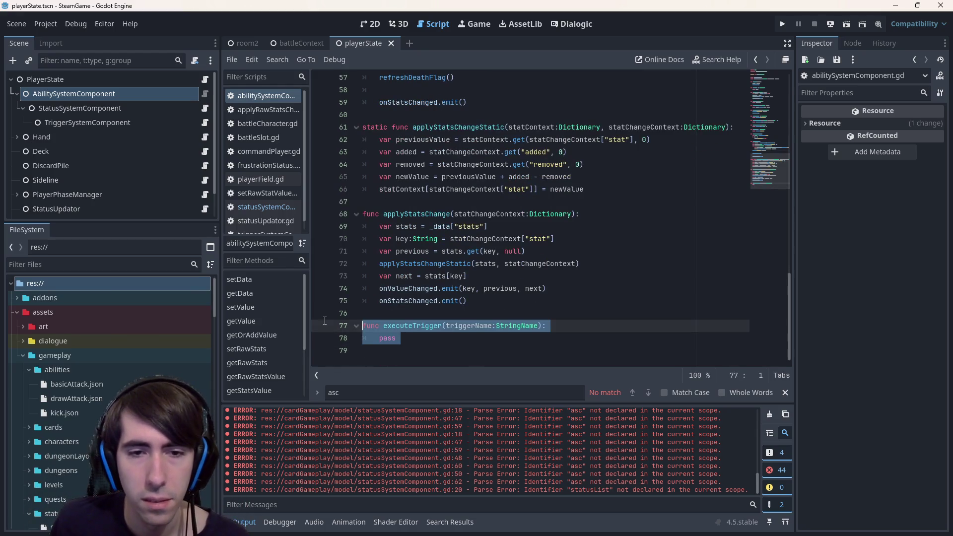
key(ctrl+x)
key(ctrl+z)
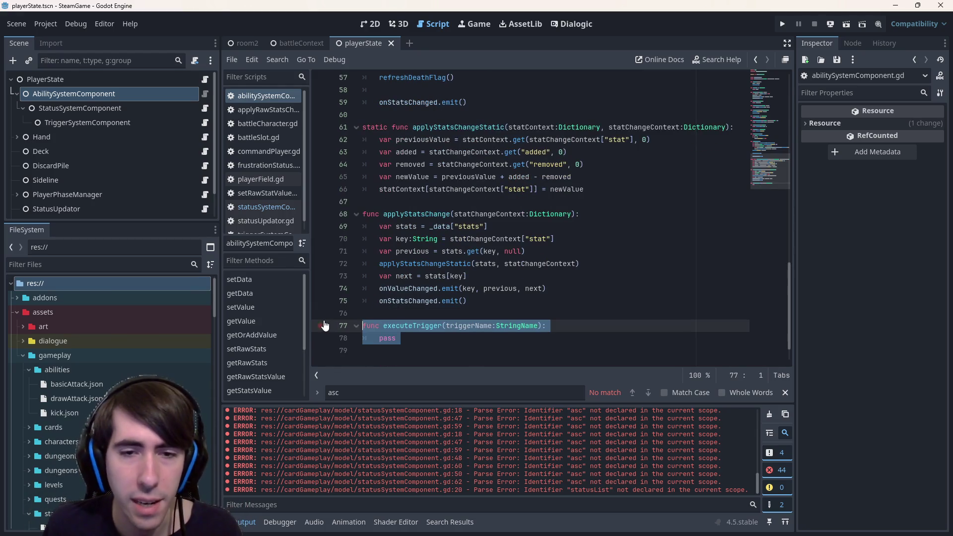
Add '# TODO : make independent from asc' above the asc export in statusSystemComponent.gd and save
click(178, 108)
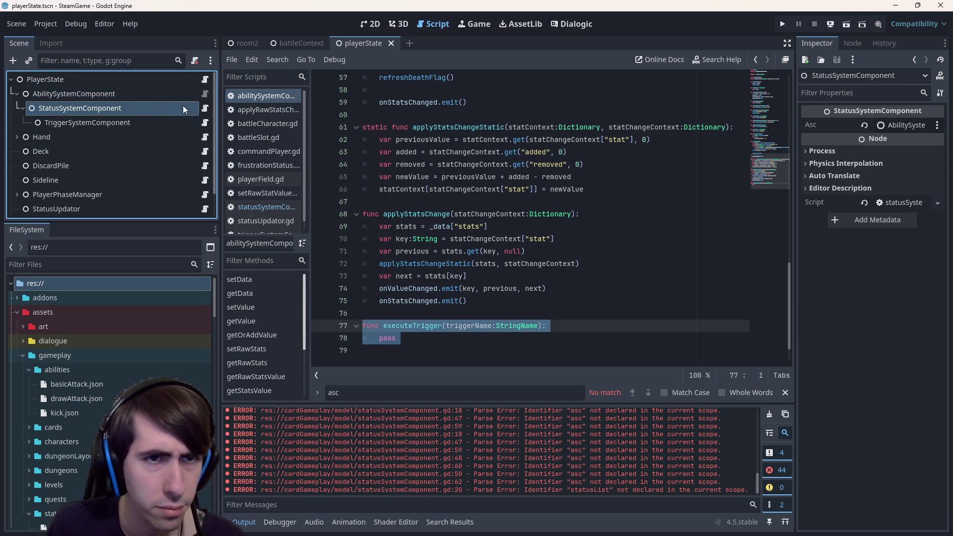
click(205, 109)
click(519, 103)
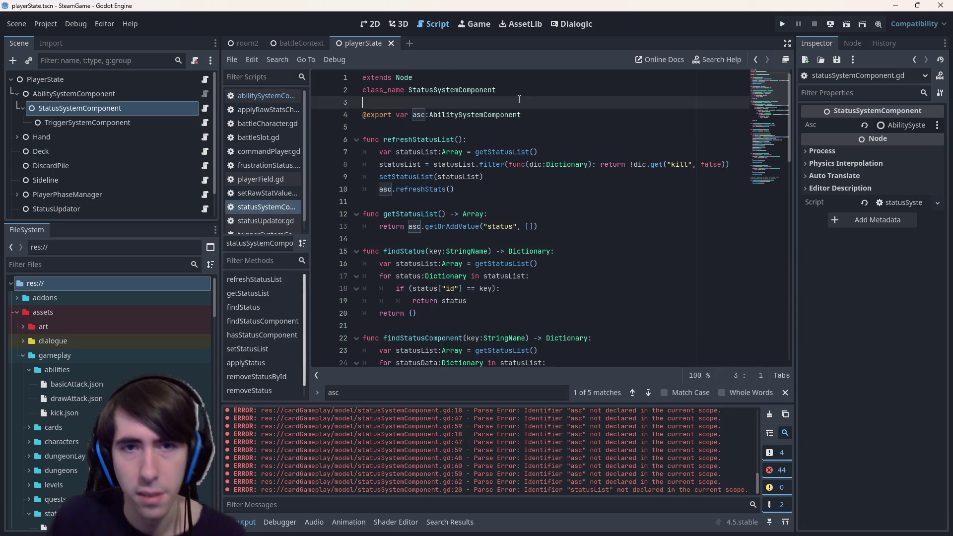
key(Return)
text(# TODO : make independent from as)
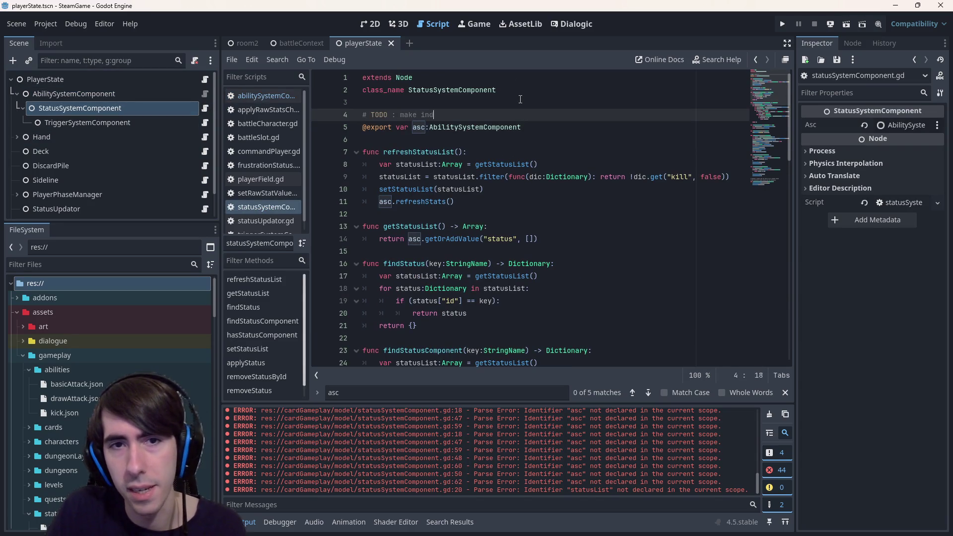
text(c)
key(ctrl+s)
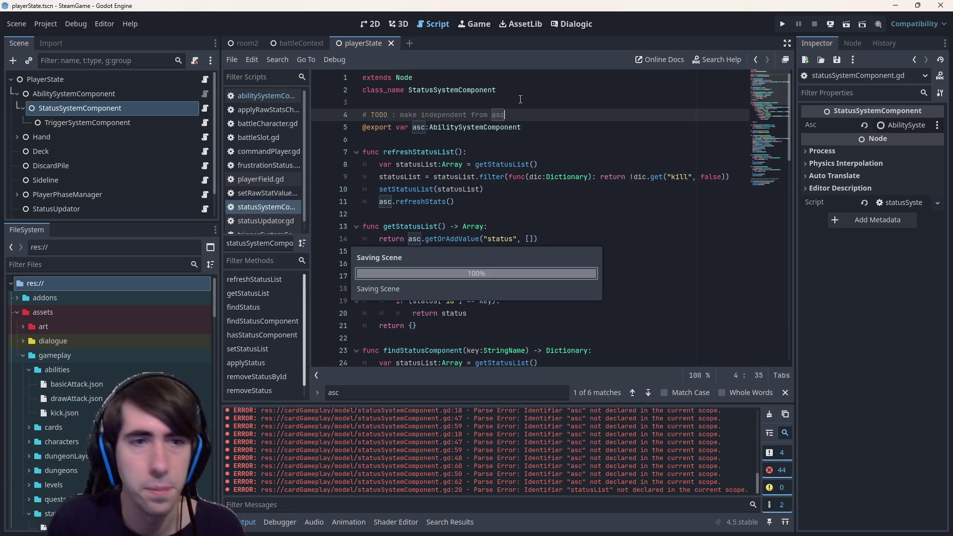
click(88, 123)
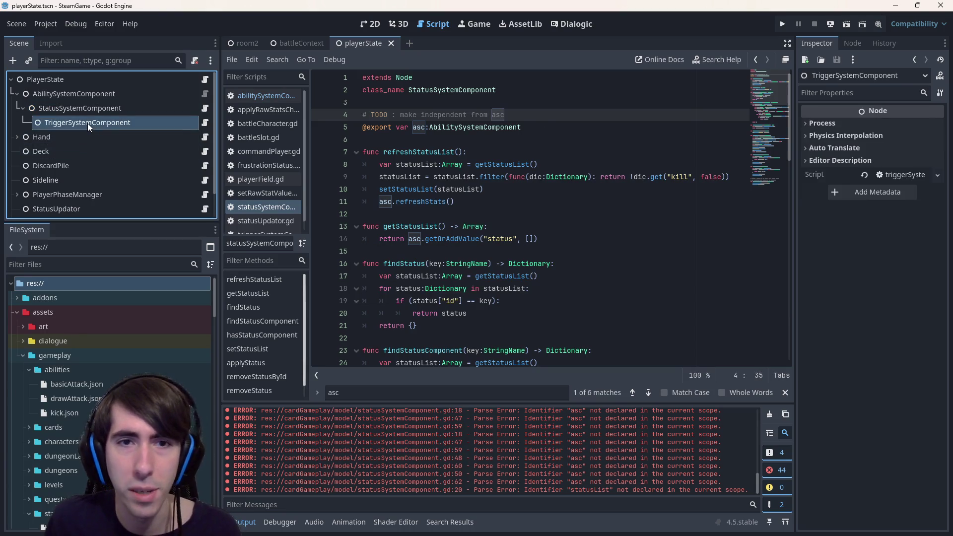
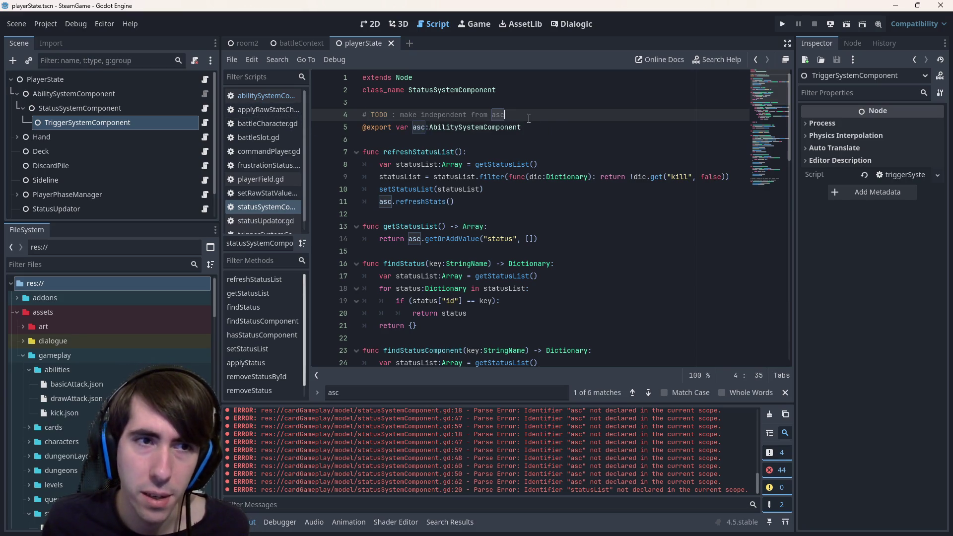
Compare the TriggerSystemComponent, StatusSystemComponent and AbilitySystemComponent scripts from the Scene dock
click(204, 122)
click(204, 111)
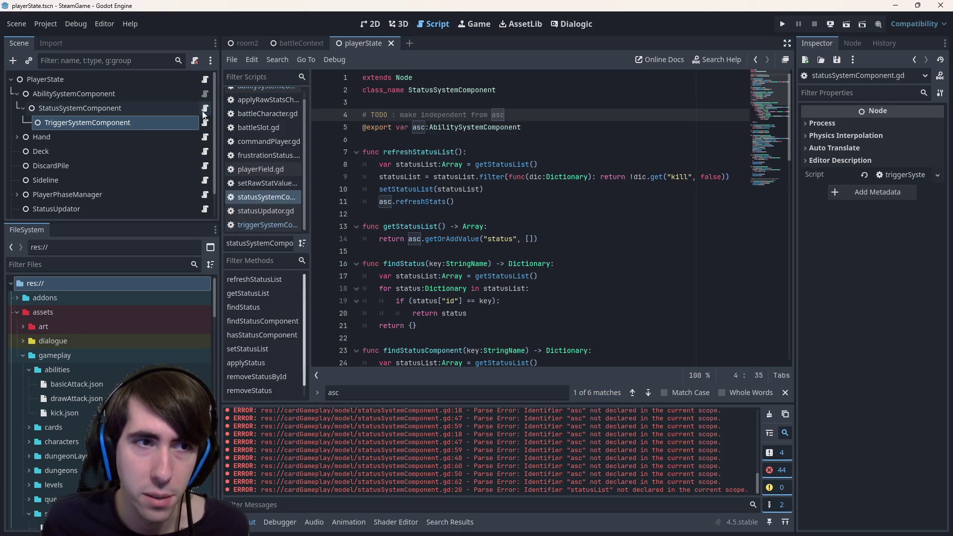
click(557, 129)
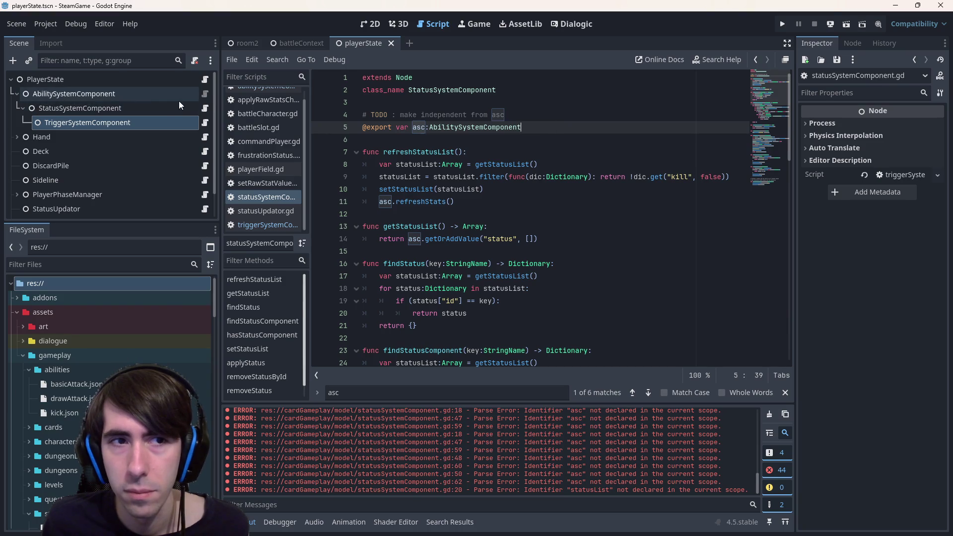
click(202, 94)
click(203, 108)
click(205, 123)
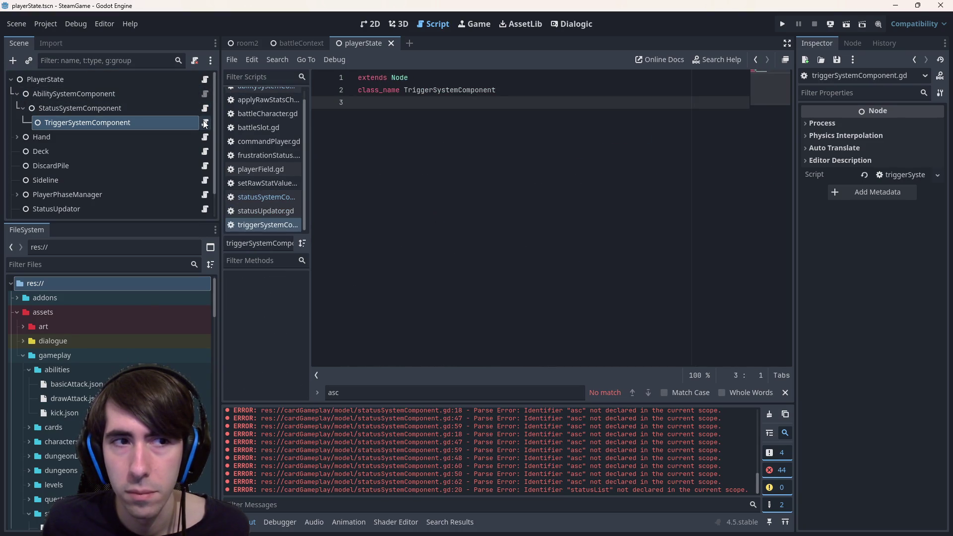
click(203, 112)
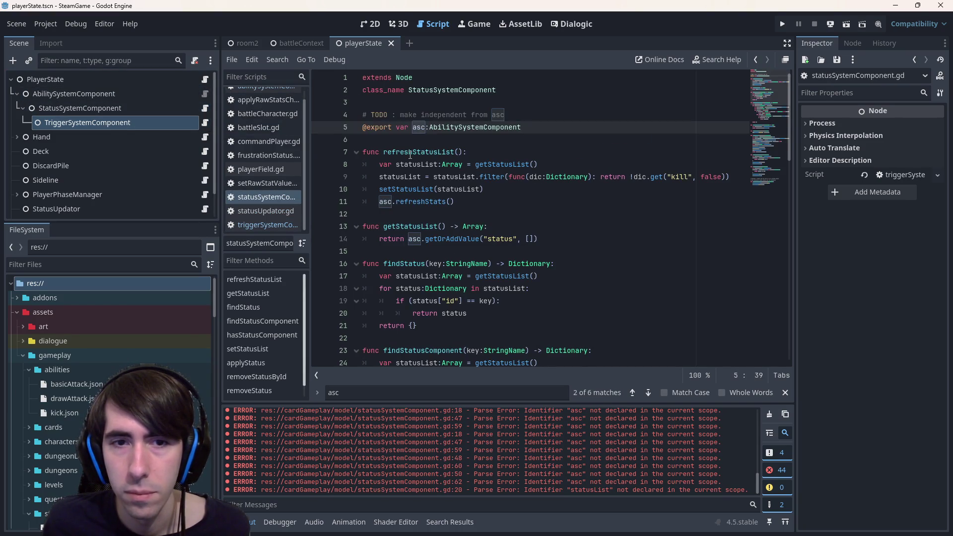
scroll(408, 158, down, 15)
scroll(408, 158, up, 13)
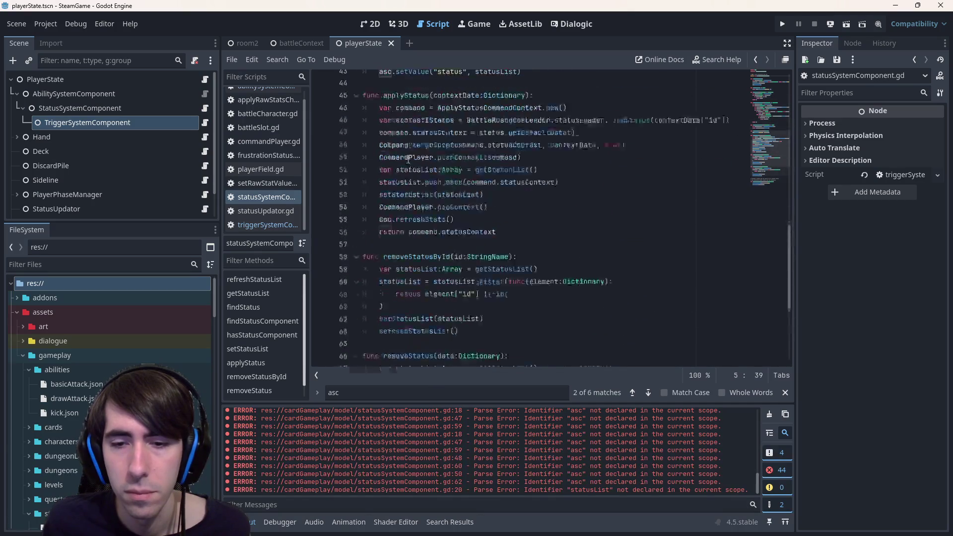
Show abilitySystemComponent.gd scrolled to its executeTrigger stub at the bottom
click(103, 95)
click(204, 94)
scroll(389, 186, up, 5)
scroll(389, 187, down, 5)
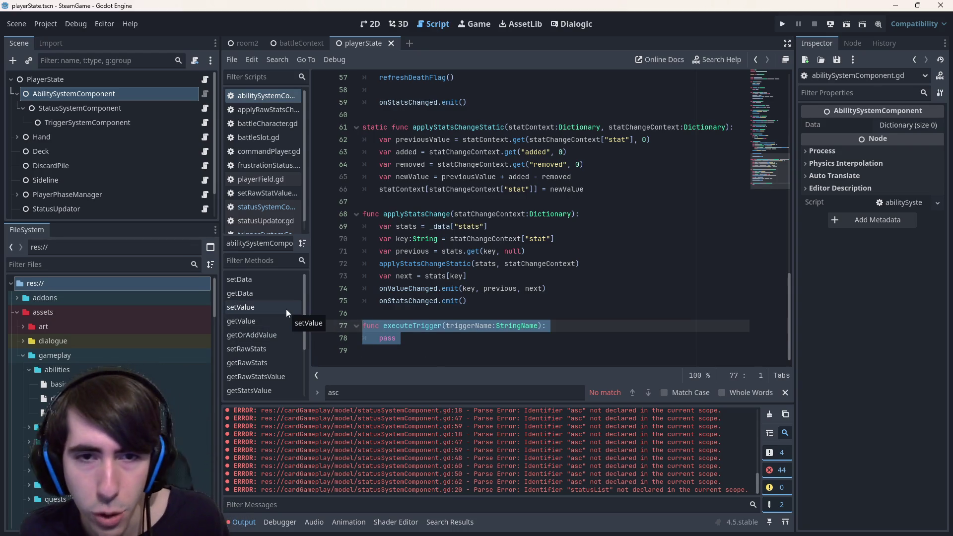
Cut executeTrigger from the ability script, paste it into triggerSystemComponent.gd, and save
key(BackSpace)
key(BackSpace)
key(BackSpace)
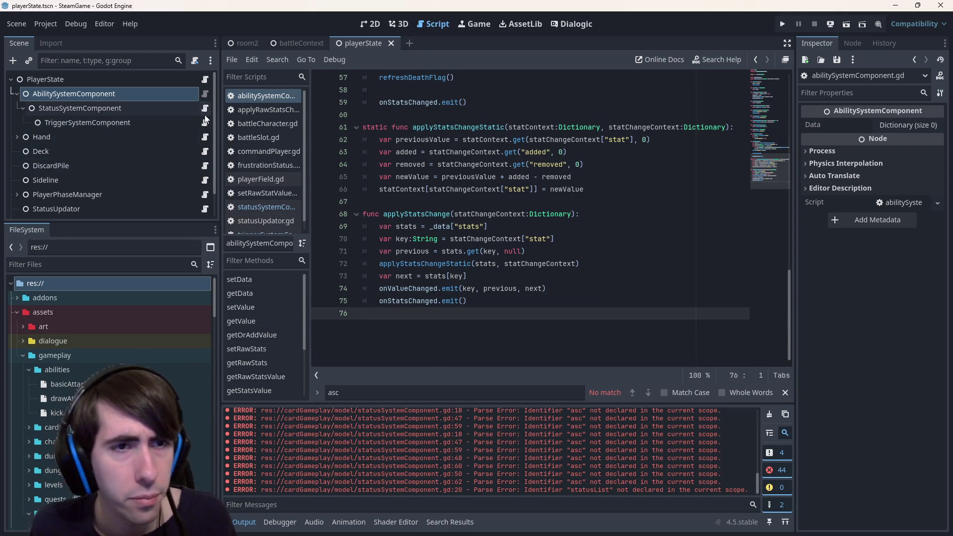
click(205, 123)
text(func executeTrigger(triggerName:StringName): 	pass)
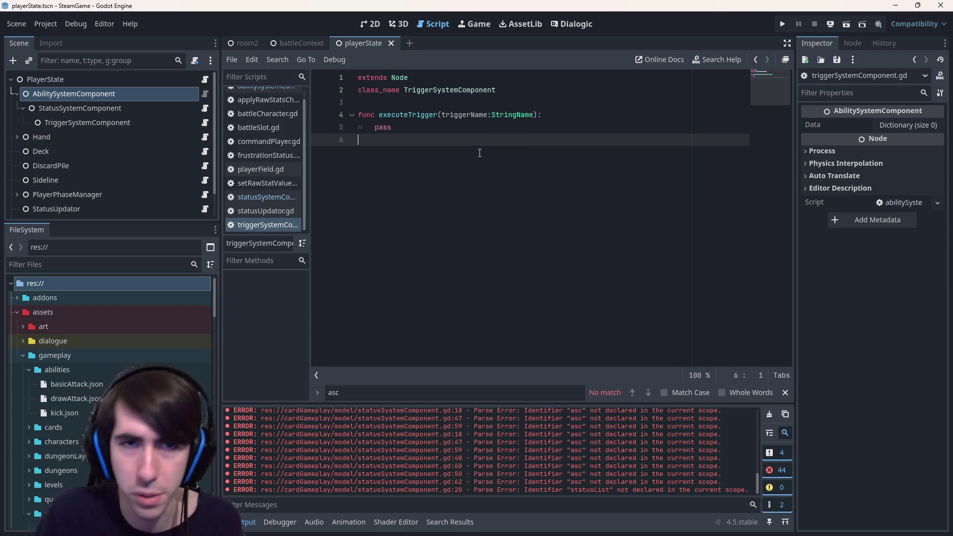
key(Return)
key(ctrl+s)
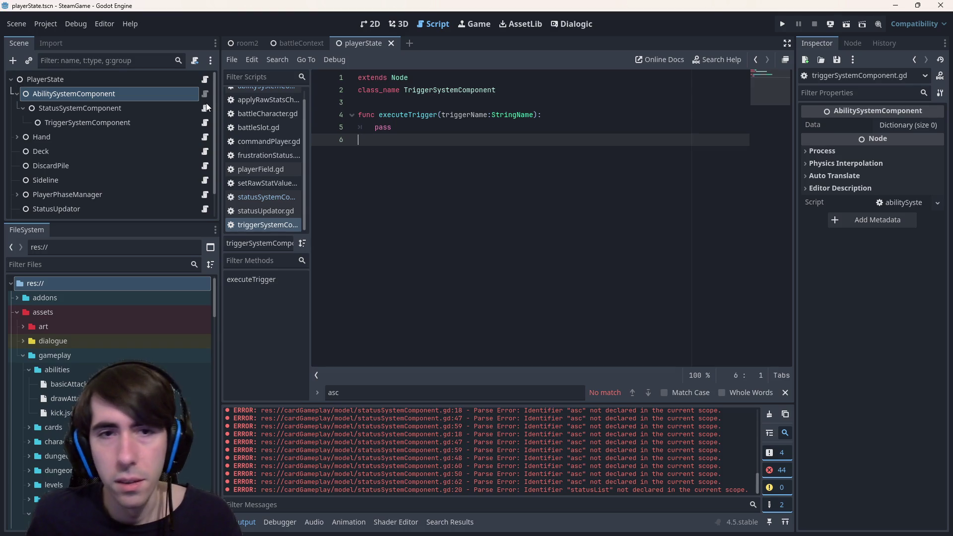
Search the ability and status scripts for remaining 'trigger' references
click(438, 115)
double_click(438, 115)
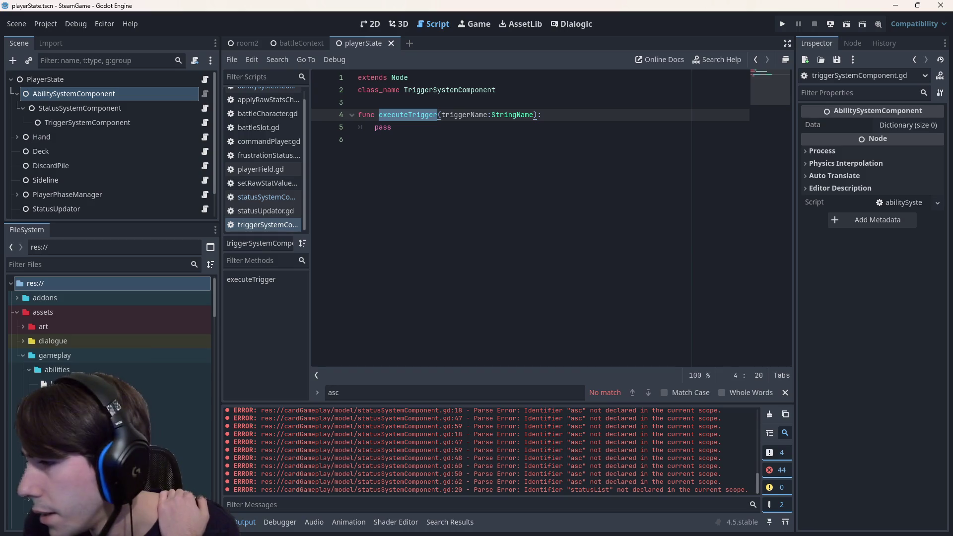
click(398, 152)
double_click(403, 115)
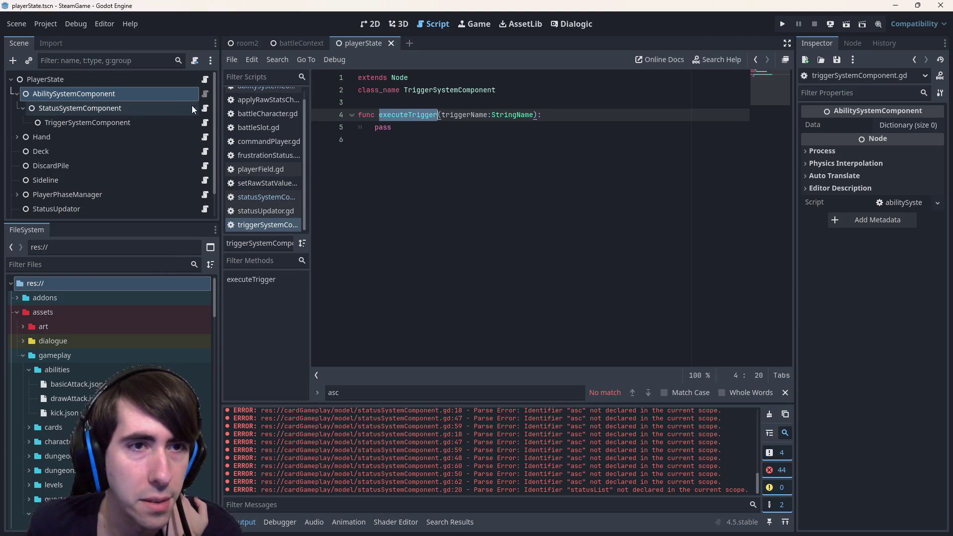
click(205, 94)
click(433, 188)
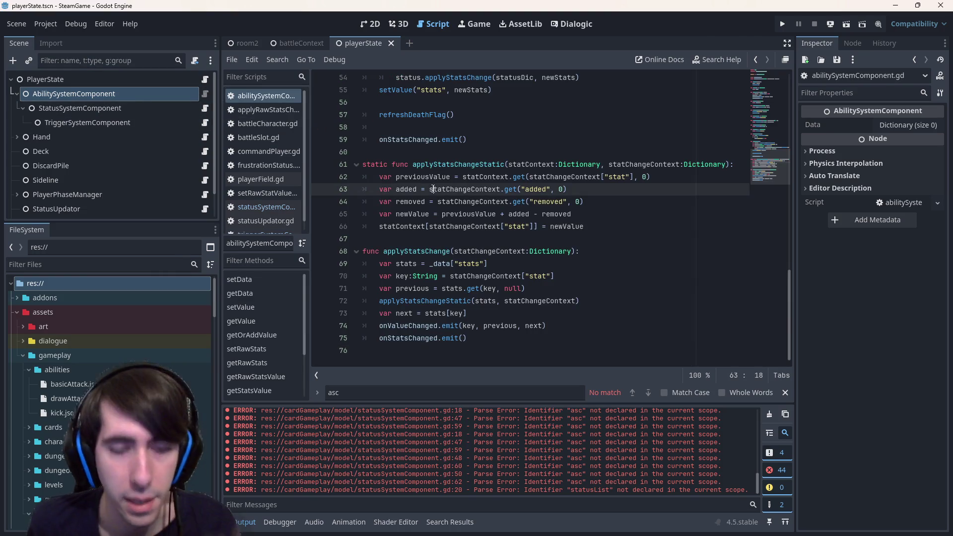
key(ctrl+f)
text(trigger)
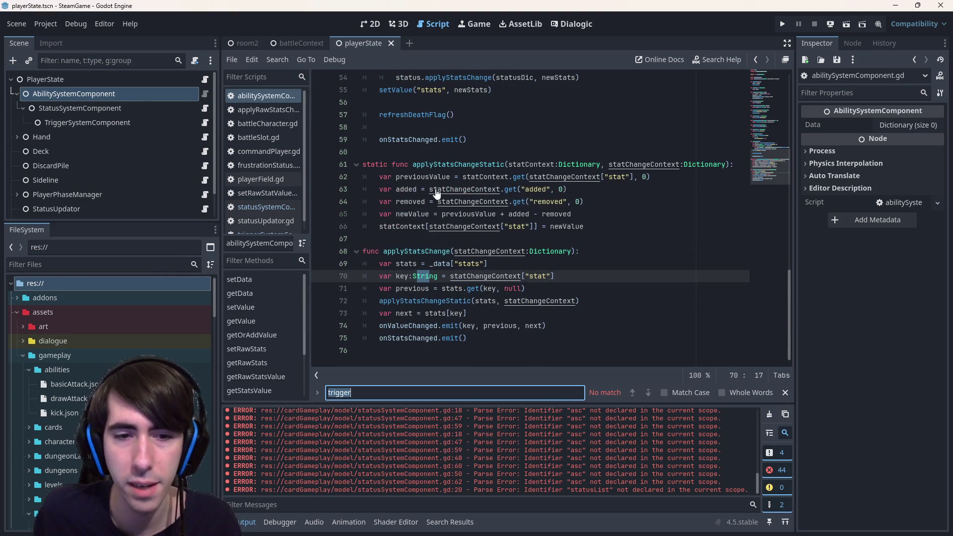
key(Escape)
click(205, 108)
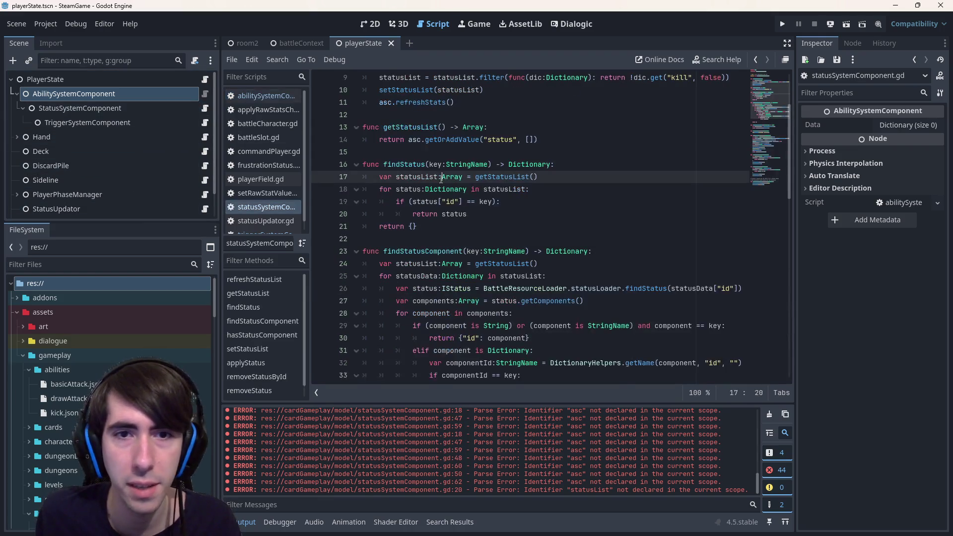
key(ctrl+f)
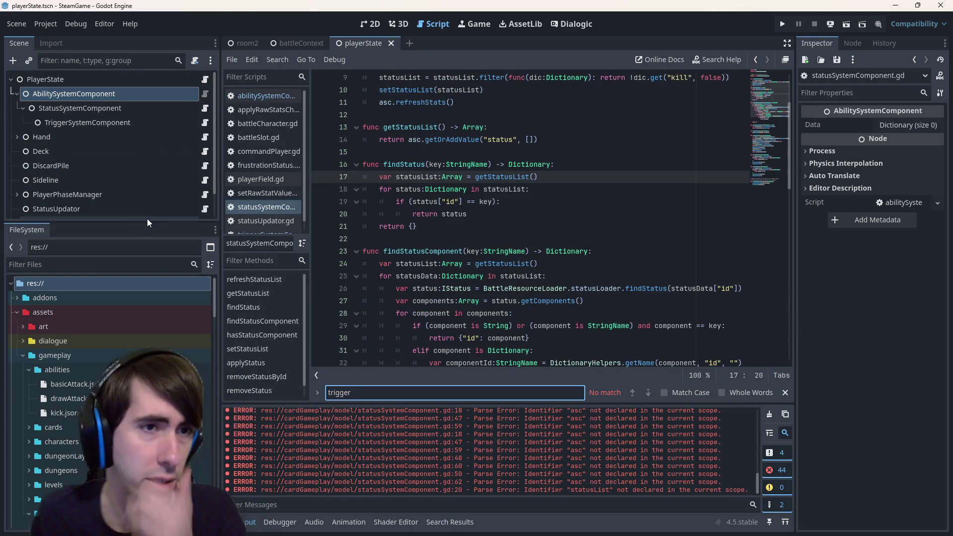
Tidy the blank lines above executeTrigger in triggerSystemComponent.gd, then select the StatusUpdator node
click(205, 123)
click(424, 196)
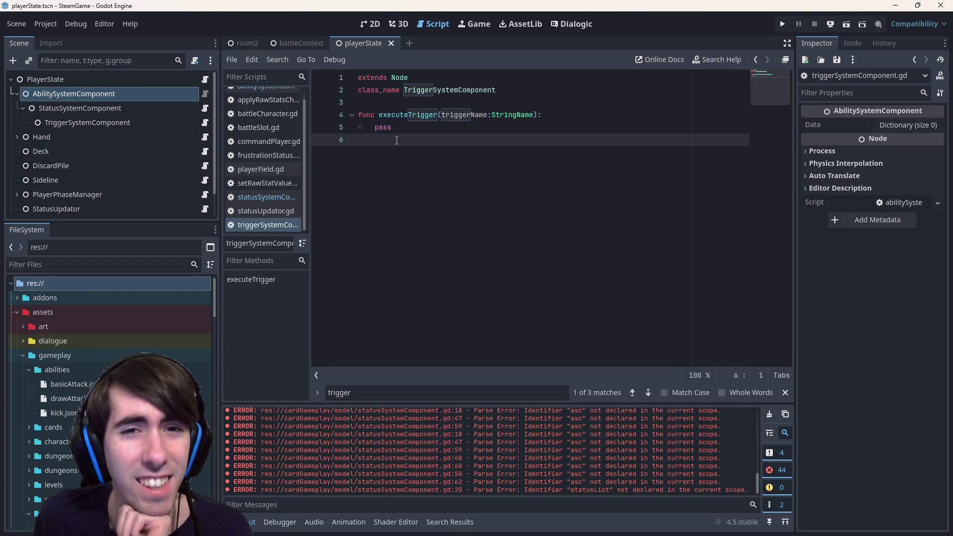
click(432, 100)
key(Return)
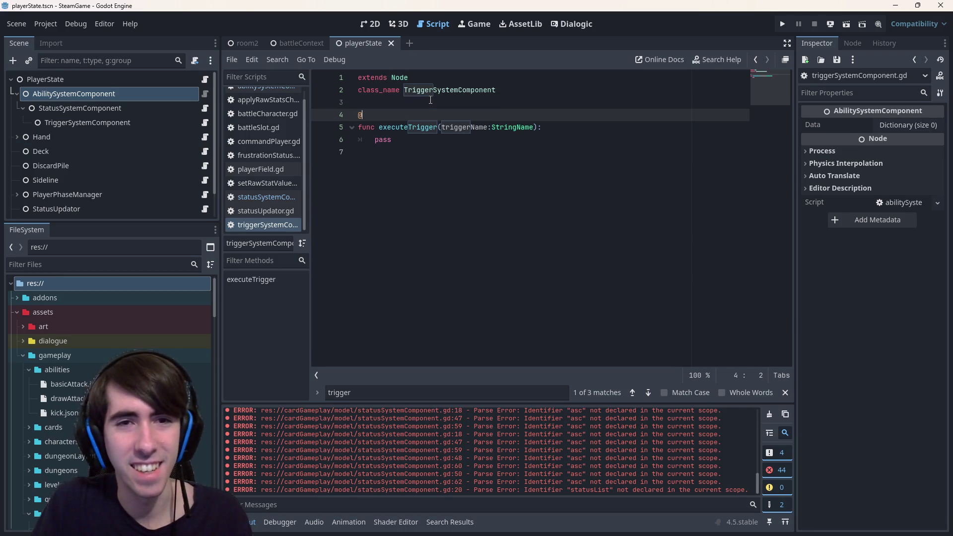
key(BackSpace)
key(Down)
key(Down)
key(Down)
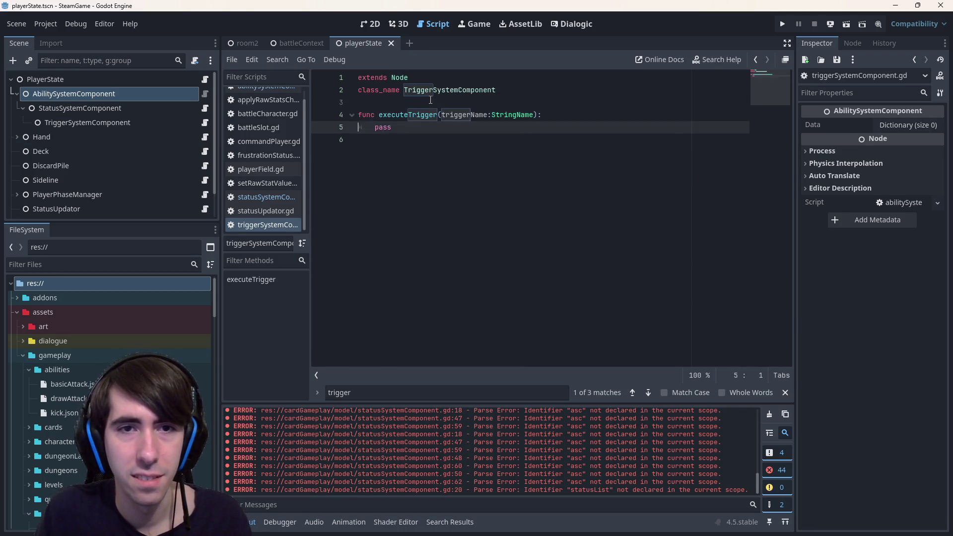
key(Up)
key(Up)
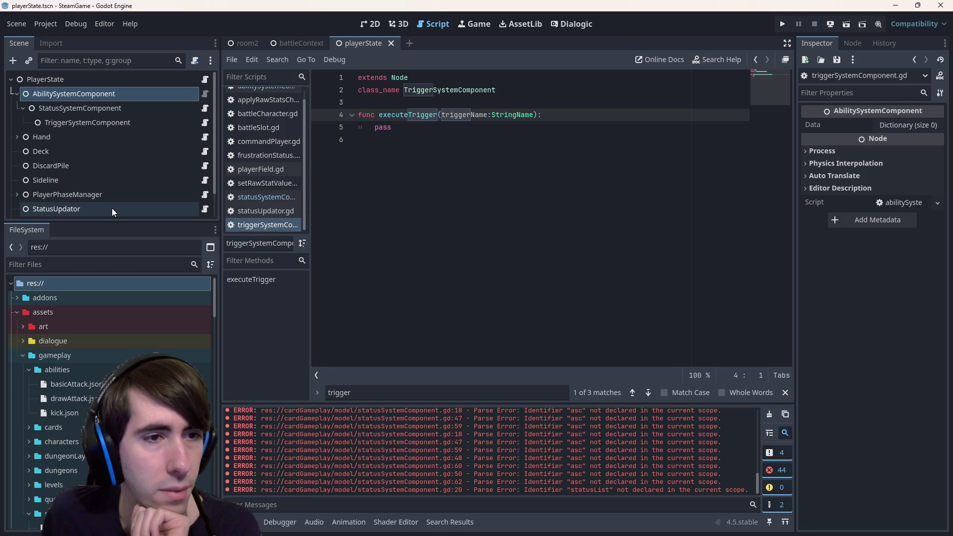
click(112, 208)
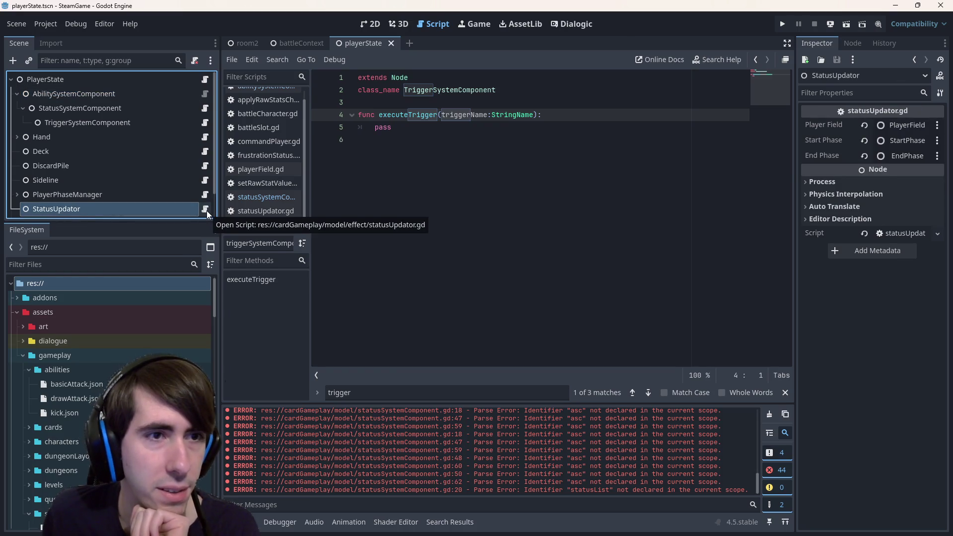
click(205, 209)
click(561, 135)
key(ctrl+f)
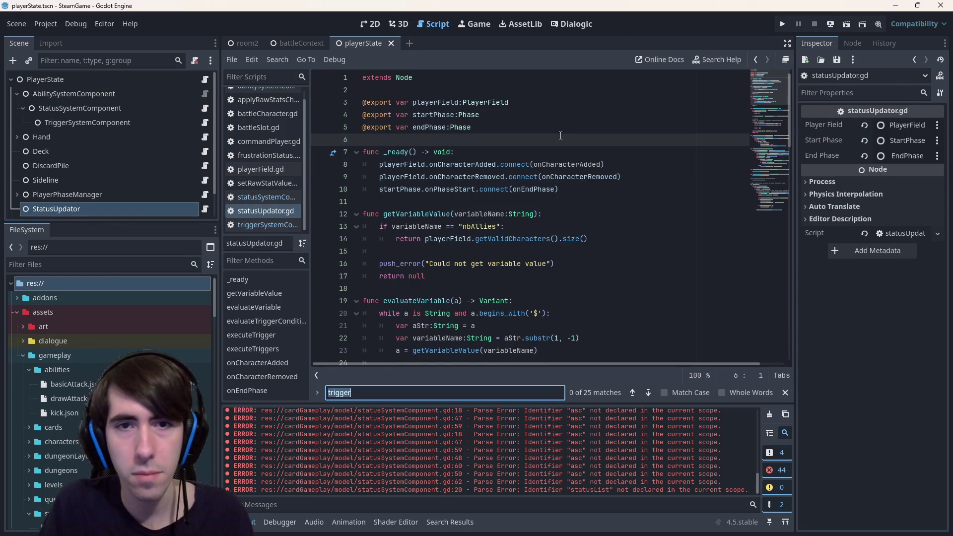
text(trigger)
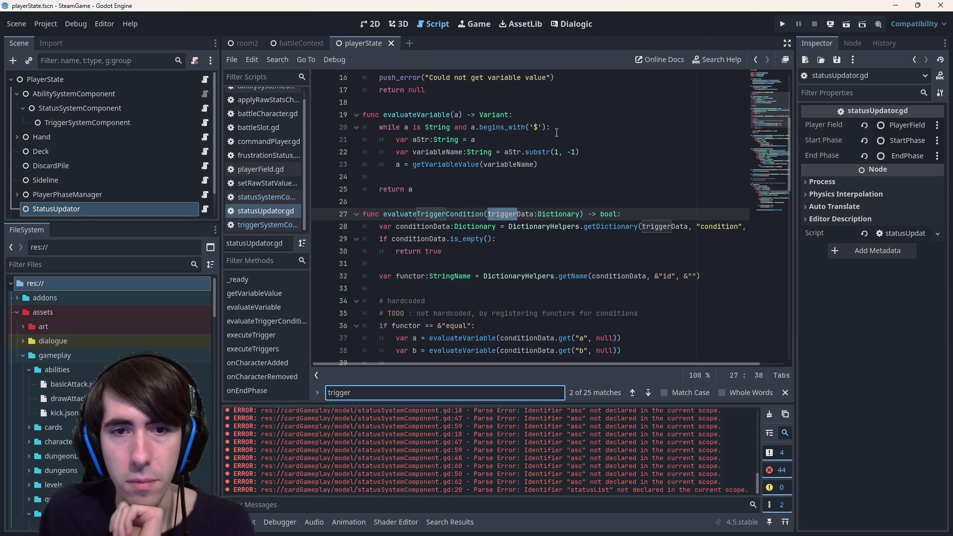
scroll(621, 141, down, 10)
scroll(657, 144, up, 15)
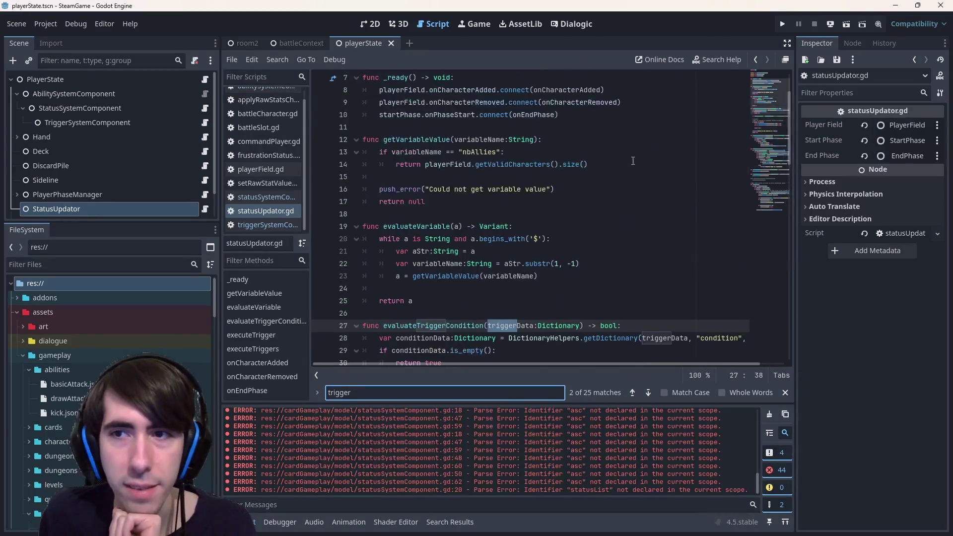
scroll(495, 175, down, 3)
scroll(472, 191, up, 3)
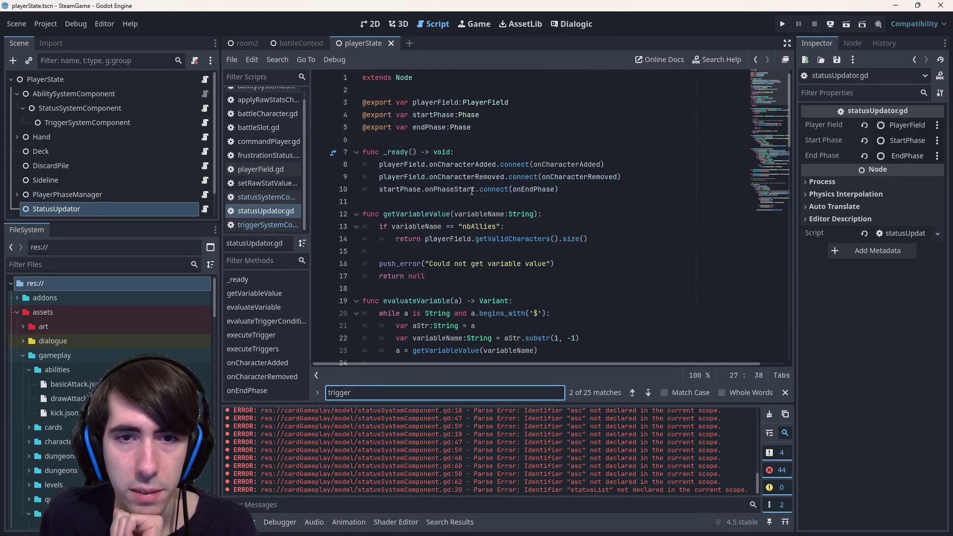
drag(483, 290, 363, 214)
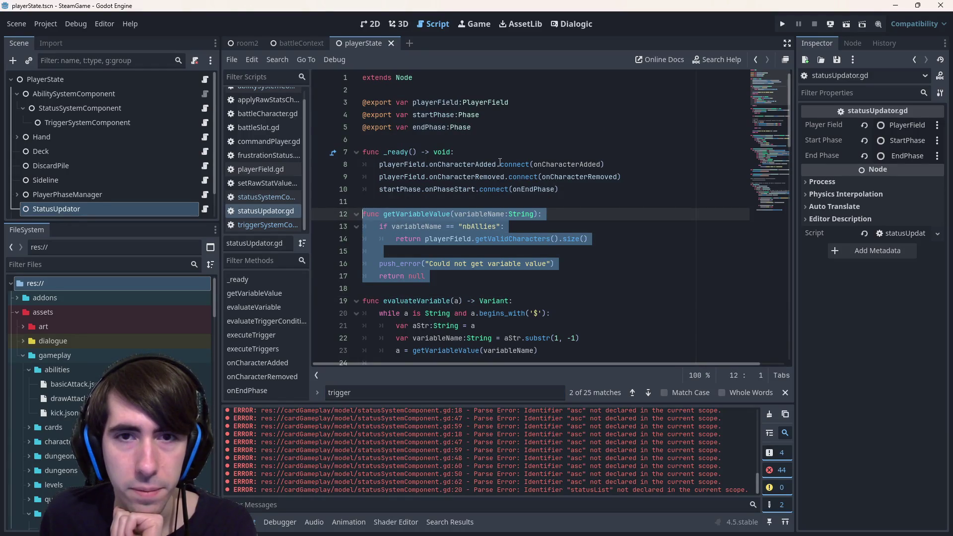
mouse_move(500, 164)
click(500, 136)
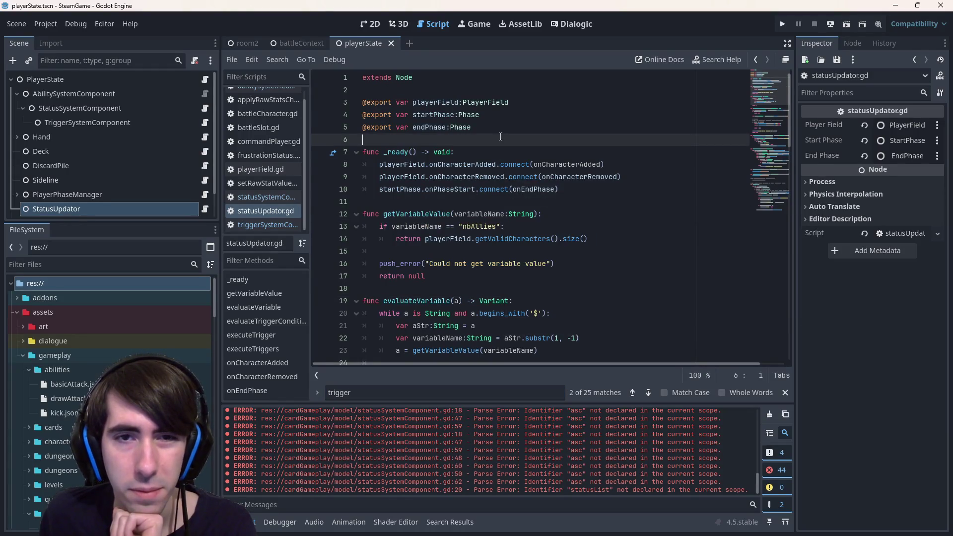
click(476, 276)
click(472, 238)
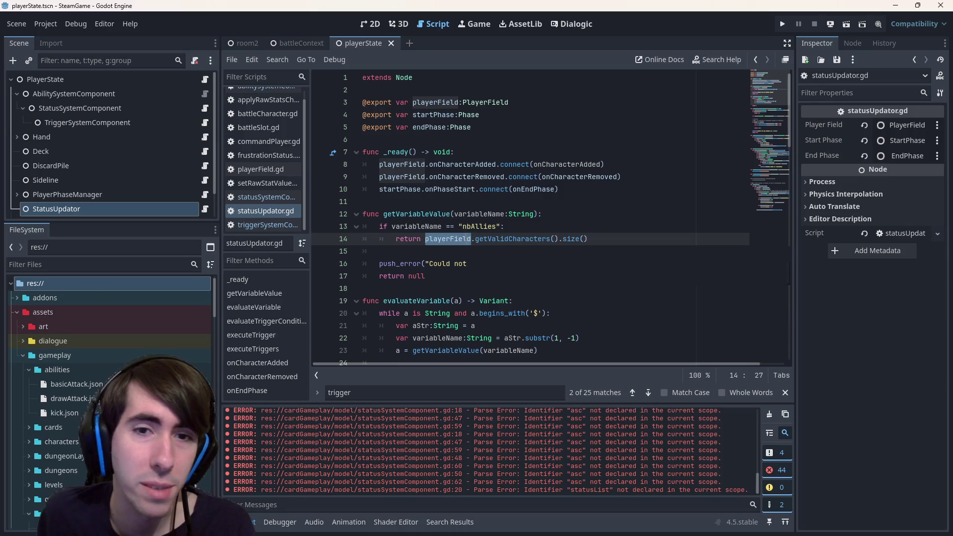
mouse_move(472, 241)
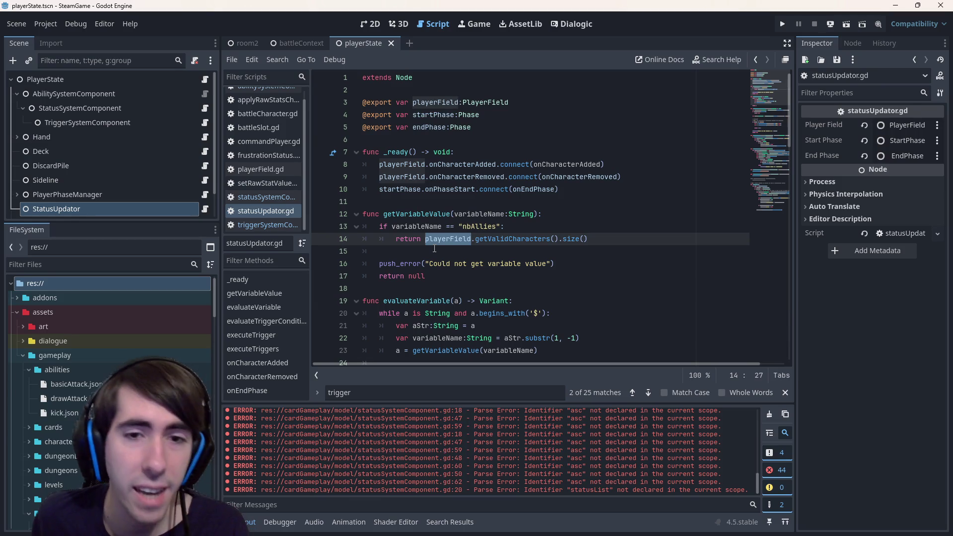
click(458, 275)
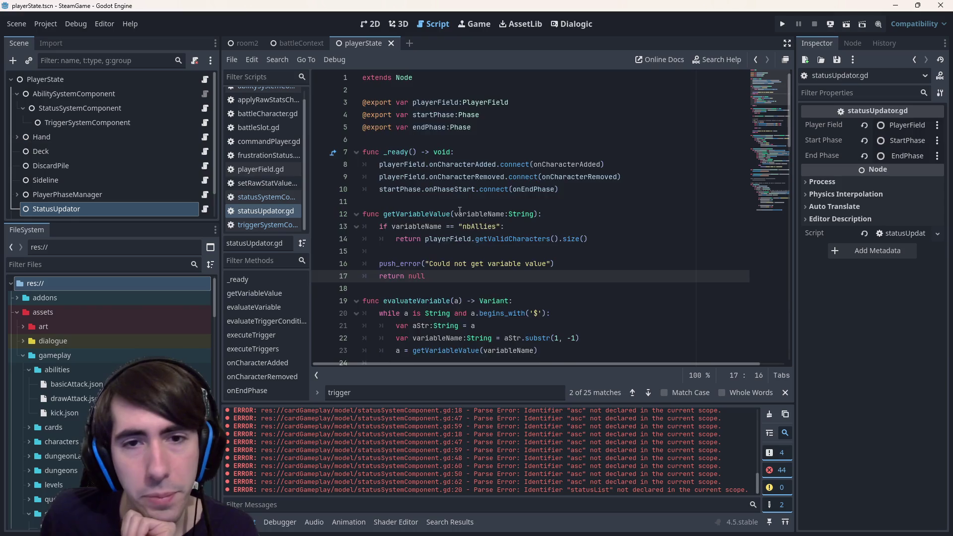
scroll(446, 270, down, 3)
scroll(445, 270, up, 2)
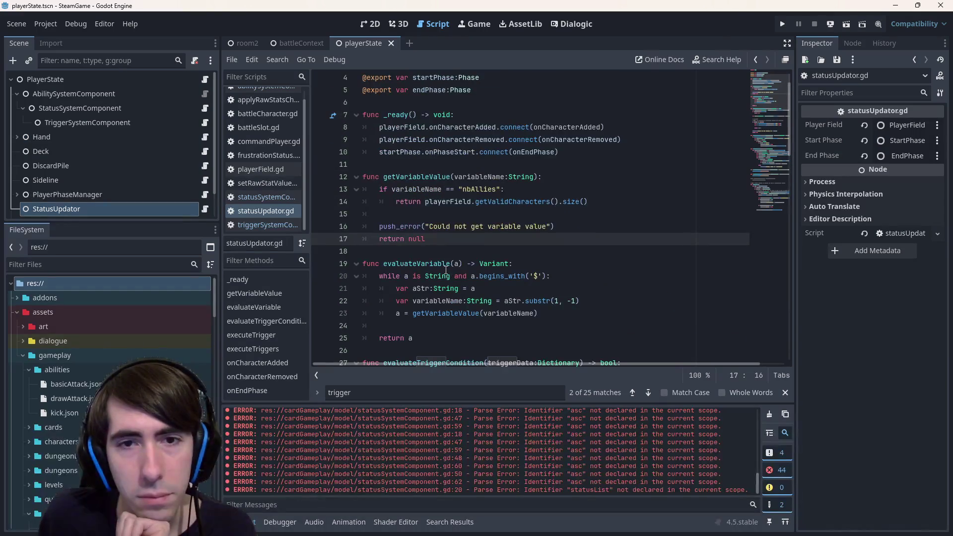
drag(481, 240, 346, 182)
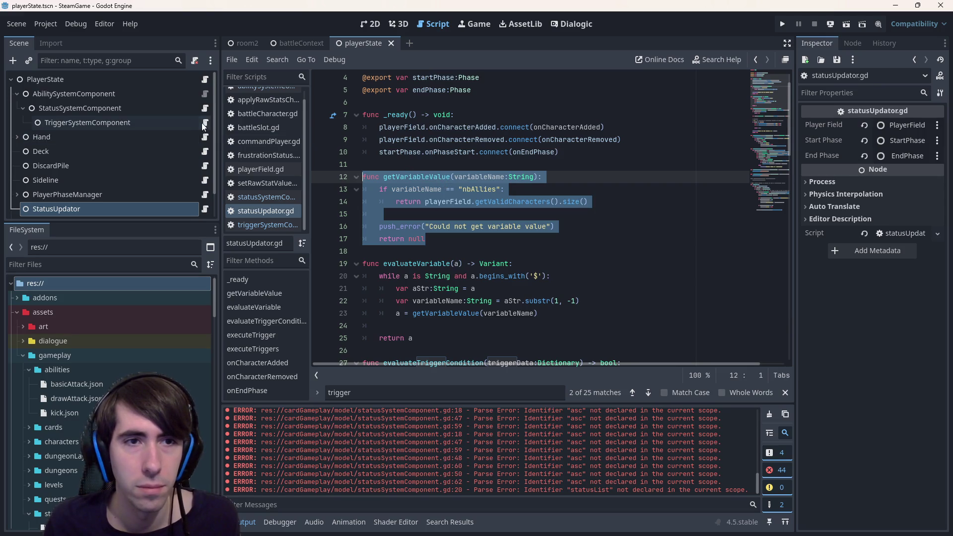
click(205, 123)
key(Return)
key(Return)
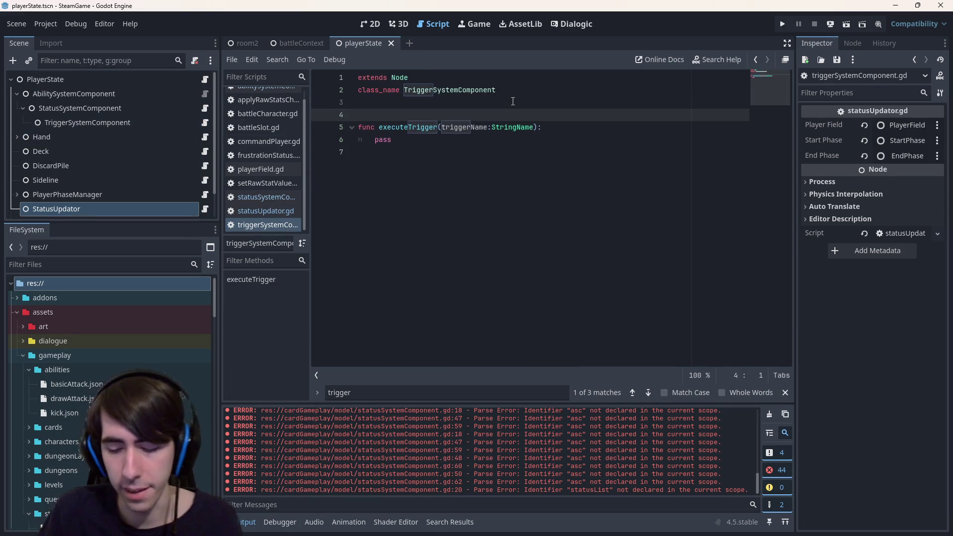
key(Up)
key(Up)
text(var )
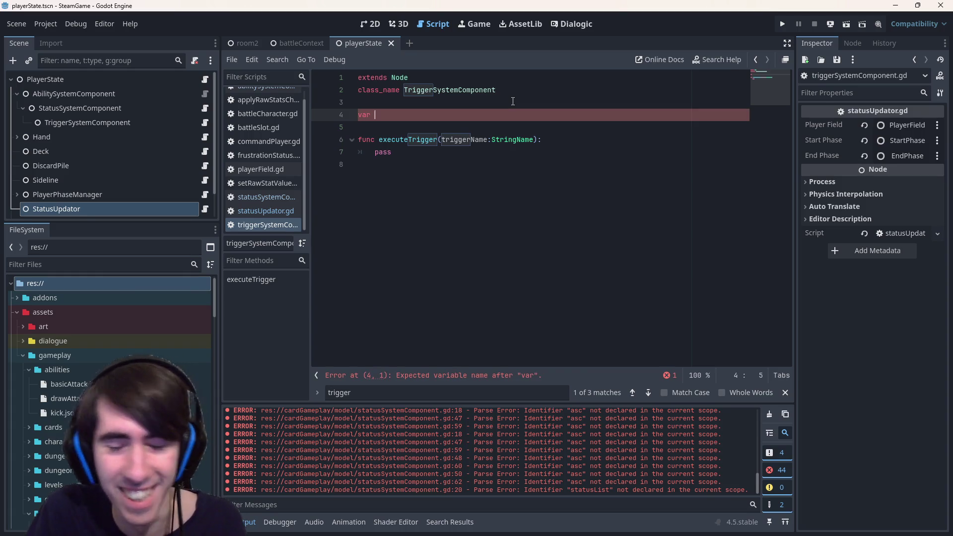
text(contextData:Diction)
key(Return)
key(ctrl+BackSpace)
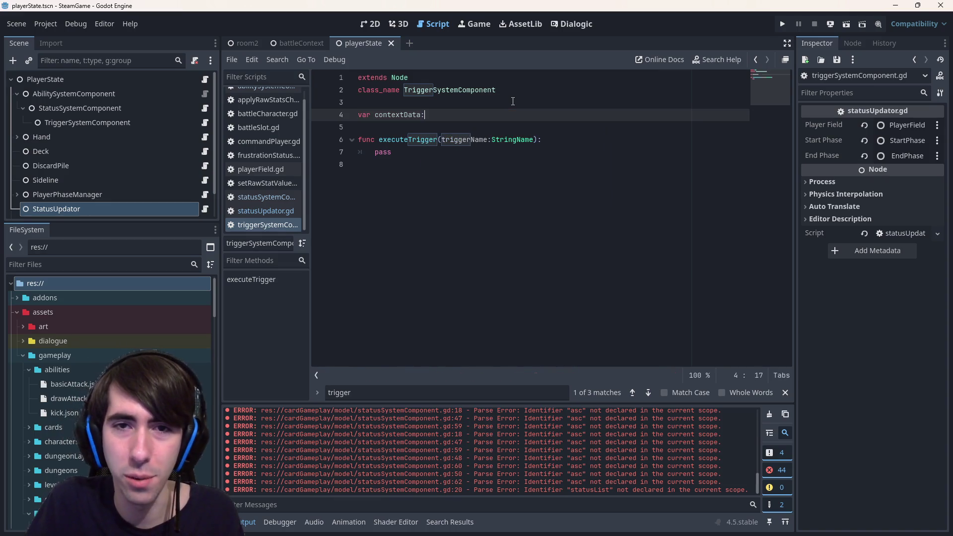
text(ctionary)
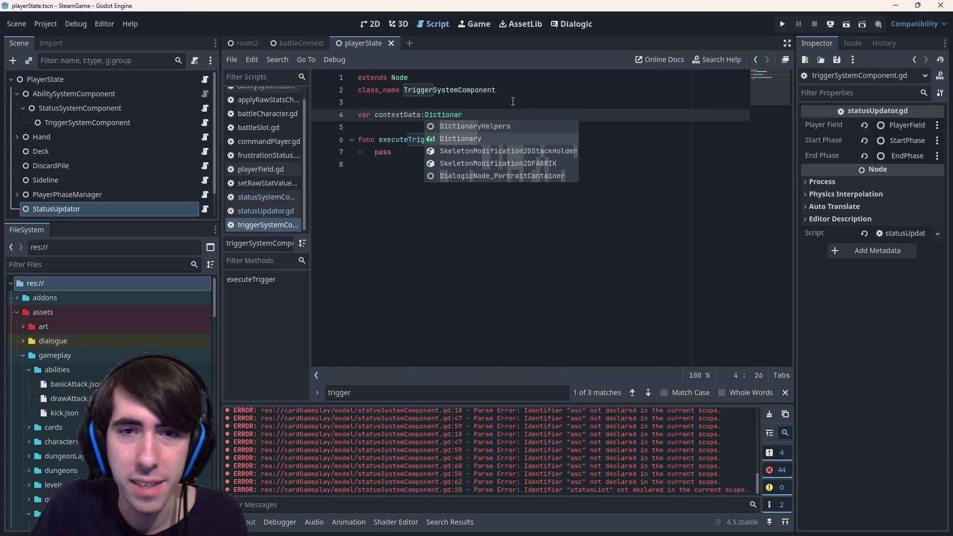
key(Return)
key(ctrl+s)
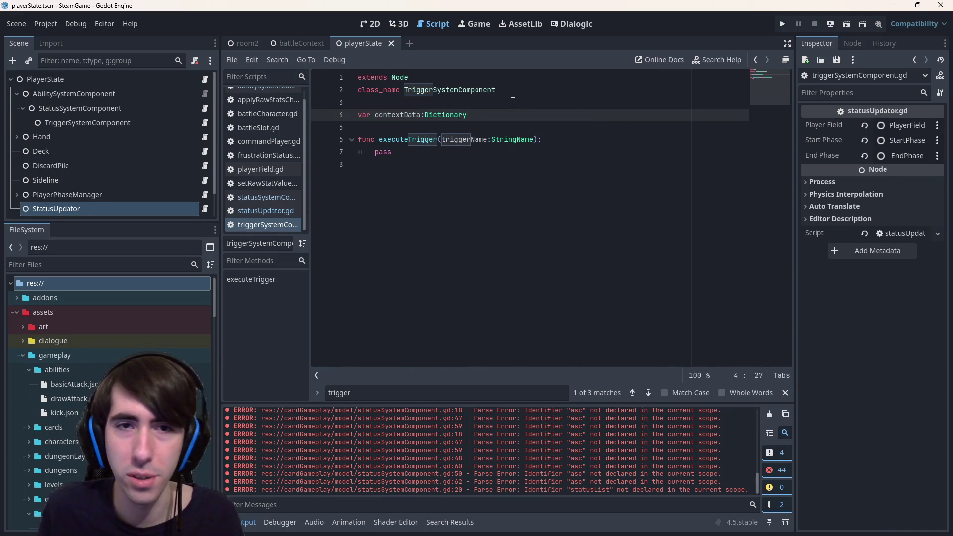
text(@export)
key(ctrl+s)
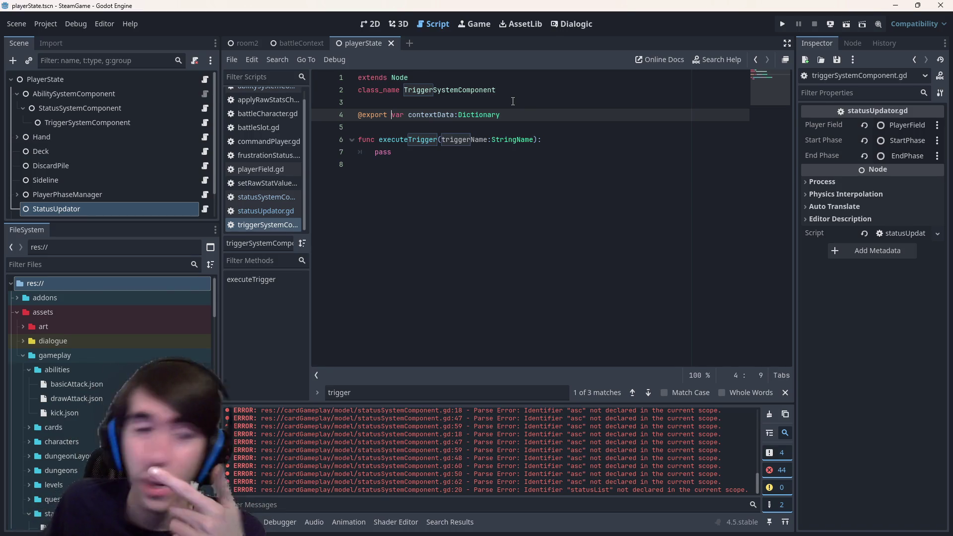
Expand cardGameplay/model in the FileSystem dock and select abilitySystemComponent.gd
click(47, 356)
double_click(46, 357)
scroll(90, 377, down, 5)
scroll(91, 385, up, 4)
scroll(90, 391, down, 1)
double_click(86, 404)
double_click(73, 356)
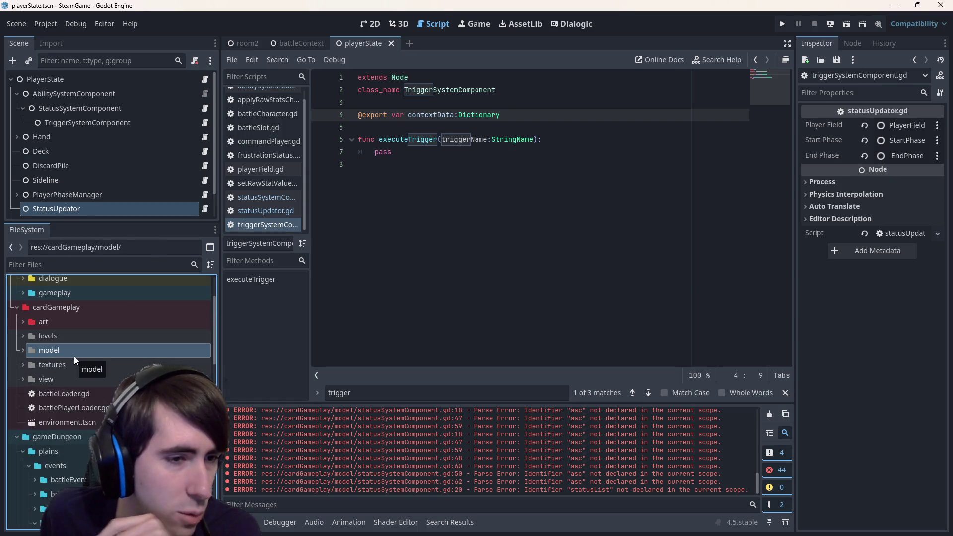
double_click(74, 356)
double_click(74, 356)
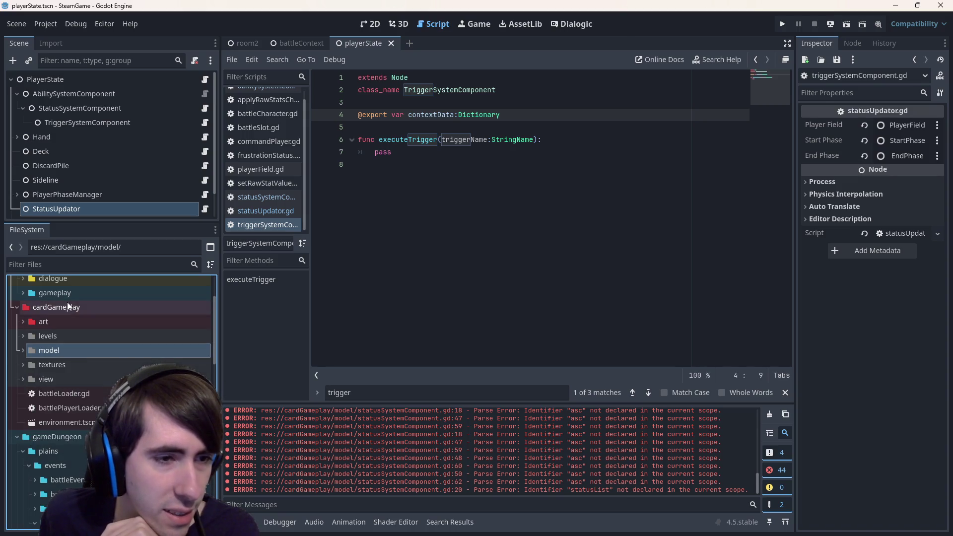
double_click(74, 350)
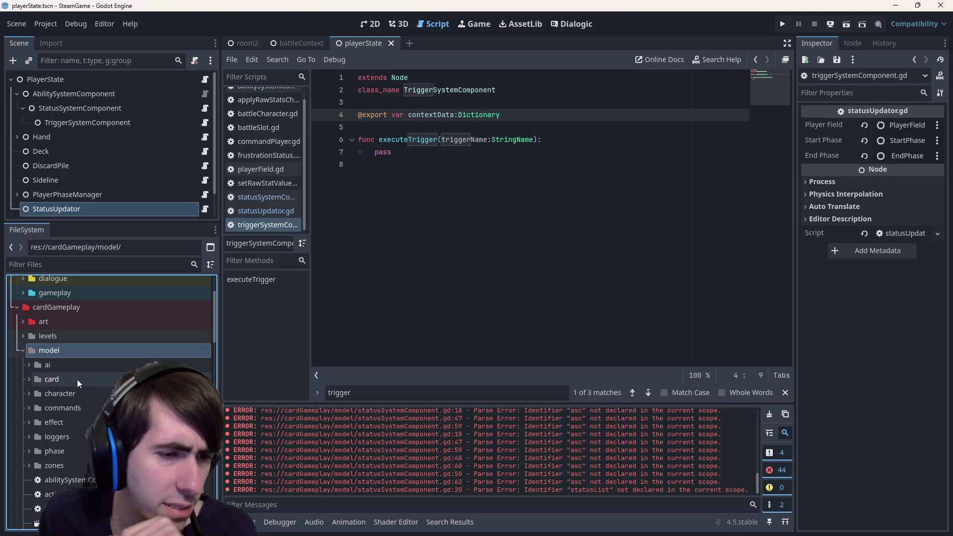
mouse_move(80, 535)
click(65, 480)
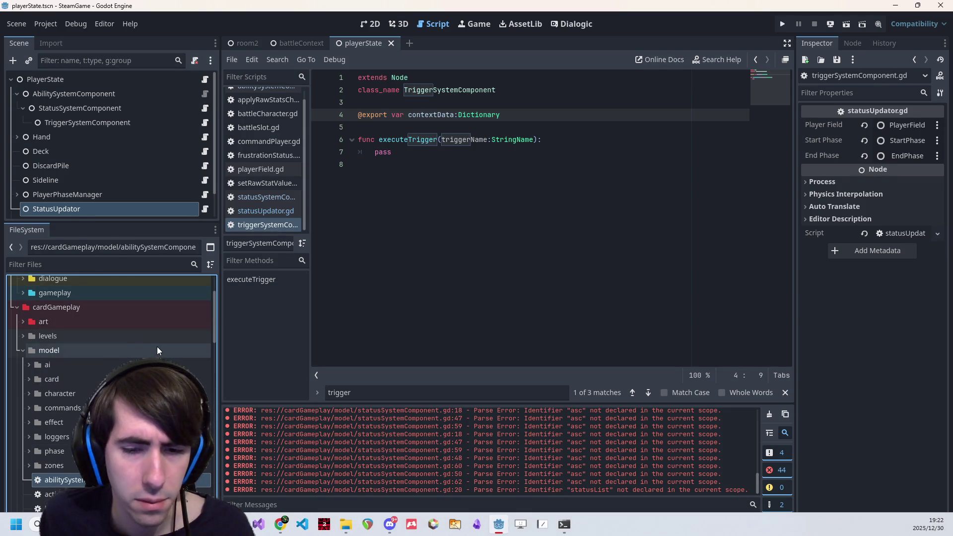
scroll(130, 352, down, 5)
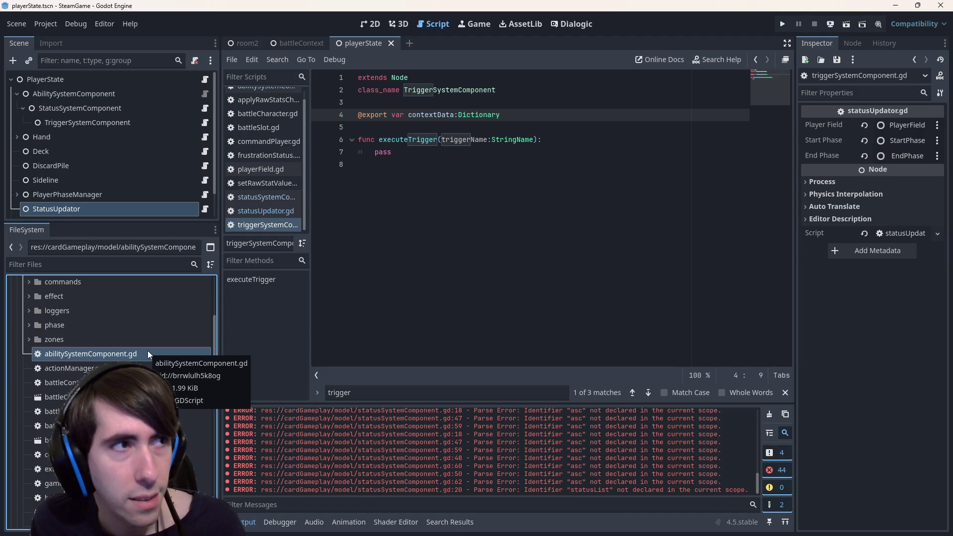
Duplicate it as context.gd and open the copy in the script editor
key(ctrl+d)
text(C)
key(BackSpace)
text(context)
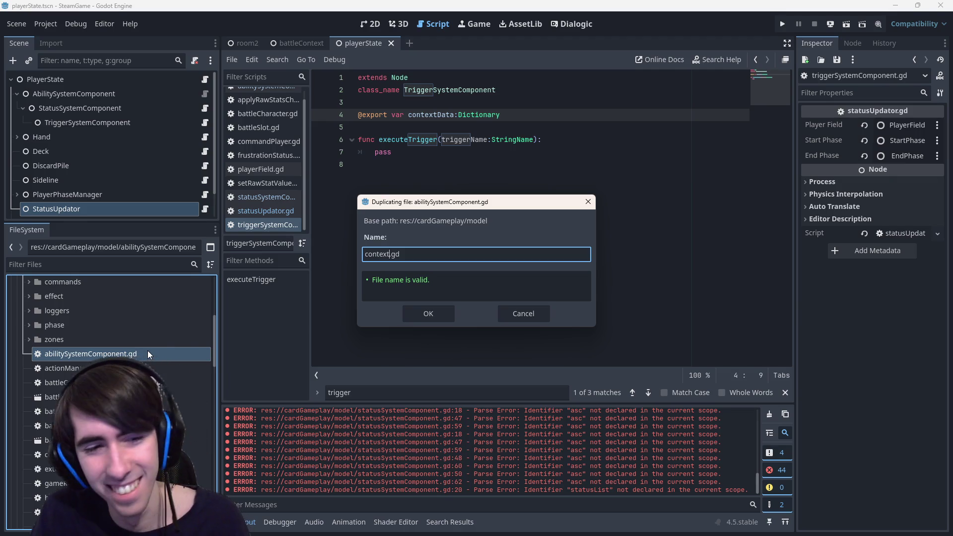
key(Return)
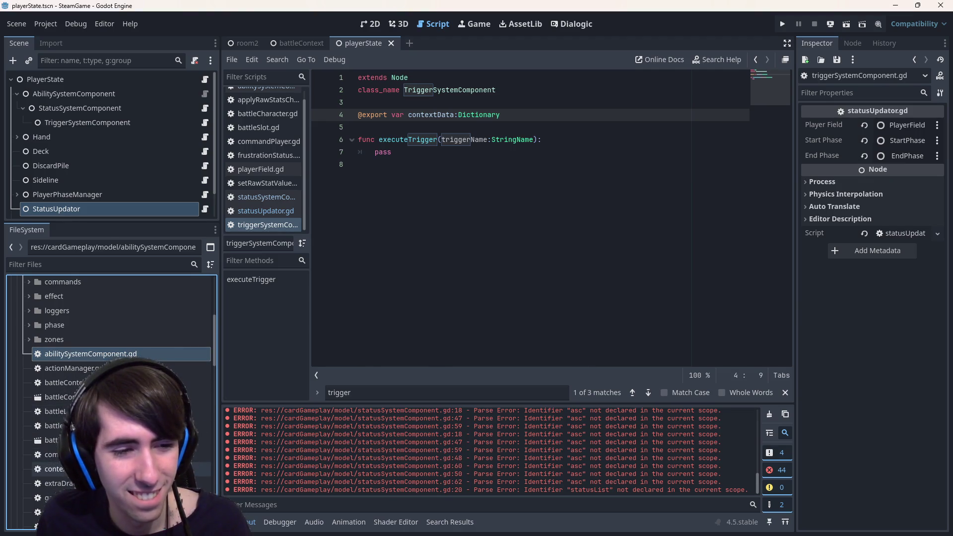
double_click(60, 469)
click(500, 186)
key(ctrl+a)
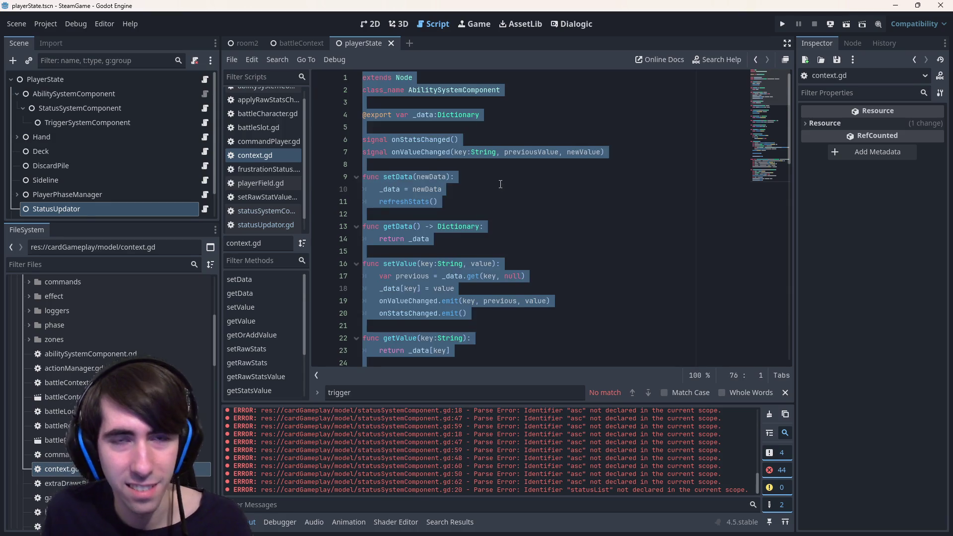
key(ctrl+End)
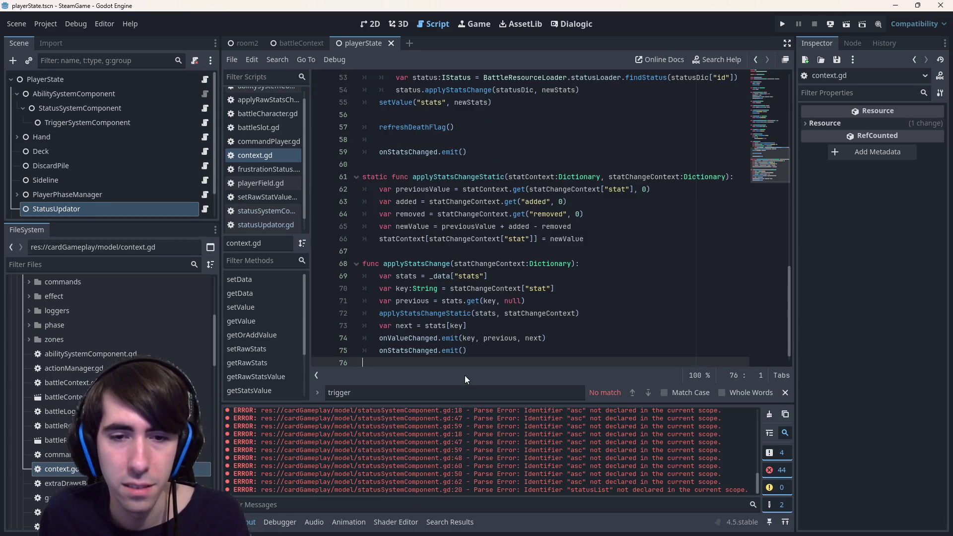
Replace everything after class_name in the copy with 'Context' and save
key(ctrl+shift+Home)
shift+click(404, 89)
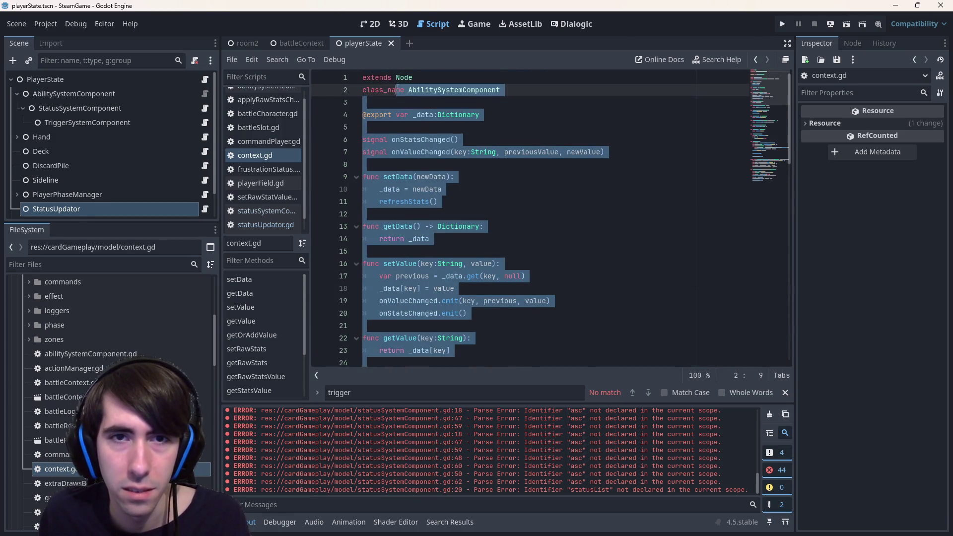
text(Context)
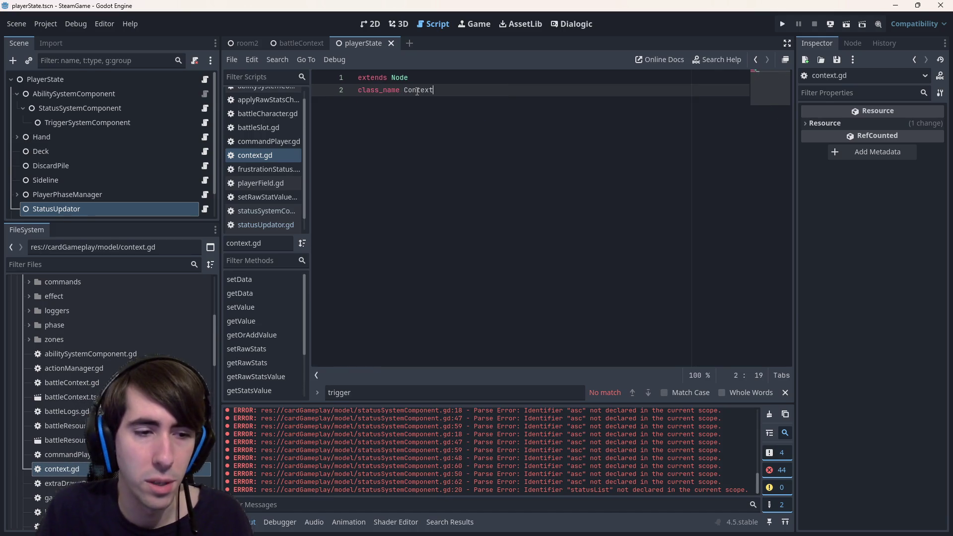
key(ctrl+s)
Rename the file to variableContext.gd and change its class_name to VariableContext
key(F2)
text(variableContext)
key(Return)
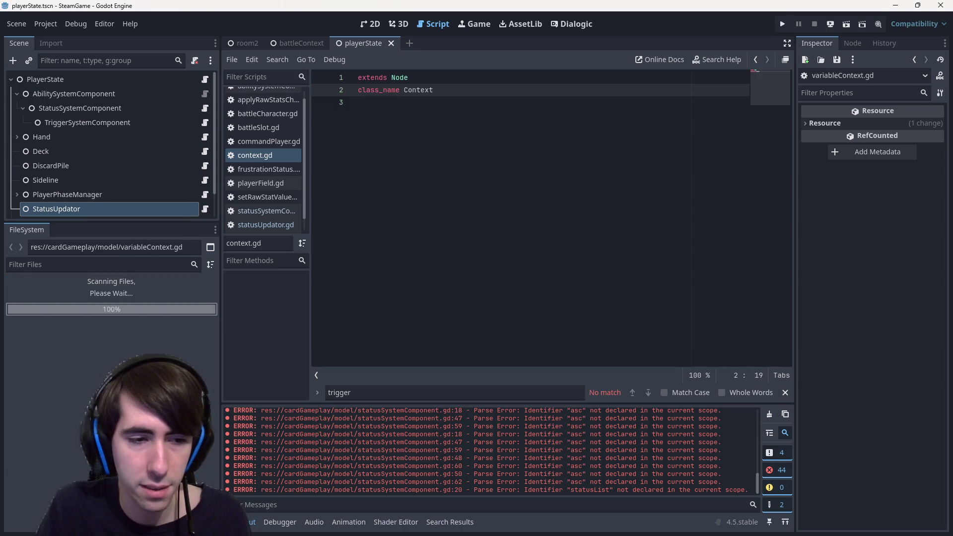
click(404, 90)
text(Variable)
key(ctrl+s)
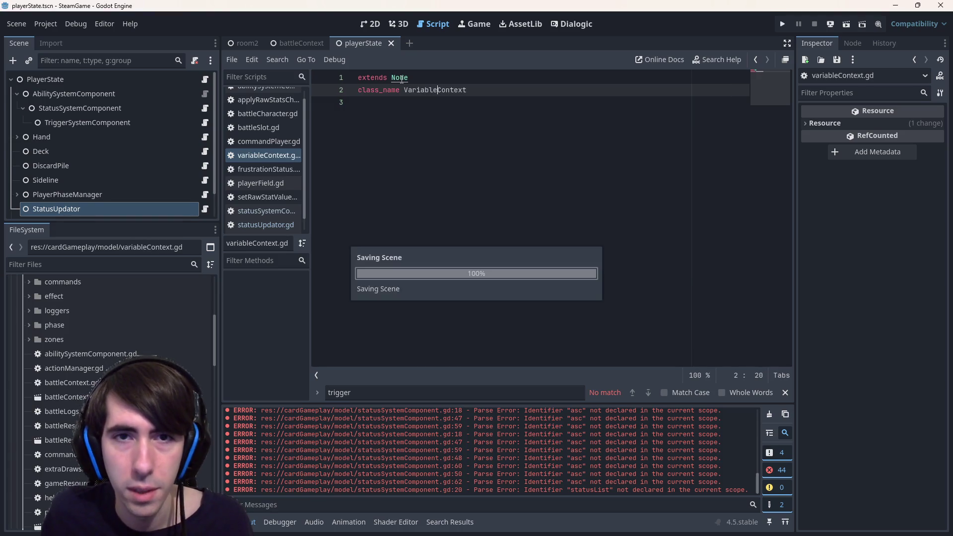
click(427, 132)
key(Return)
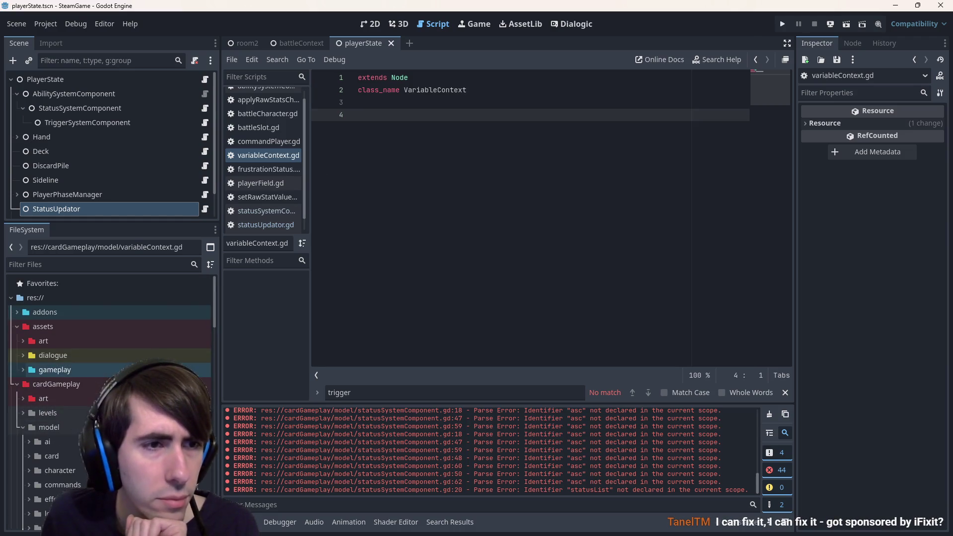
Add a Node child under TriggerSystemComponent, delete it again, and reopen triggerSystemComponent.gd
right_click(109, 121)
click(142, 145)
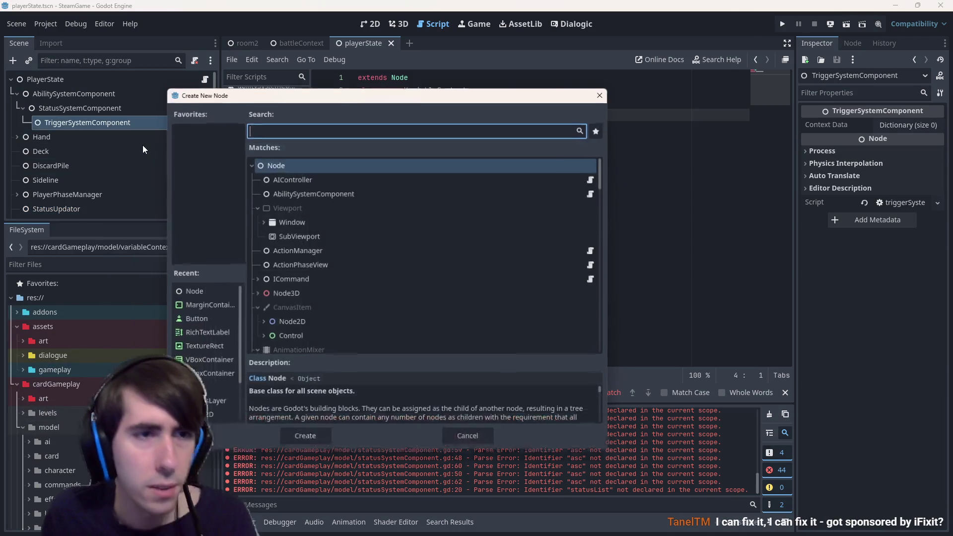
key(Return)
text(Variableconte)
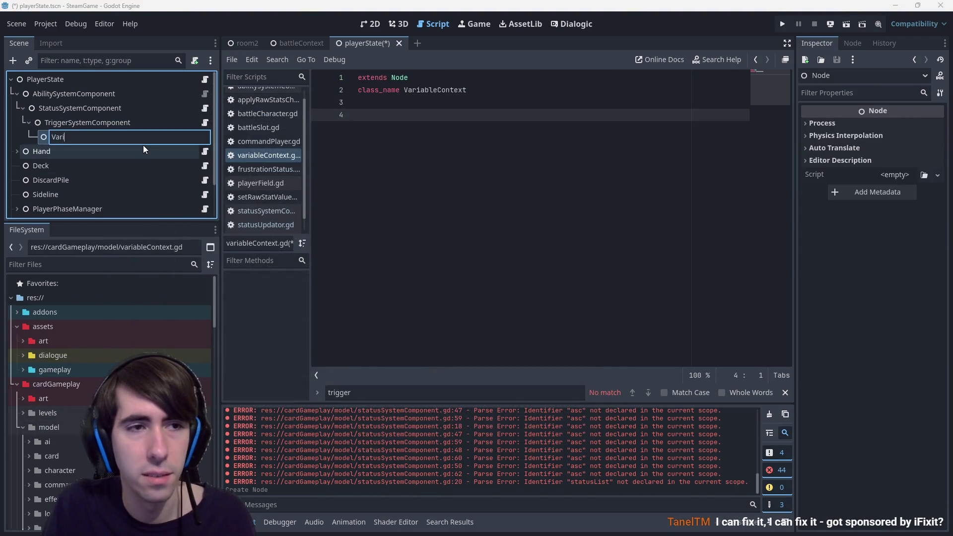
key(BackSpace)
key(BackSpace)
key(BackSpace)
text(onte)
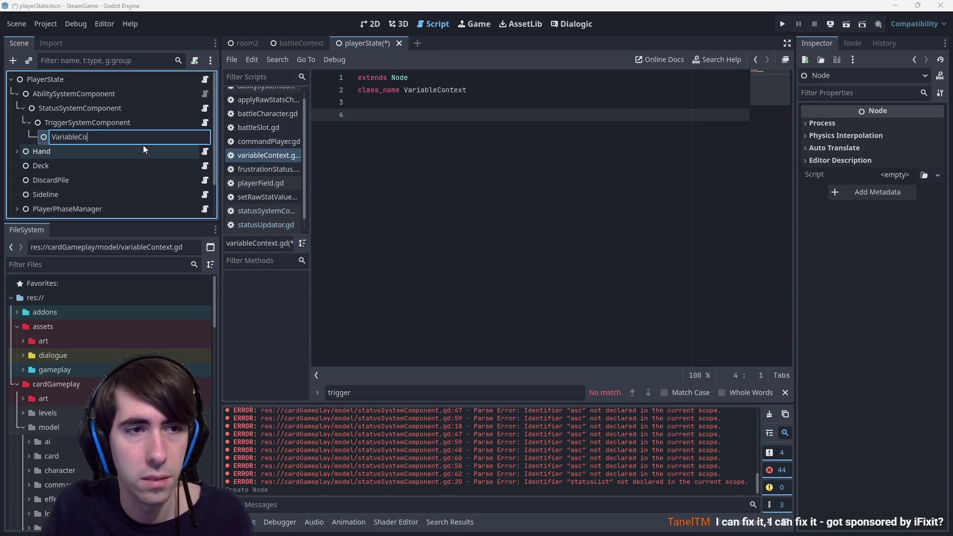
key(Escape)
key(Delete)
key(Return)
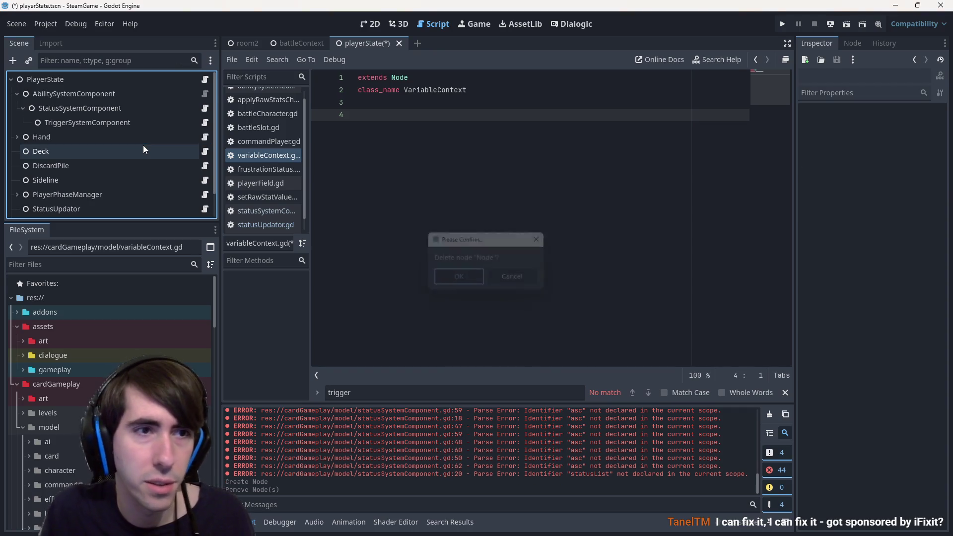
click(157, 124)
click(205, 123)
click(502, 153)
double_click(480, 114)
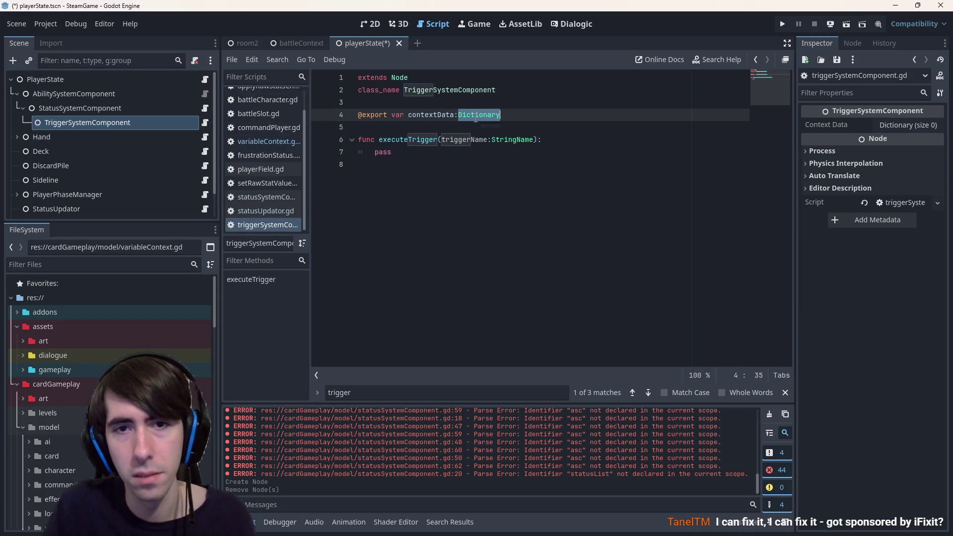
text(Contex)
key(BackSpace)
key(BackSpace)
key(BackSpace)
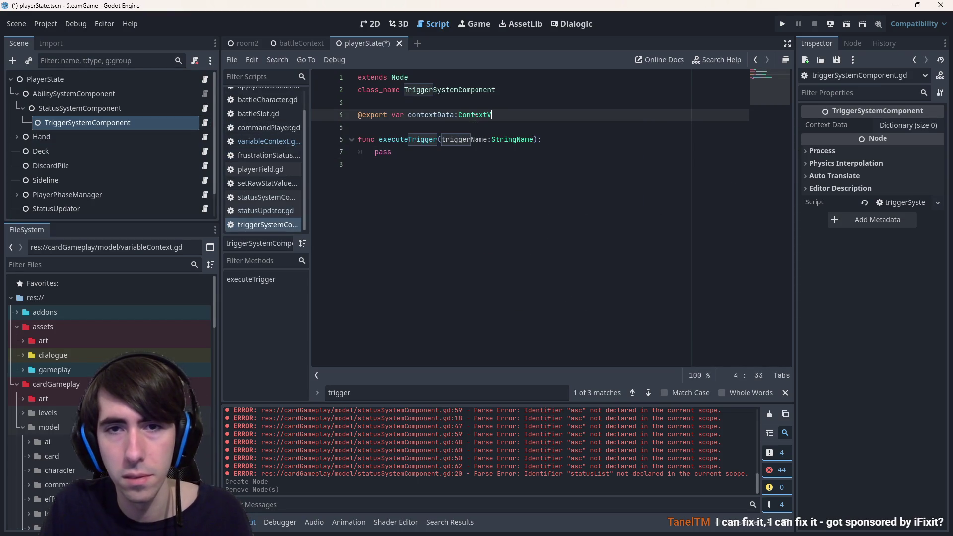
text(Variabl)
key(Return)
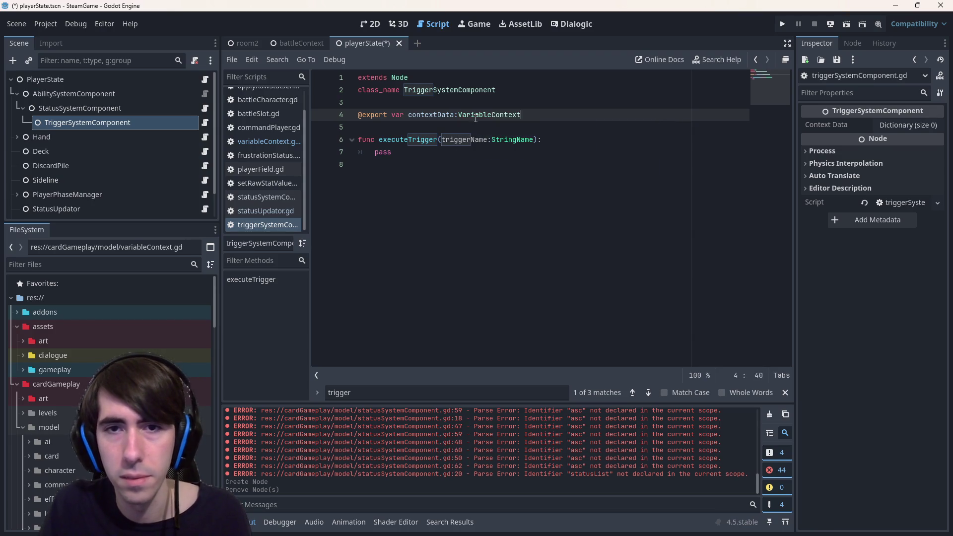
key(ctrl+Left)
key(ctrl+Left)
key(ctrl+Left)
text(variableContext)
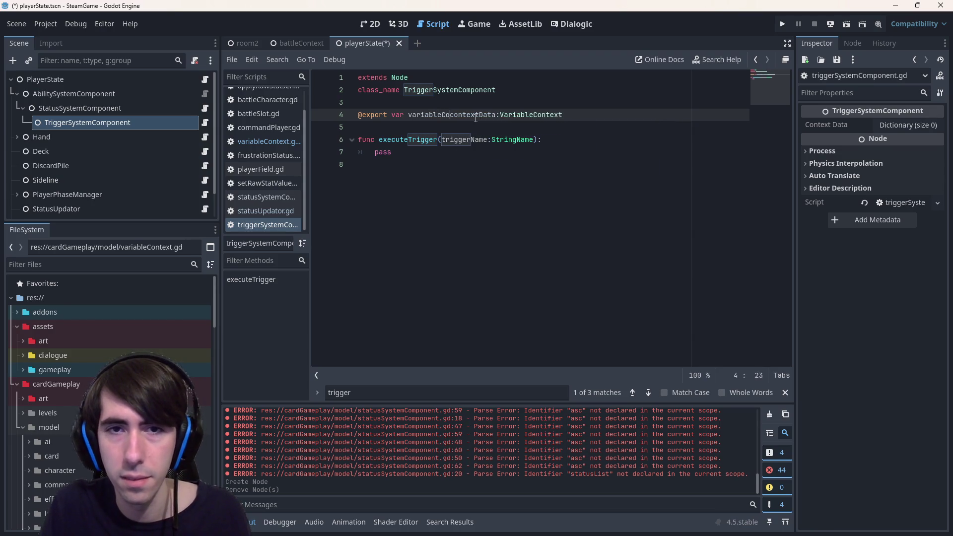
key(ctrl+Delete)
key(ctrl+s)
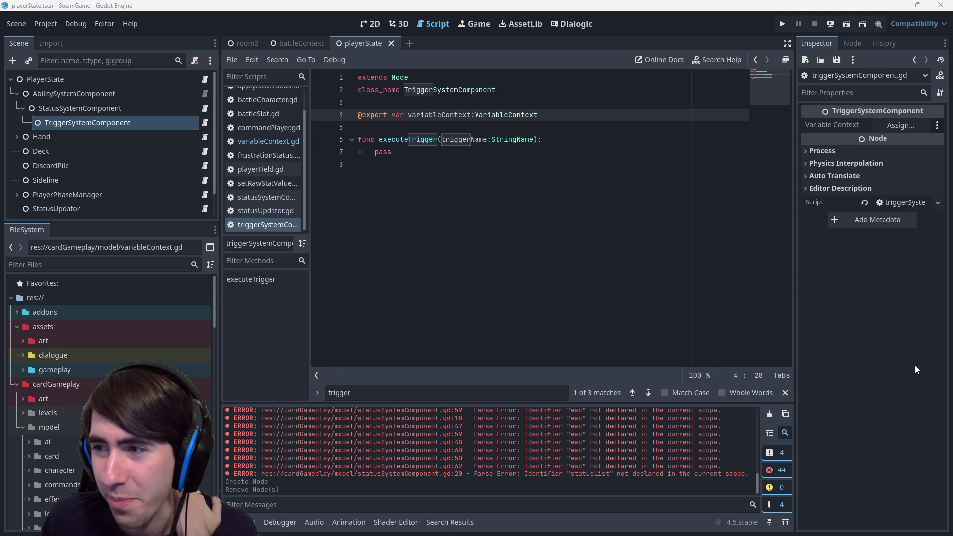
click(405, 169)
click(436, 156)
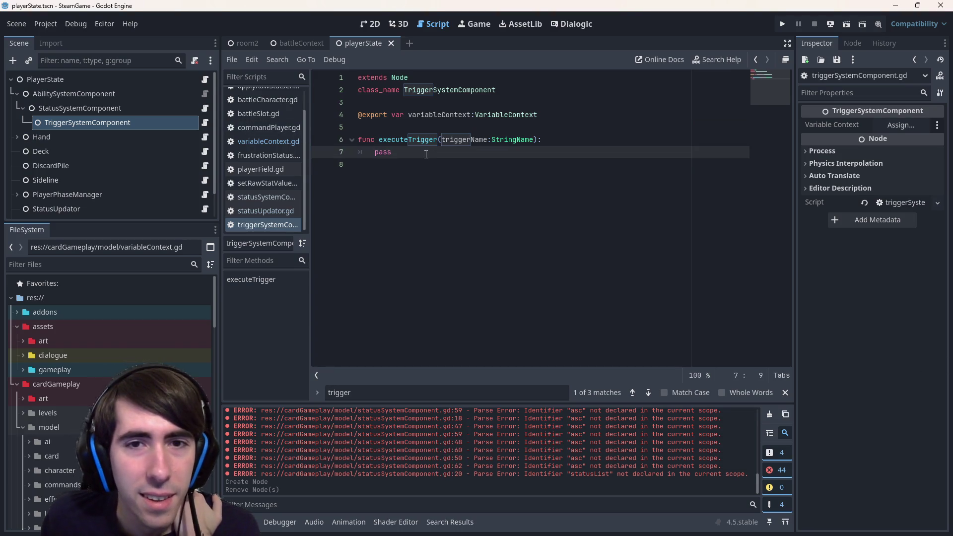
click(485, 113)
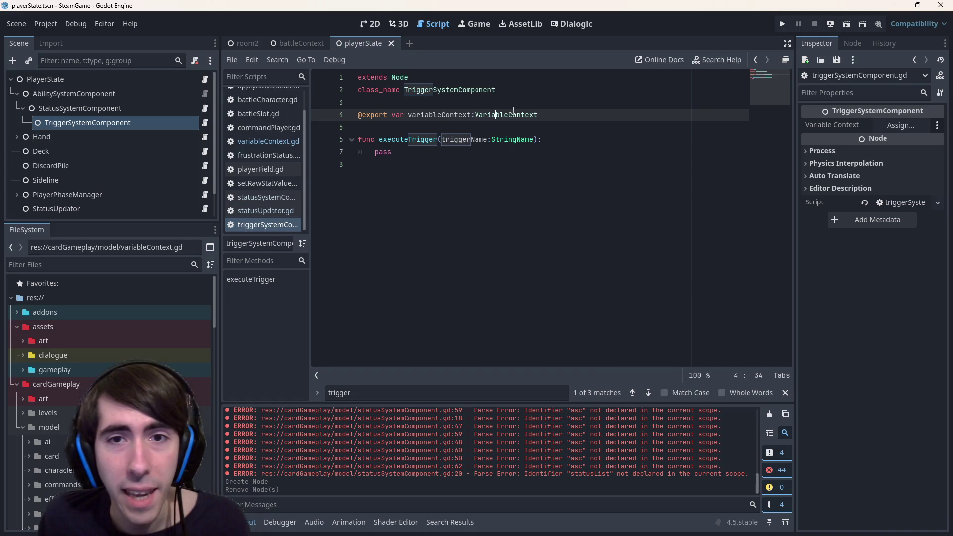
ctrl+click(515, 114)
key(Return)
text(@exopo)
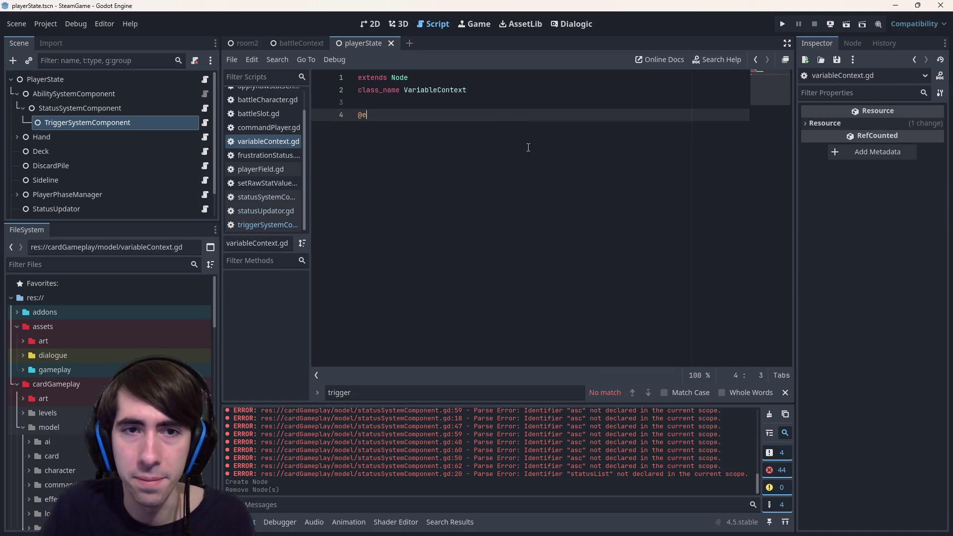
key(BackSpace)
key(BackSpace)
text(rt v)
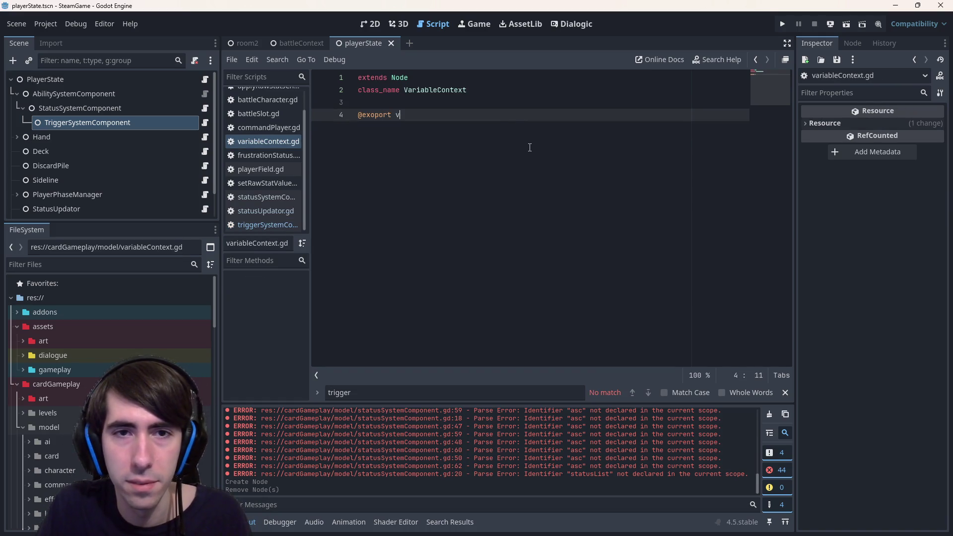
text(ar dictionaryData:D)
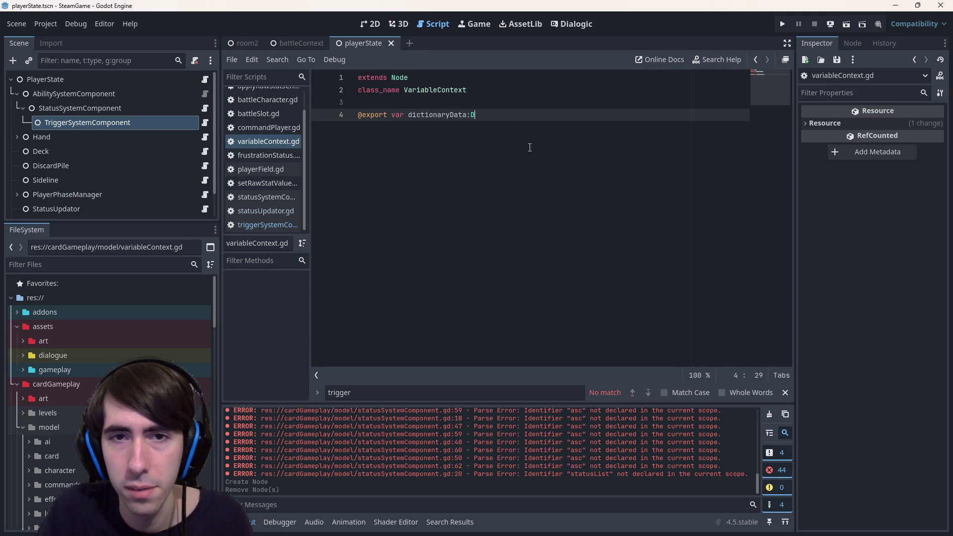
text(ictionar)
key(Return)
key(ctrl+s)
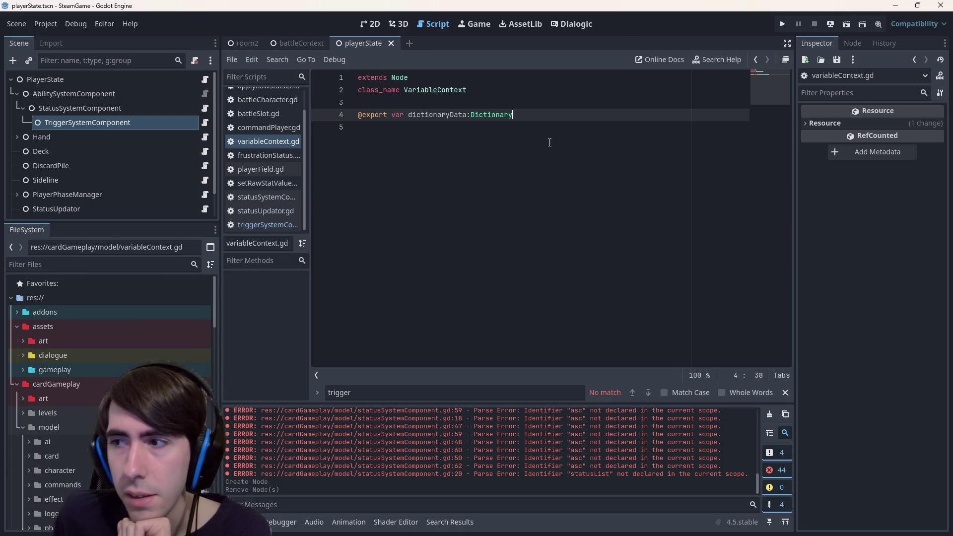
double_click(430, 117)
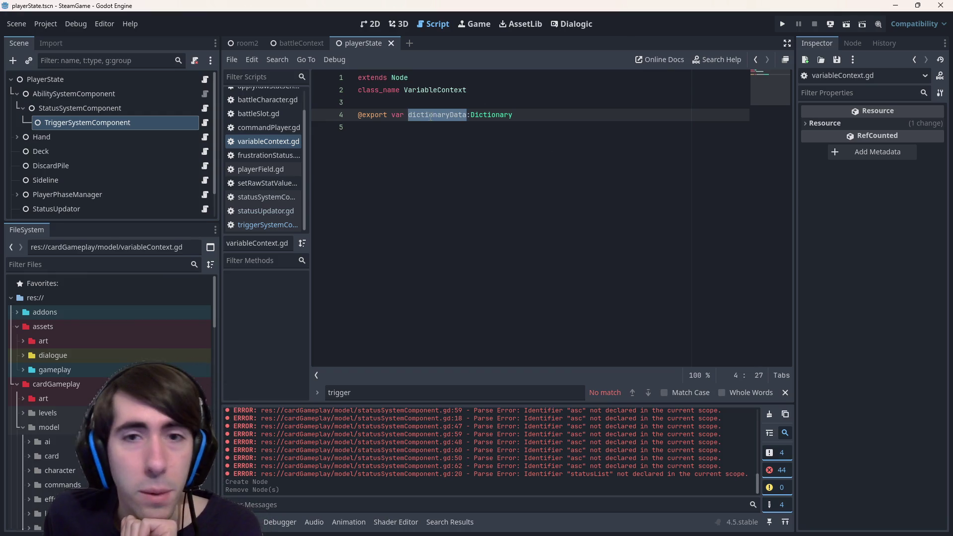
click(169, 110)
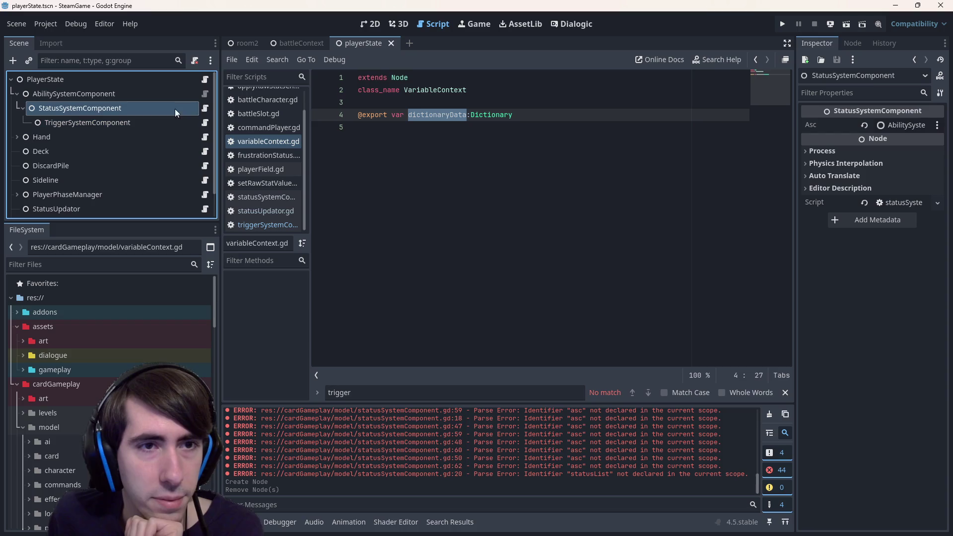
Open statusSystemComponent.gd and place the caret on the blank line under the asc export
click(202, 108)
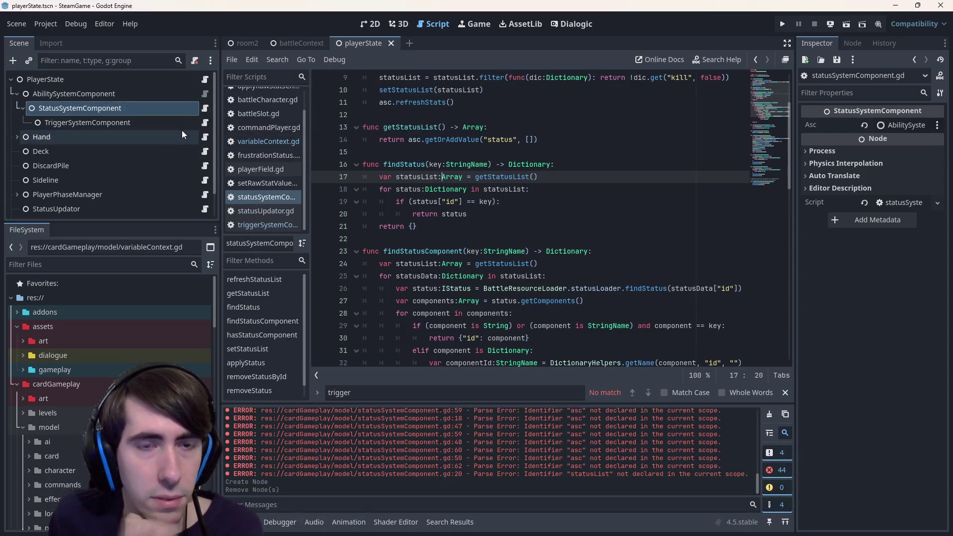
click(189, 126)
click(193, 109)
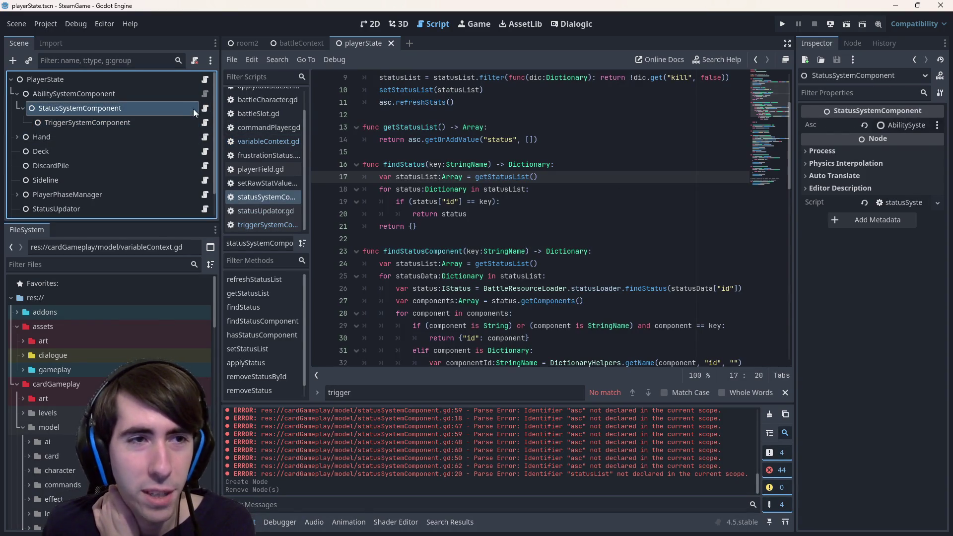
click(205, 108)
scroll(562, 187, up, 3)
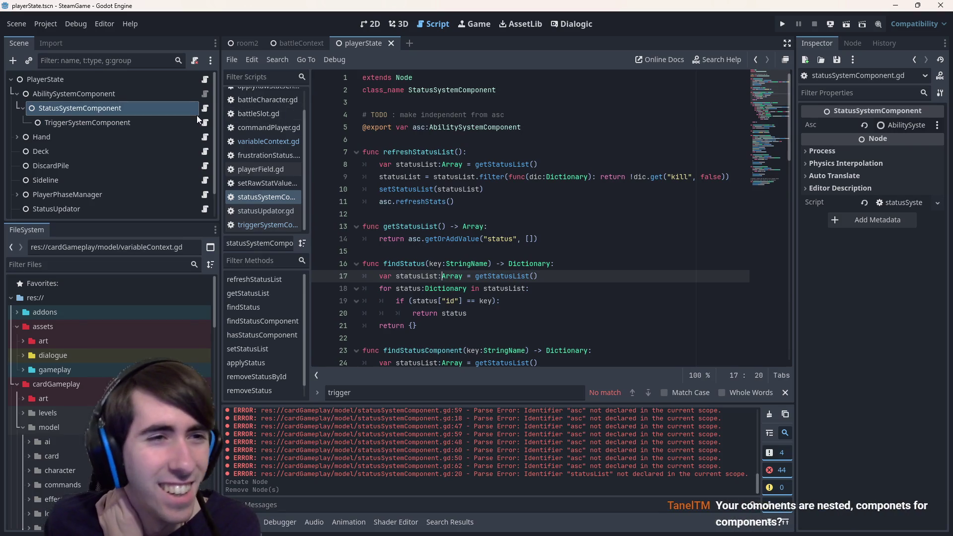
click(476, 139)
scroll(474, 142, down, 1)
scroll(474, 142, down, 1)
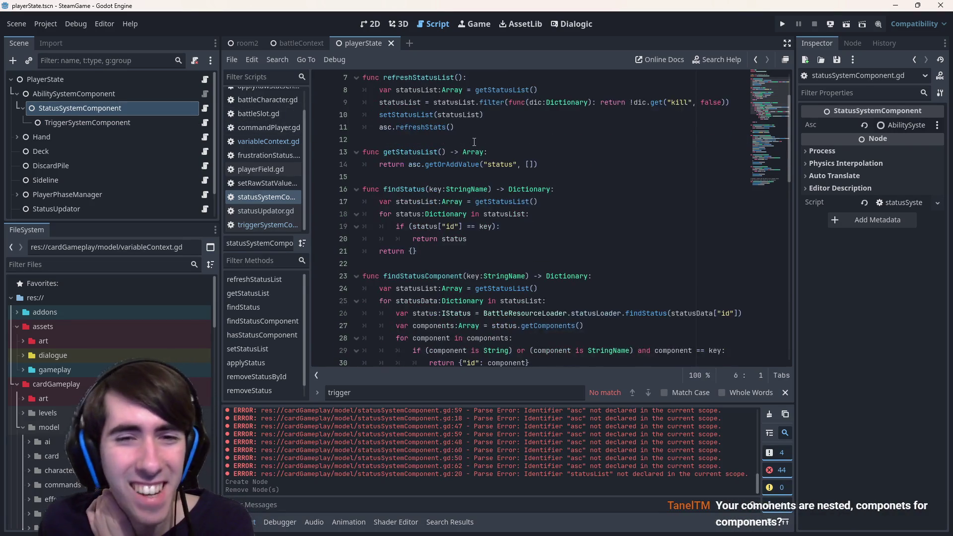
scroll(474, 142, up, 2)
key(Return)
key(Up)
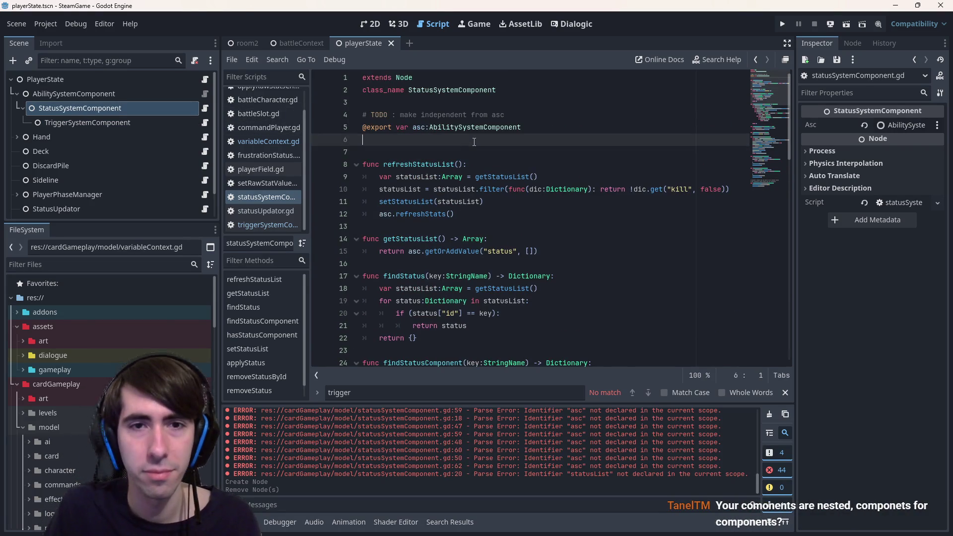
text(e)
key(BackSpace)
text(@export var )
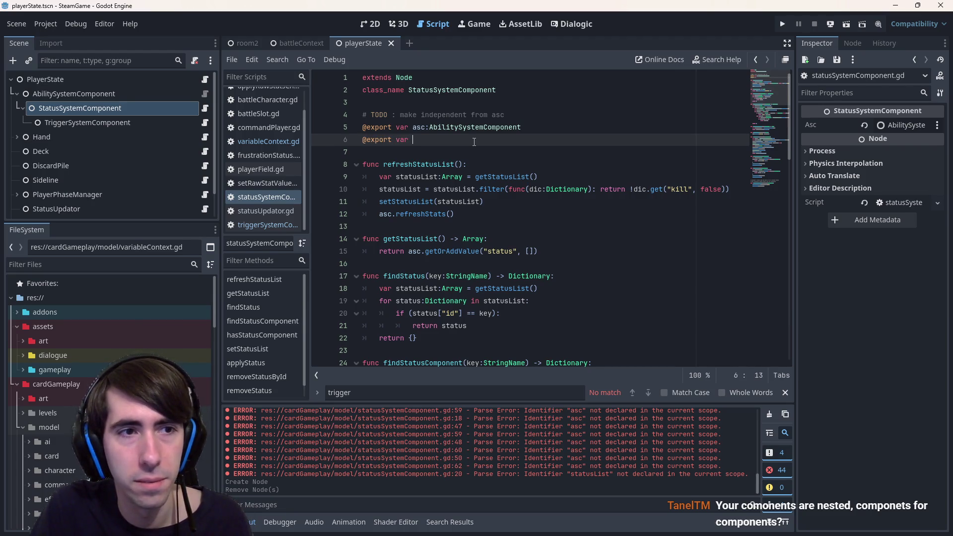
text(variableContext:V)
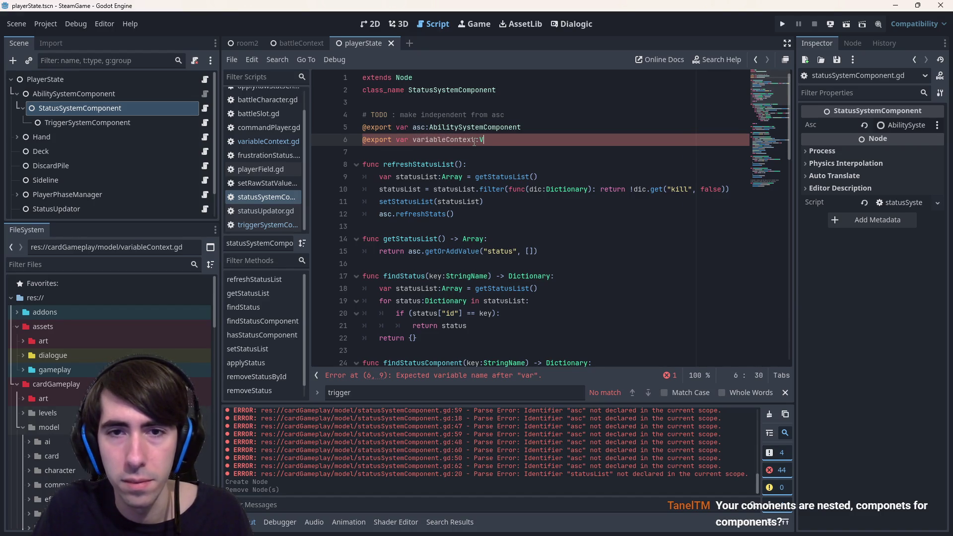
key(Return)
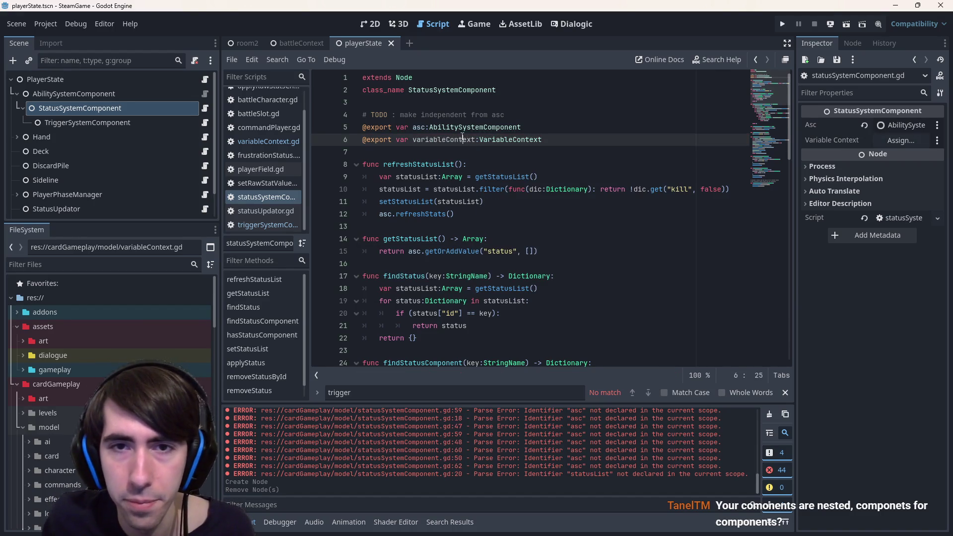
double_click(463, 140)
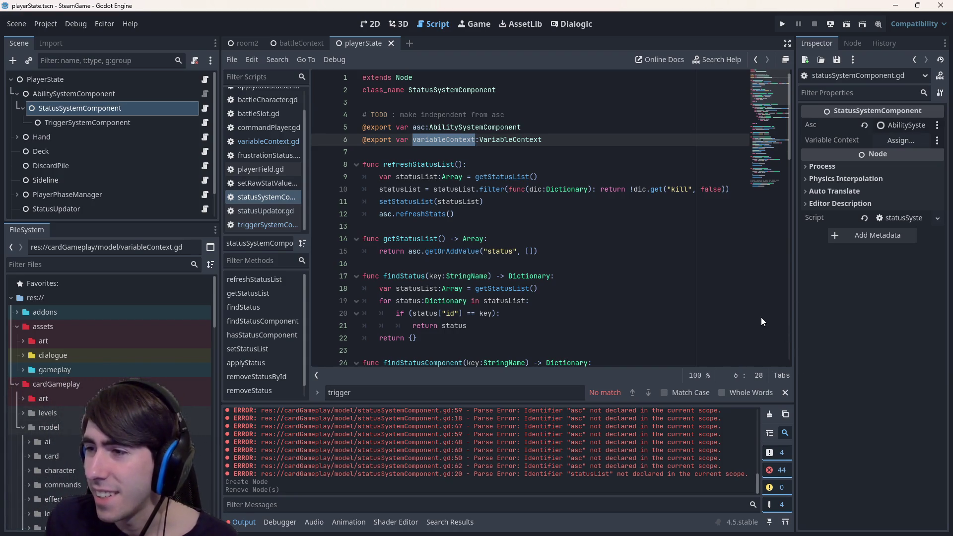
mouse_move(576, 147)
mouse_down()
mouse_move(447, 128)
mouse_move(308, 141)
mouse_up()
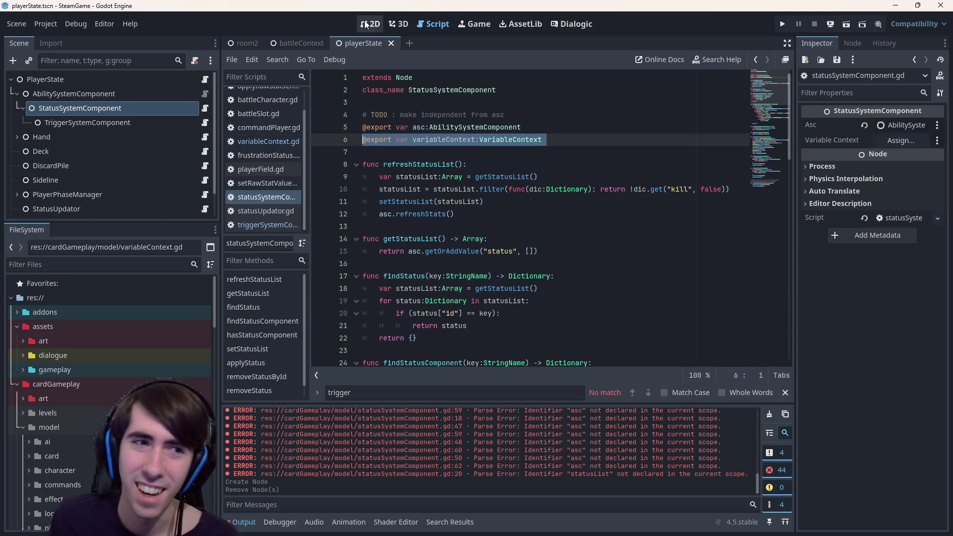
Drag StatusSystemComponent and TriggerSystemComponent onto PlayerState, then select StatusSystemComponent
drag(84, 111, 79, 80)
mouse_move(100, 205)
mouse_down()
mouse_move(87, 116)
mouse_move(57, 100)
mouse_move(66, 130)
mouse_up()
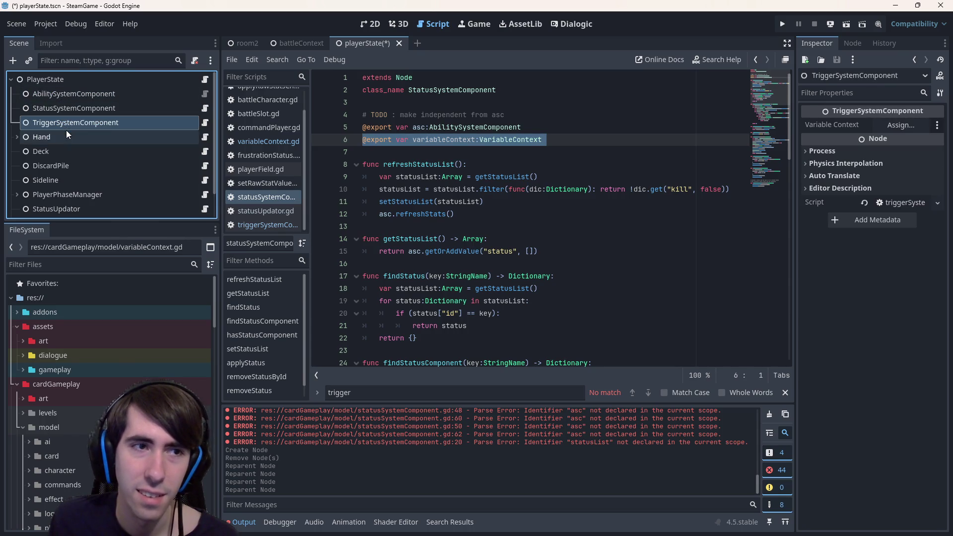
click(102, 92)
click(108, 103)
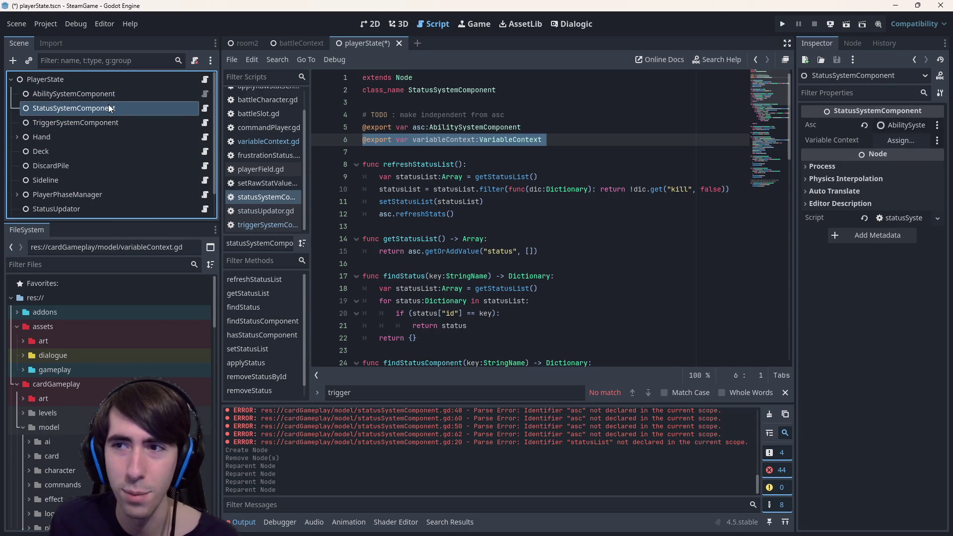
Try dragging StatusSystemComponent into TriggerSystemComponent's Variable Context slot
click(128, 121)
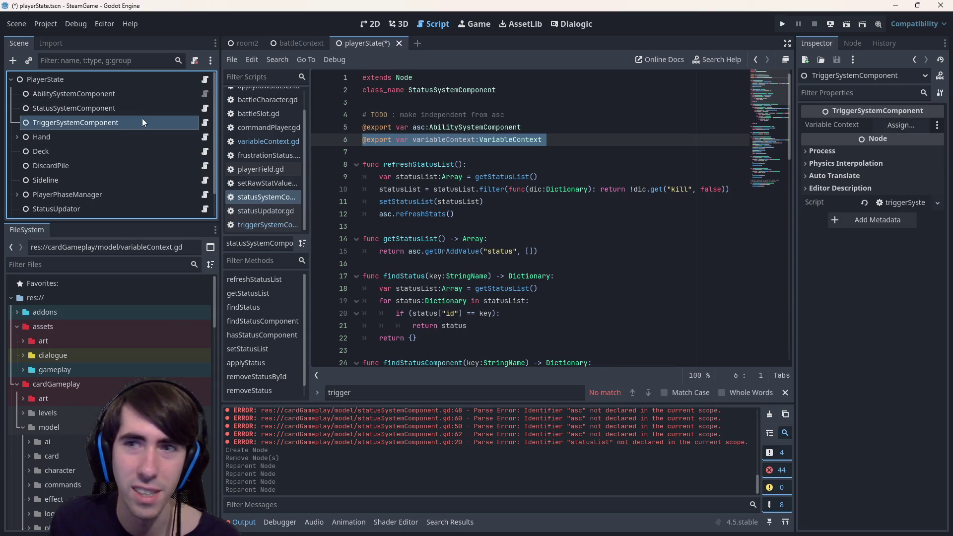
drag(135, 110, 870, 93)
drag(904, 125, 886, 125)
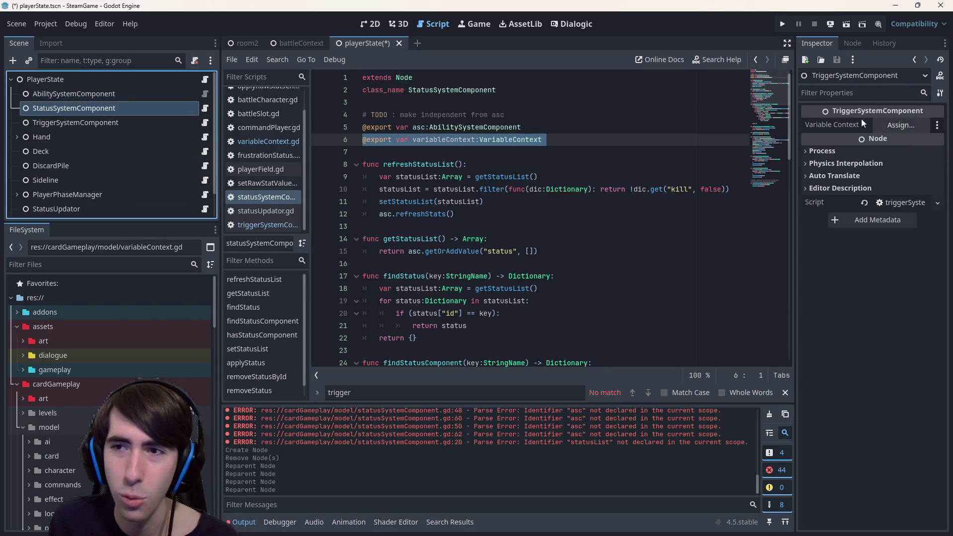
click(138, 111)
click(144, 123)
click(139, 106)
mouse_move(503, 180)
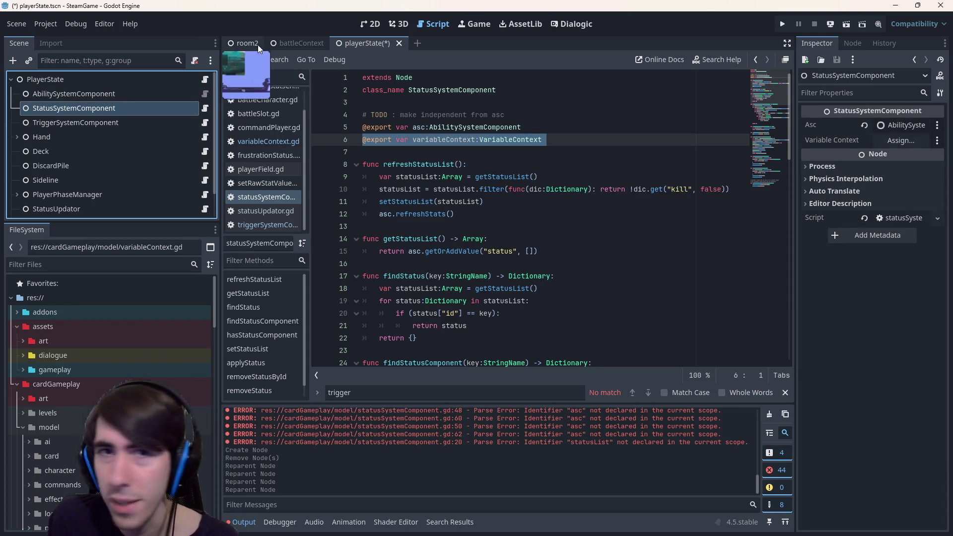
Look at the room2 scene in the 2D view, then return to the script editor
click(365, 25)
click(243, 43)
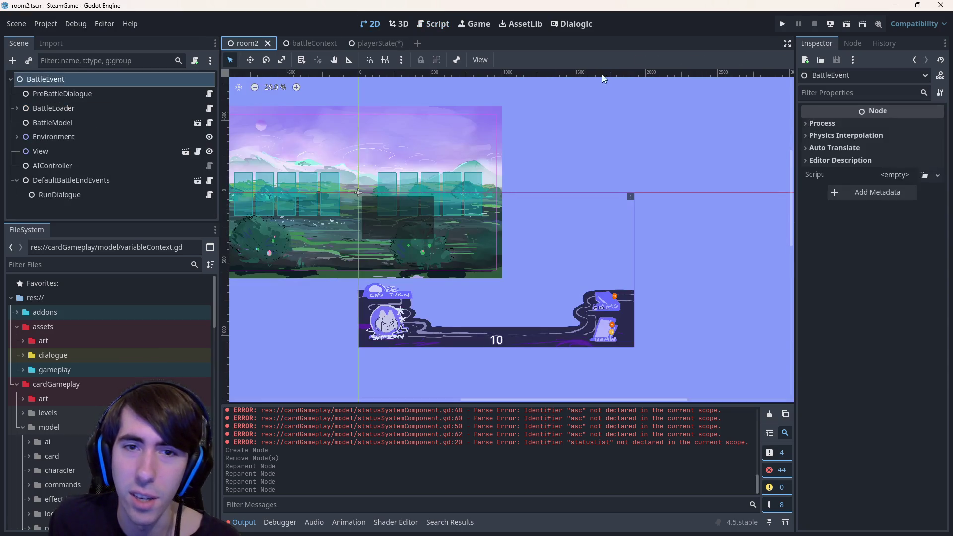
click(434, 24)
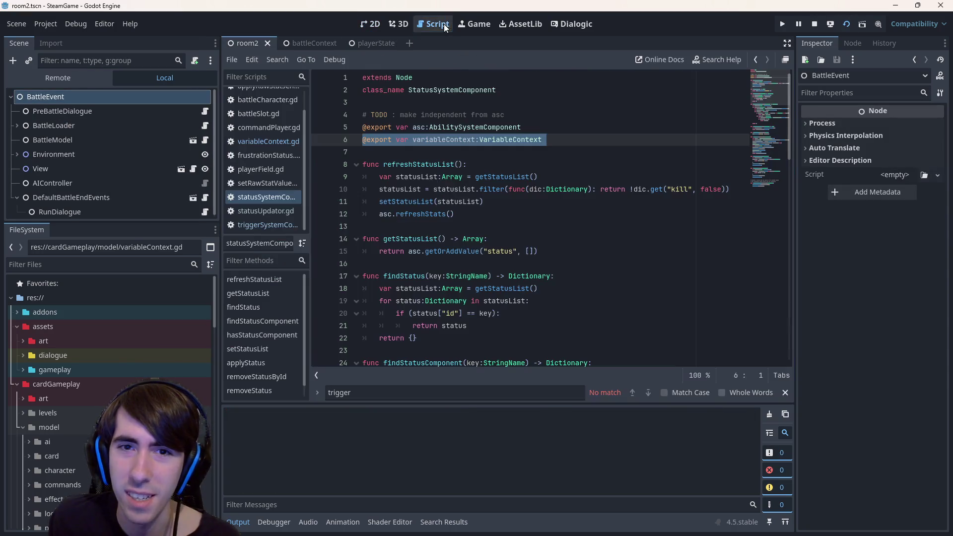
scroll(270, 169, up, 2)
scroll(317, 161, down, 8)
scroll(347, 159, up, 8)
Run the game and follow its error to the abilitySystemComponent.getStatusList call on line 56
key(F5)
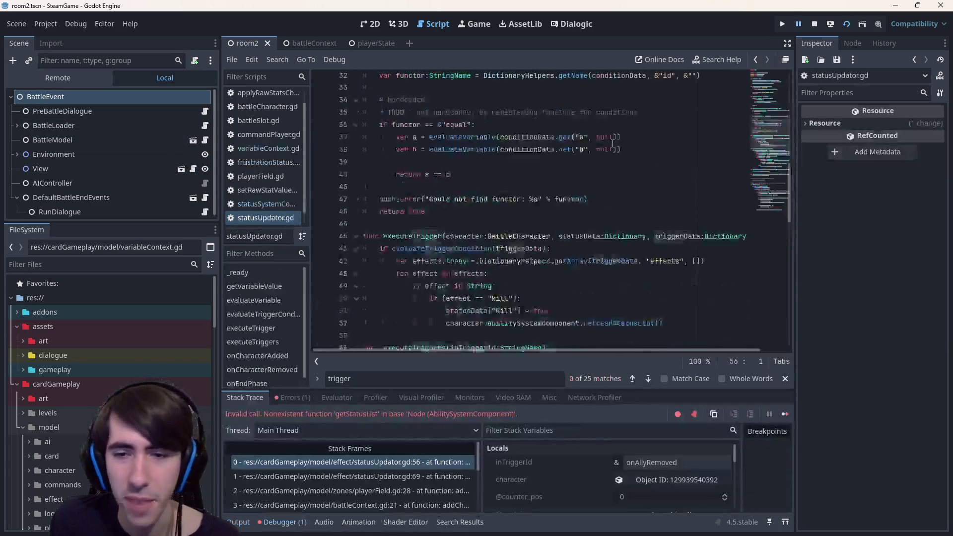
click(293, 398)
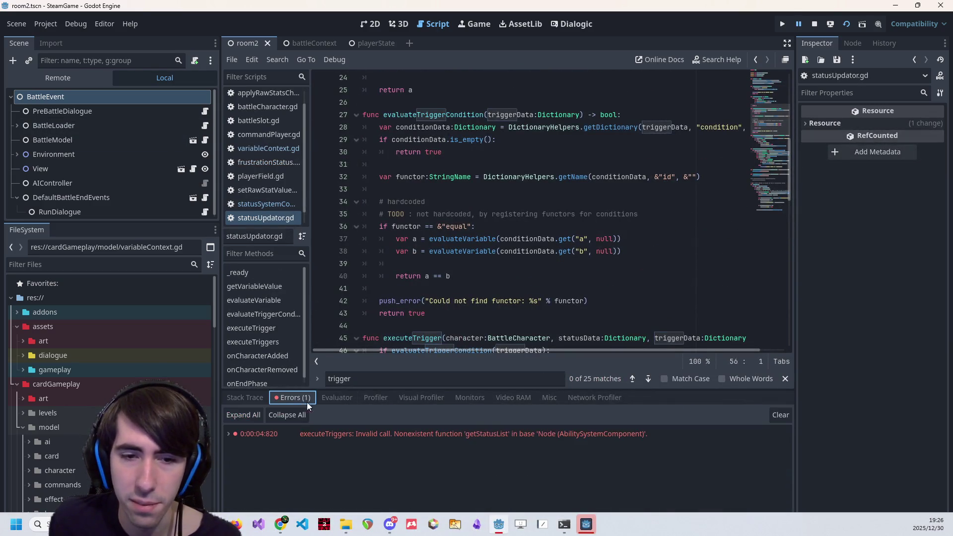
click(360, 437)
double_click(607, 199)
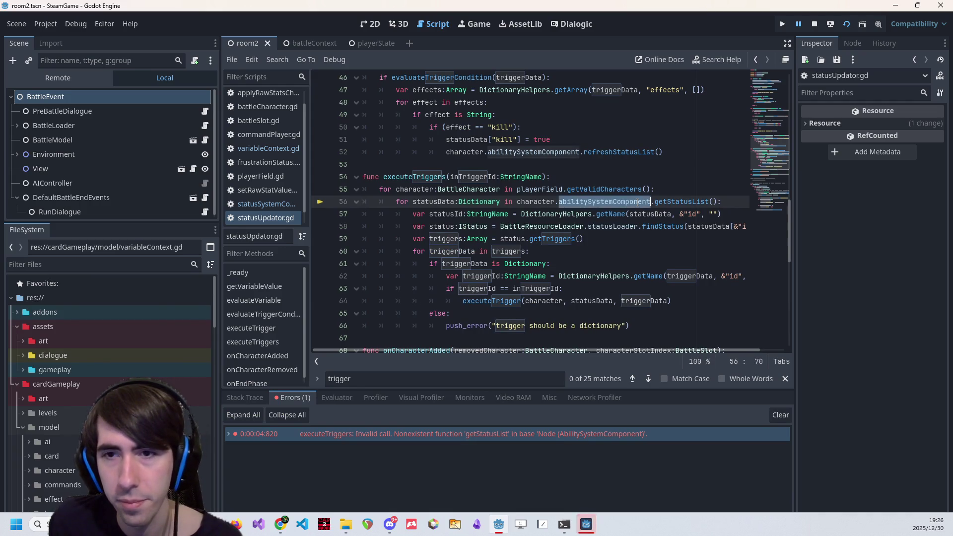
double_click(669, 202)
click(655, 202)
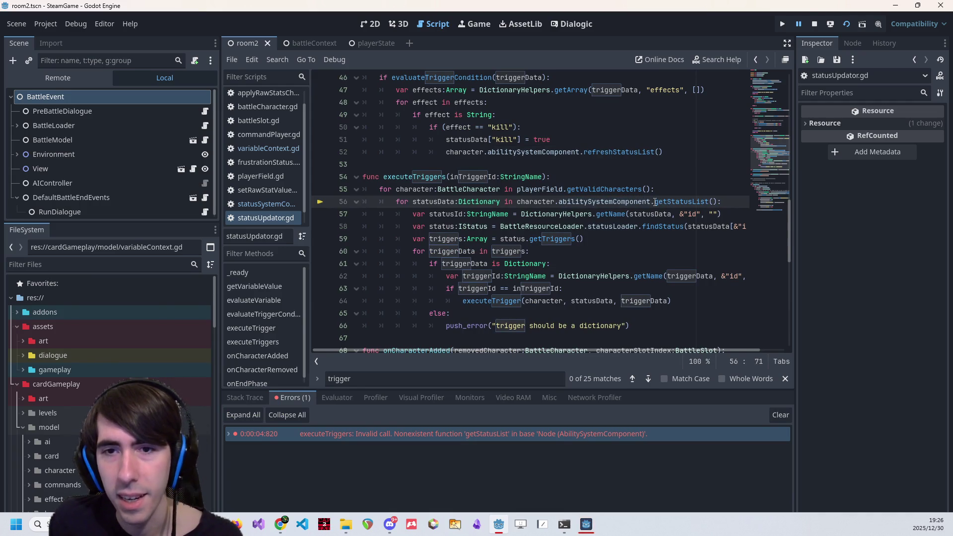
double_click(639, 202)
Go to abilitySystemComponent's declaration in battleCharacter.gd and start a new export line below it
scroll(523, 195, up, 2)
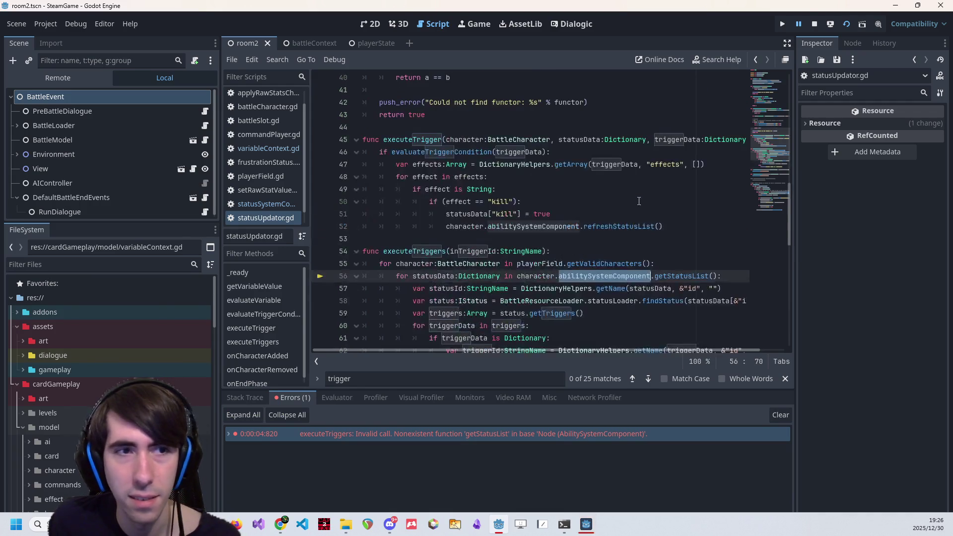
ctrl+click(506, 227)
click(598, 141)
key(Return)
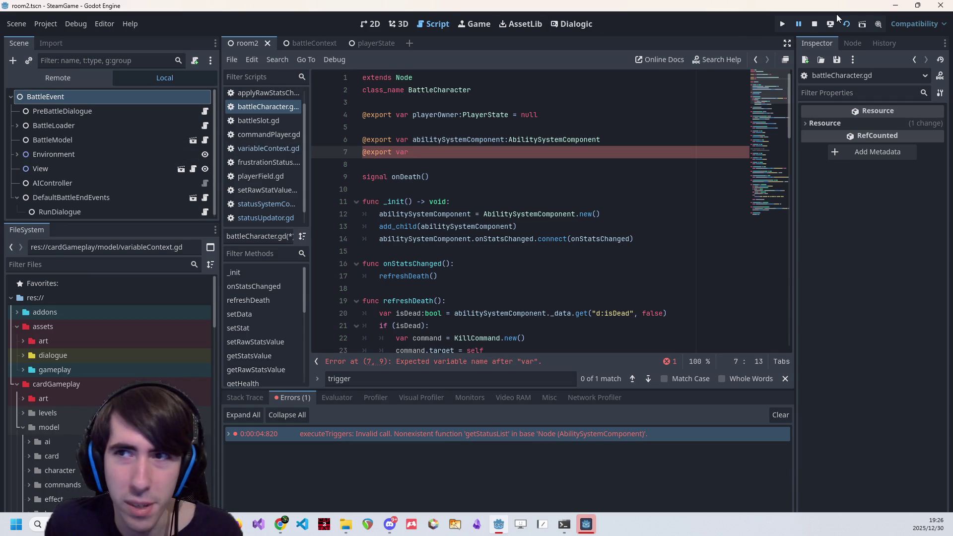
Stop the running game and zoom and pan the 2D view to recentre the battle scene
click(814, 25)
click(373, 24)
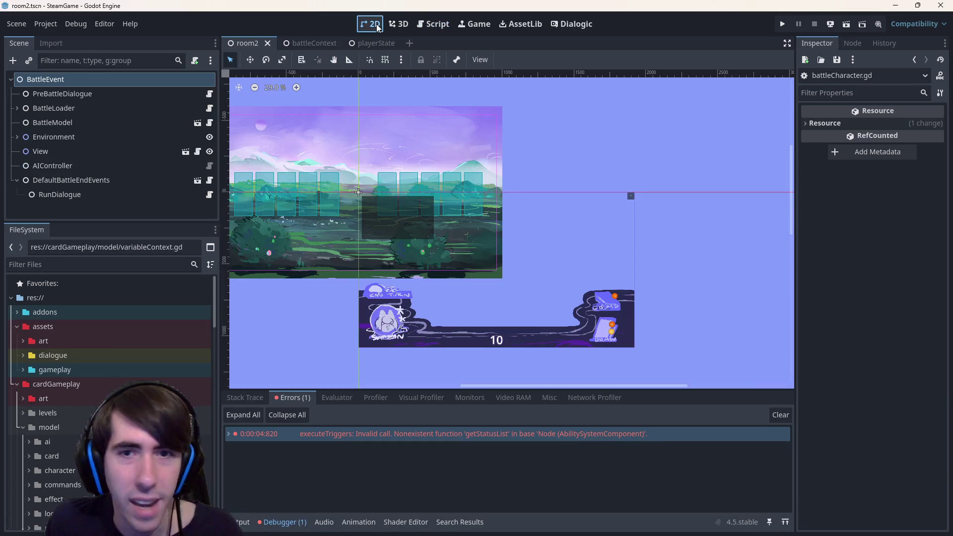
scroll(472, 252, up, 3)
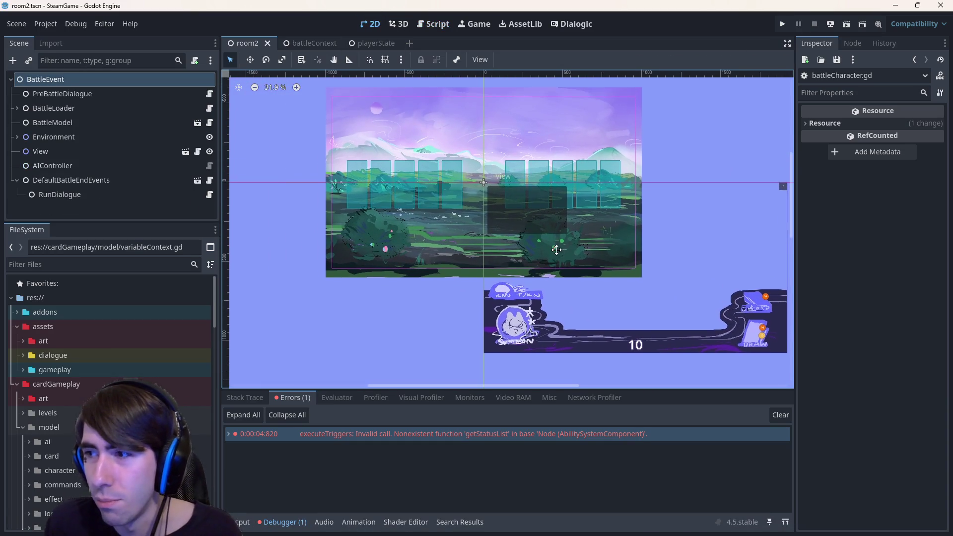
scroll(536, 243, up, 5)
scroll(519, 231, down, 7)
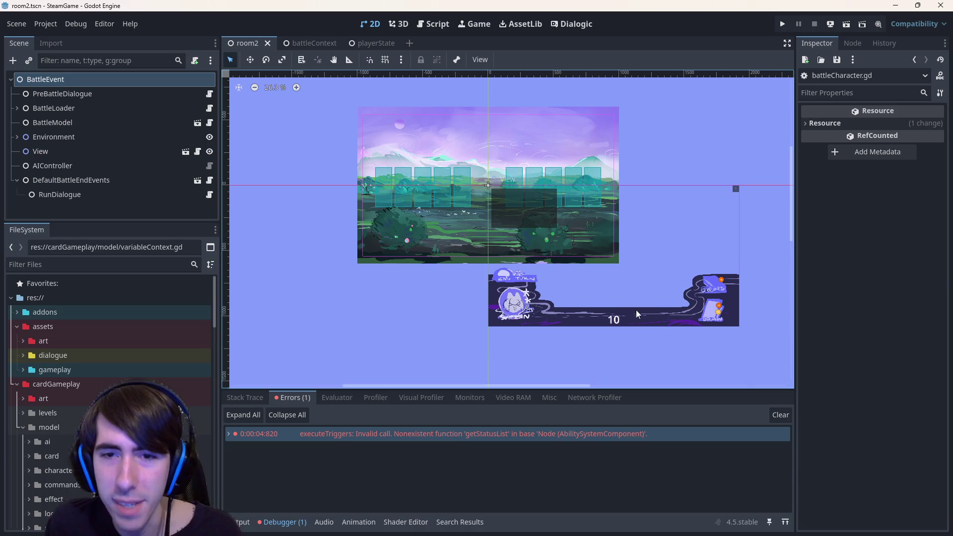
scroll(639, 309, up, 1)
drag(639, 309, 491, 317)
scroll(507, 317, up, 4)
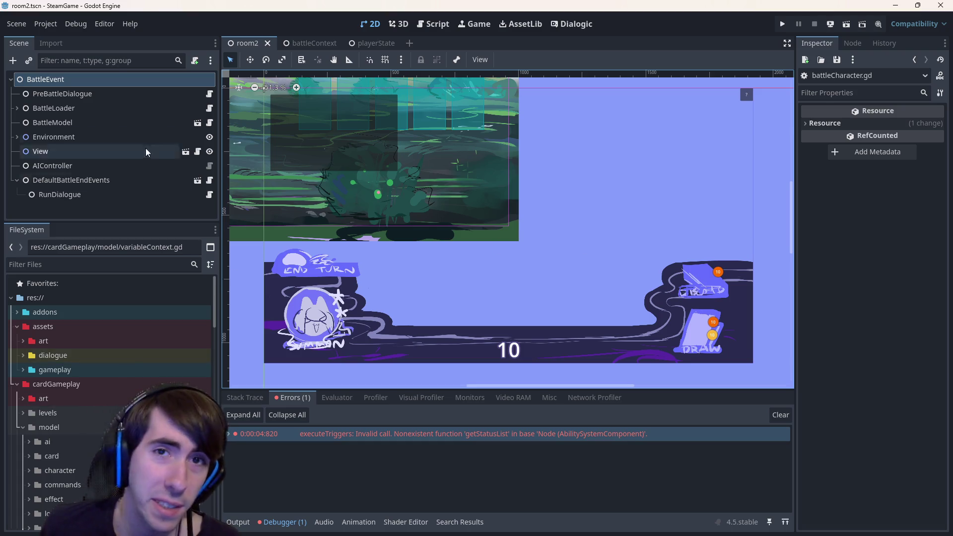
click(446, 24)
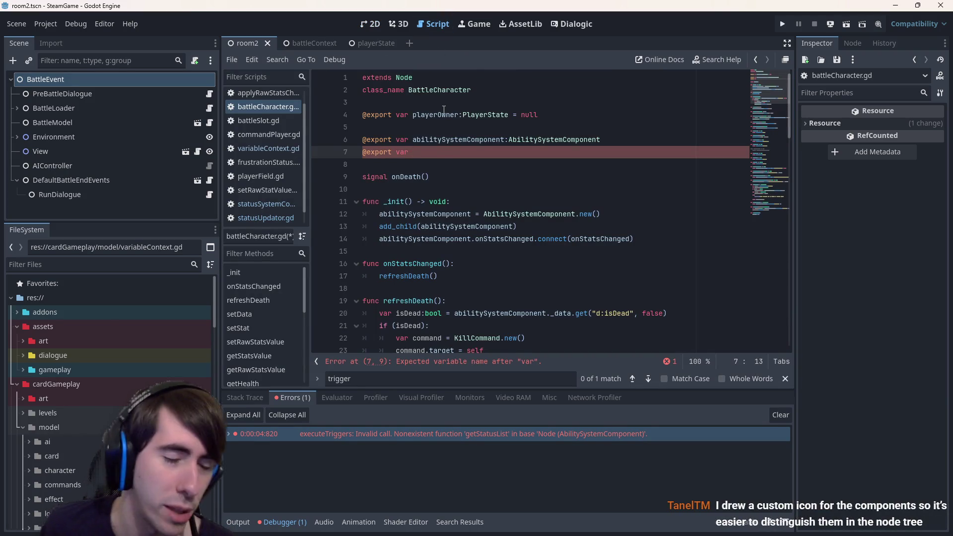
Put the caret on battleCharacter.gd's new line 7 and open the playerState scene
drag(457, 154, 448, 130)
click(460, 151)
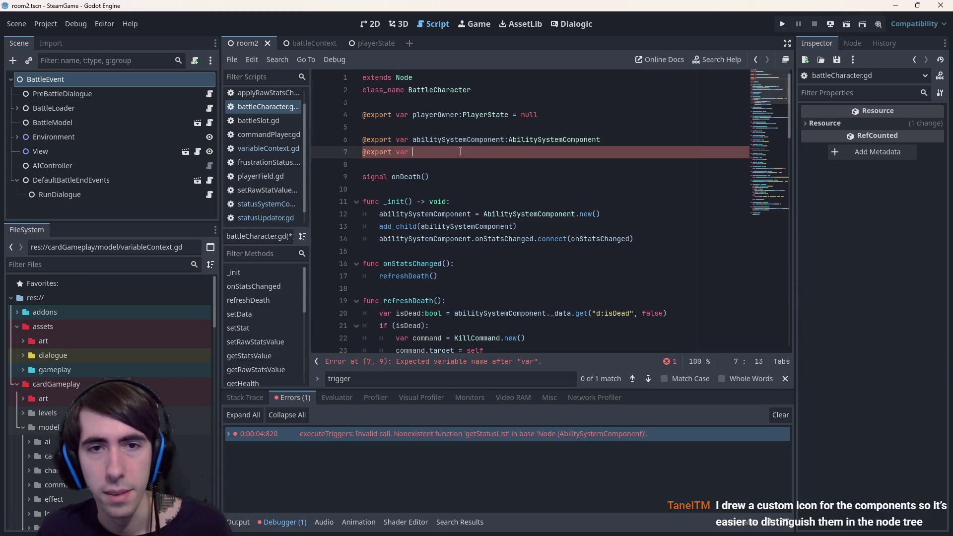
click(367, 43)
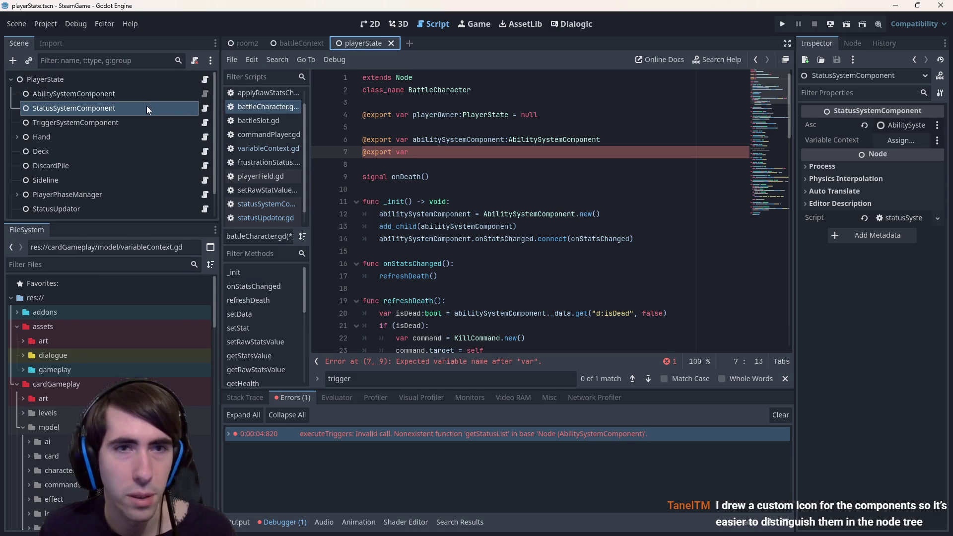
double_click(440, 141)
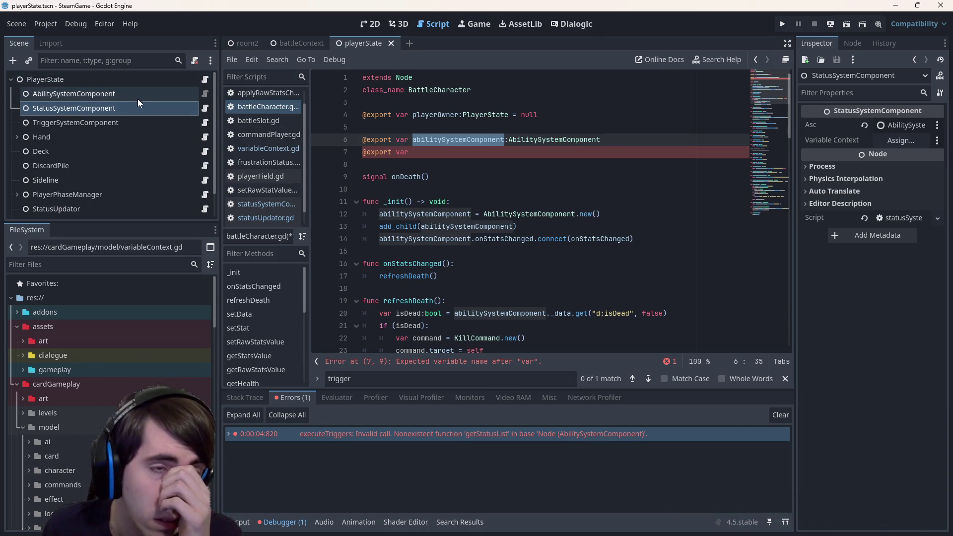
Inspect the Ability, Status and Trigger system component nodes, then filter project files by 'character'
click(124, 97)
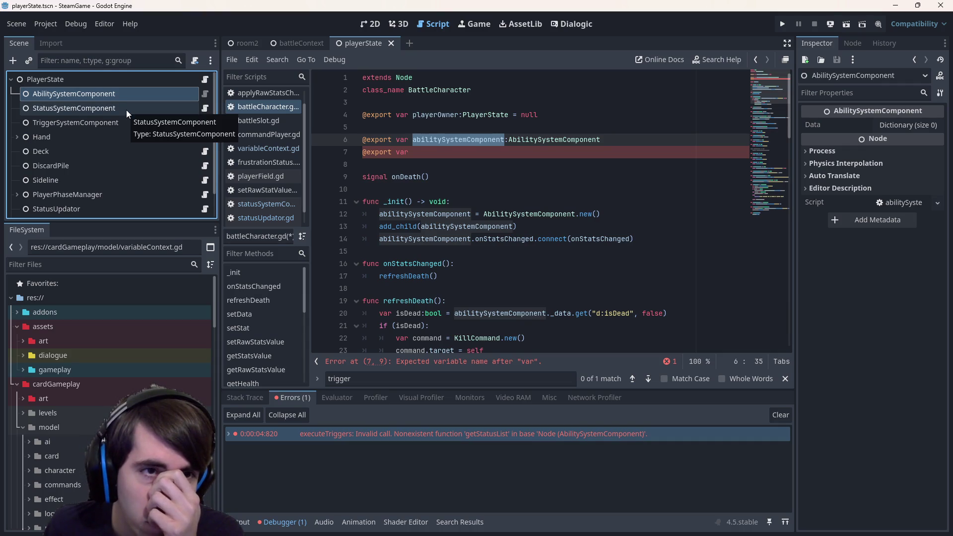
click(126, 112)
click(126, 98)
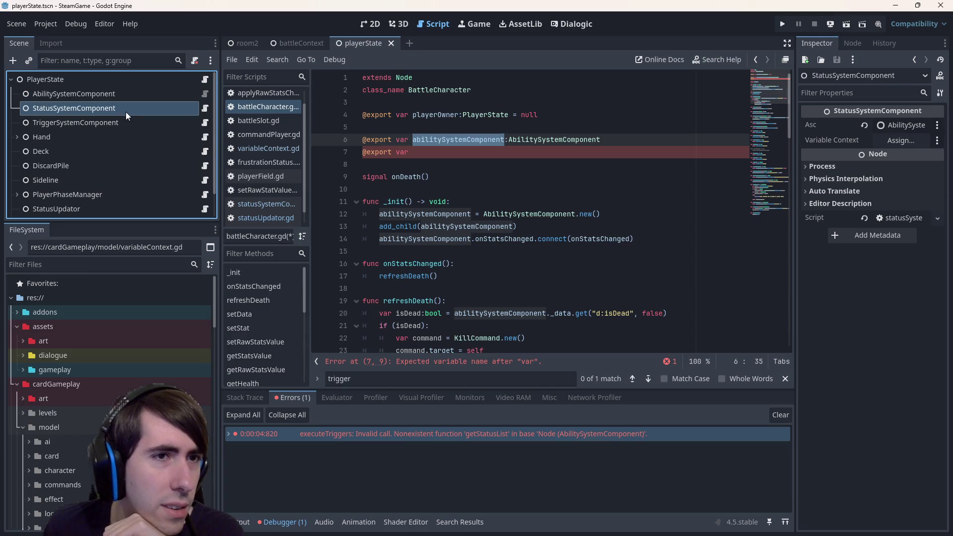
click(106, 79)
click(107, 108)
click(112, 119)
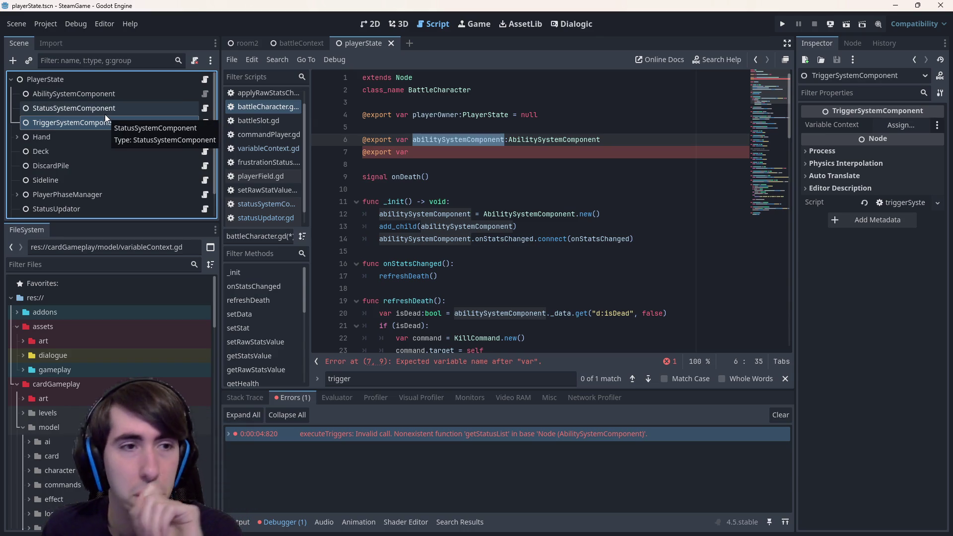
click(148, 260)
text(character)
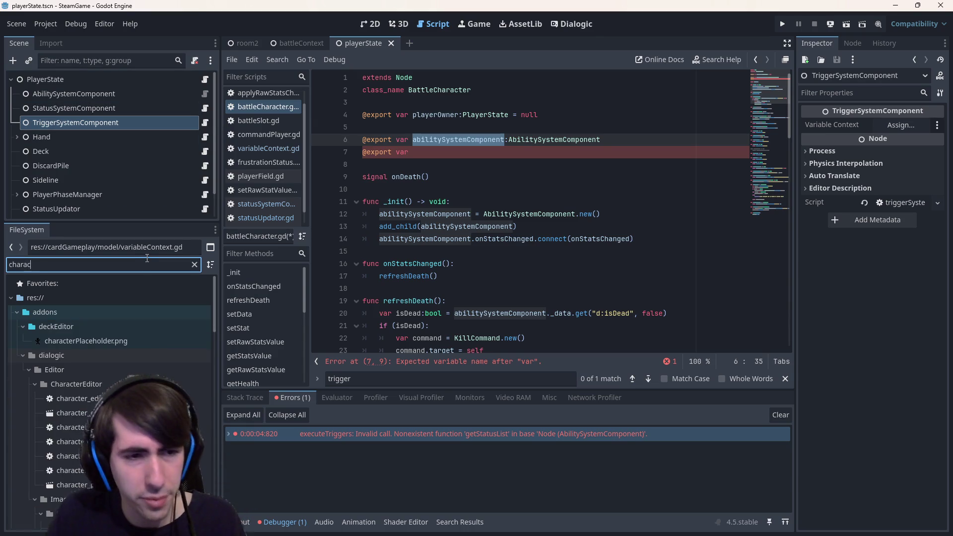
scroll(155, 372, down, 5)
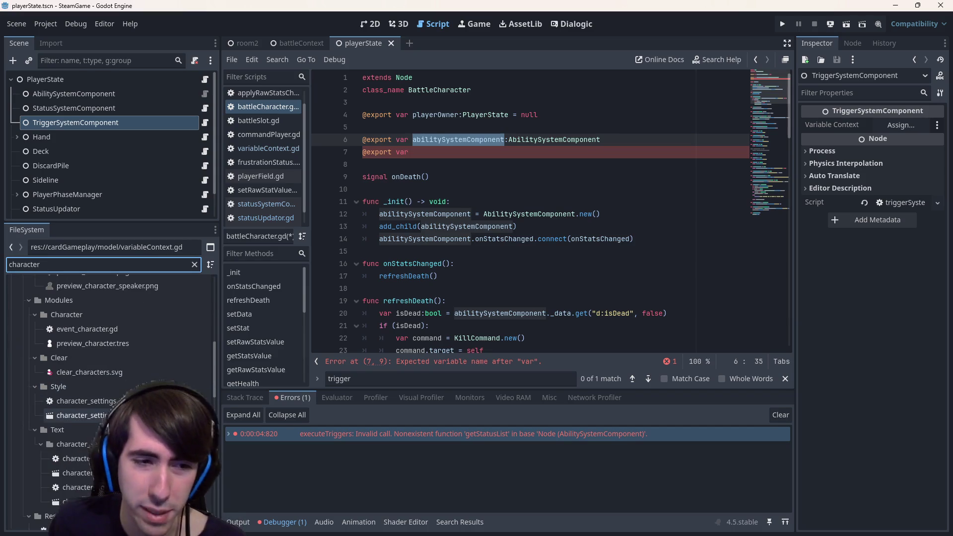
scroll(109, 398, down, 10)
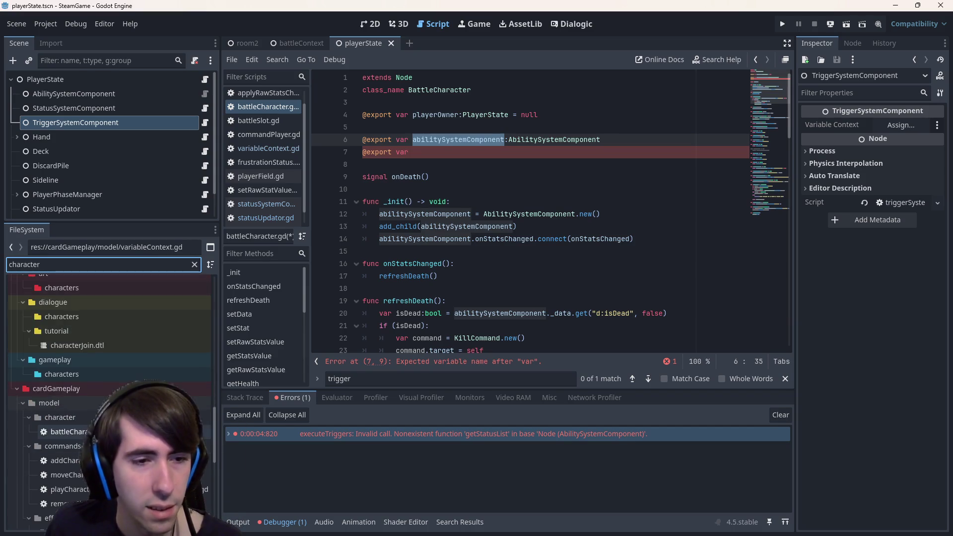
scroll(76, 462, down, 6)
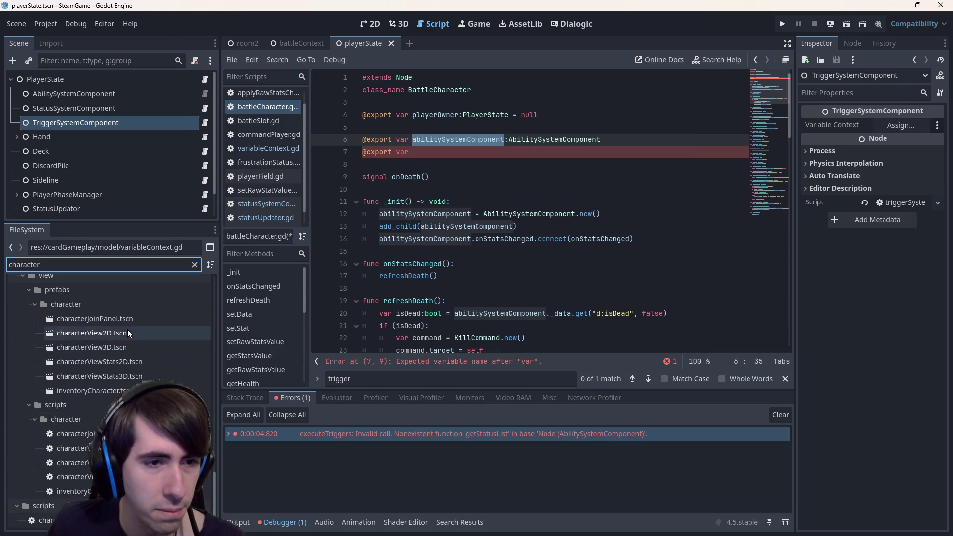
scroll(109, 387, down, 1)
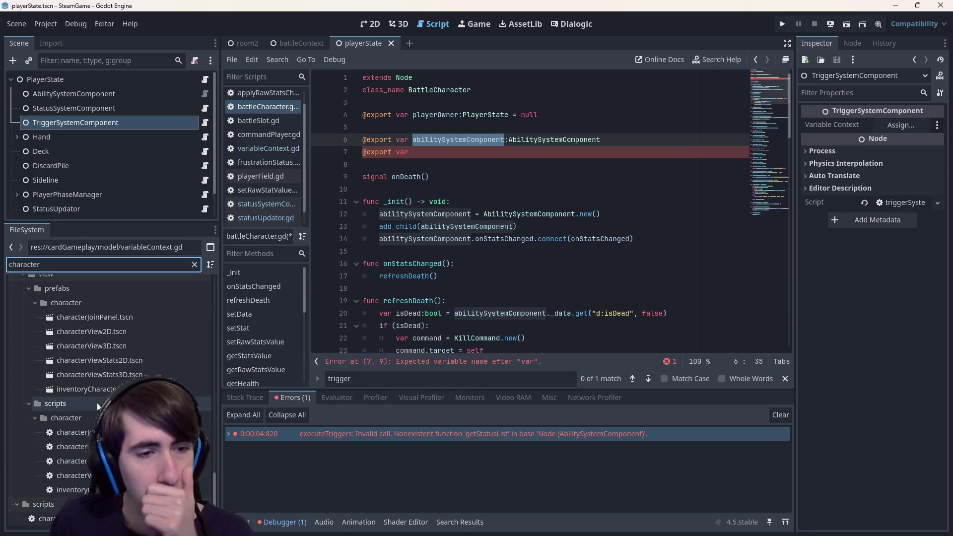
scroll(118, 334, up, 5)
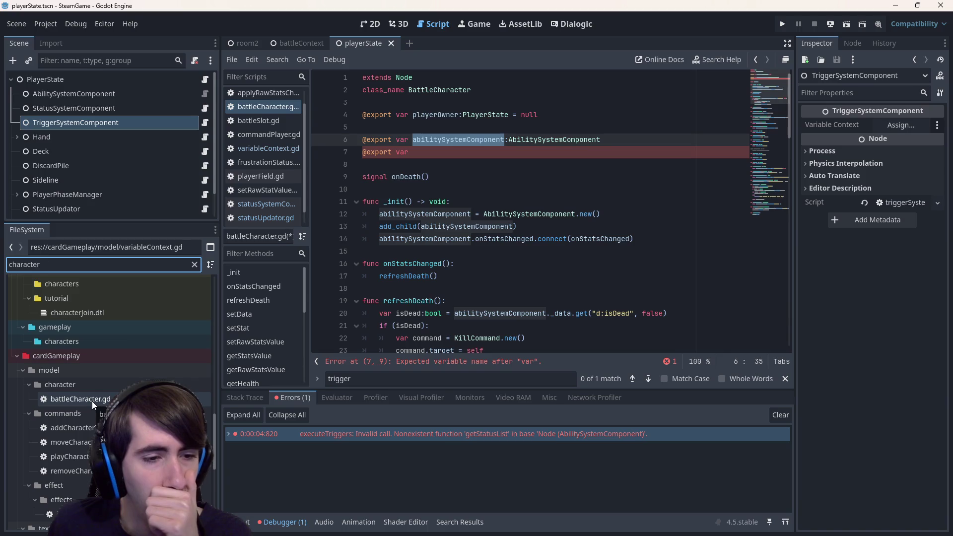
scroll(92, 402, down, 4)
scroll(112, 171, down, 3)
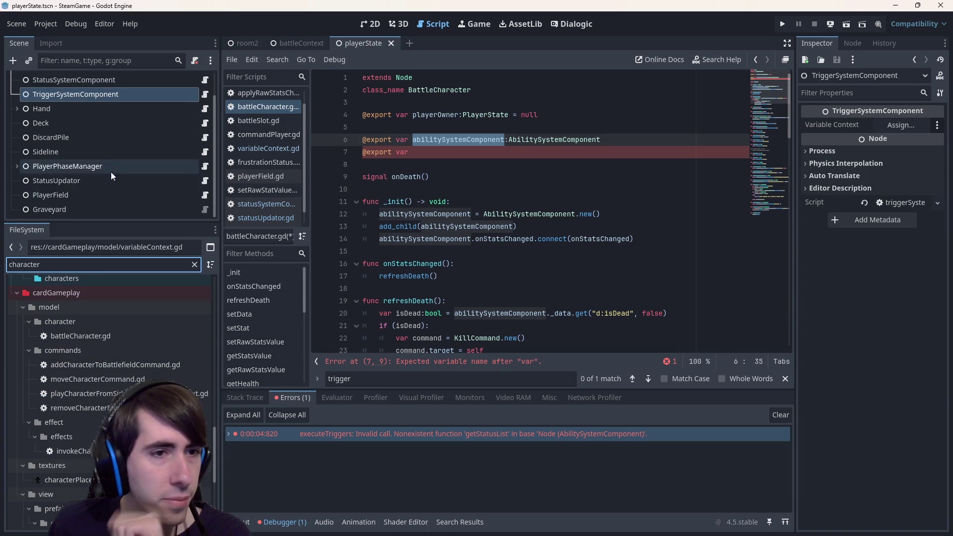
scroll(100, 193, up, 2)
scroll(135, 181, down, 2)
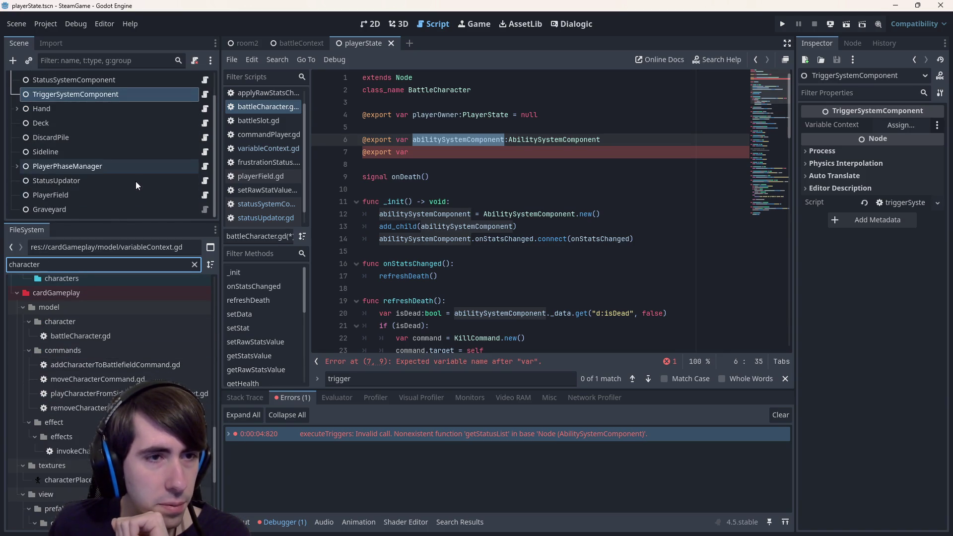
scroll(135, 181, up, 2)
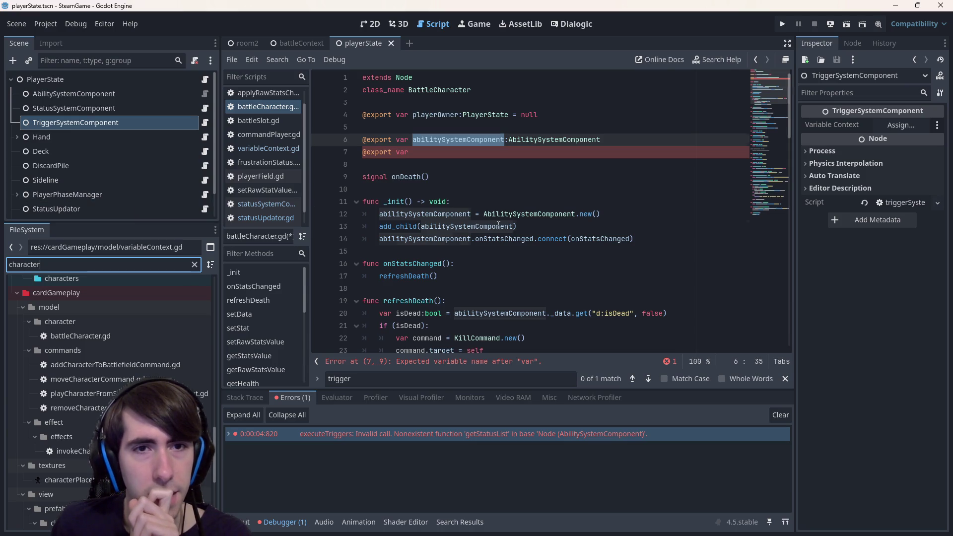
click(482, 229)
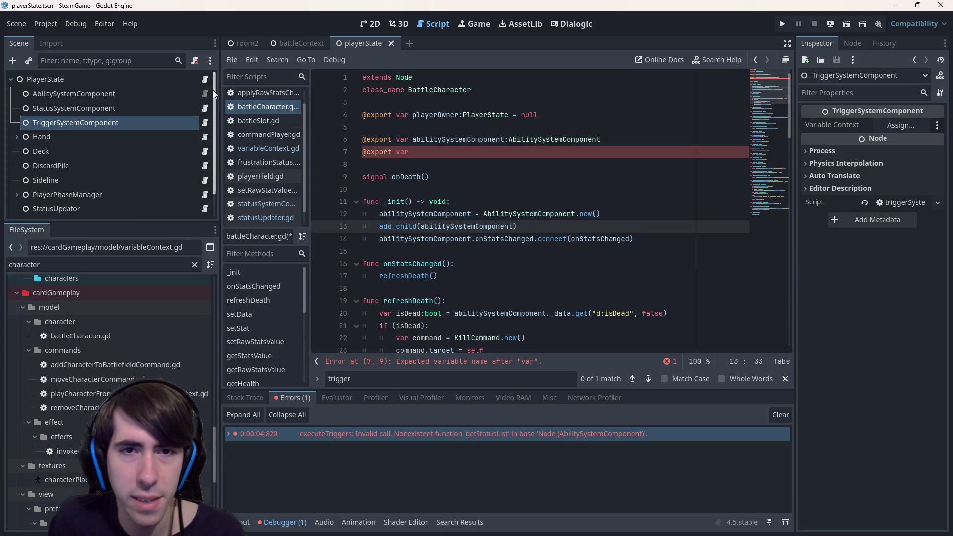
double_click(458, 140)
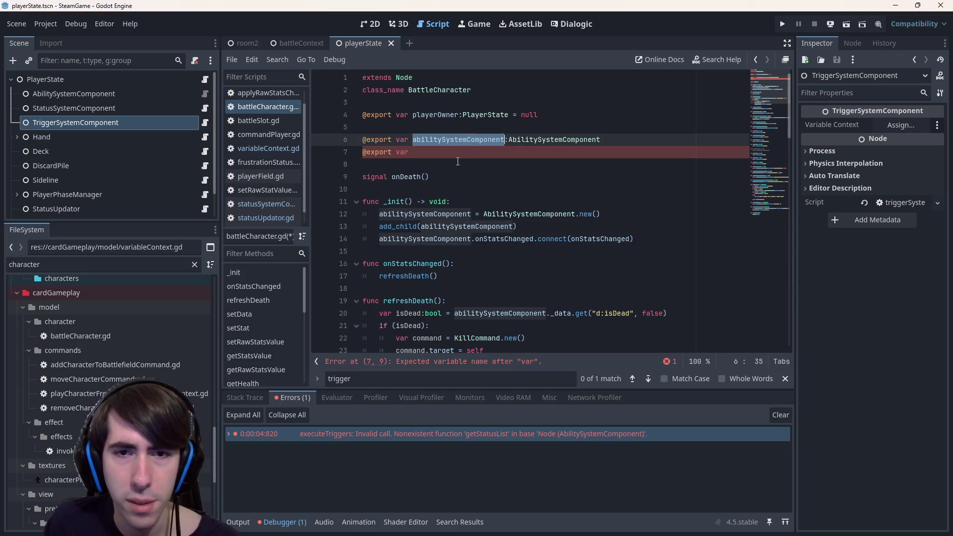
click(365, 226)
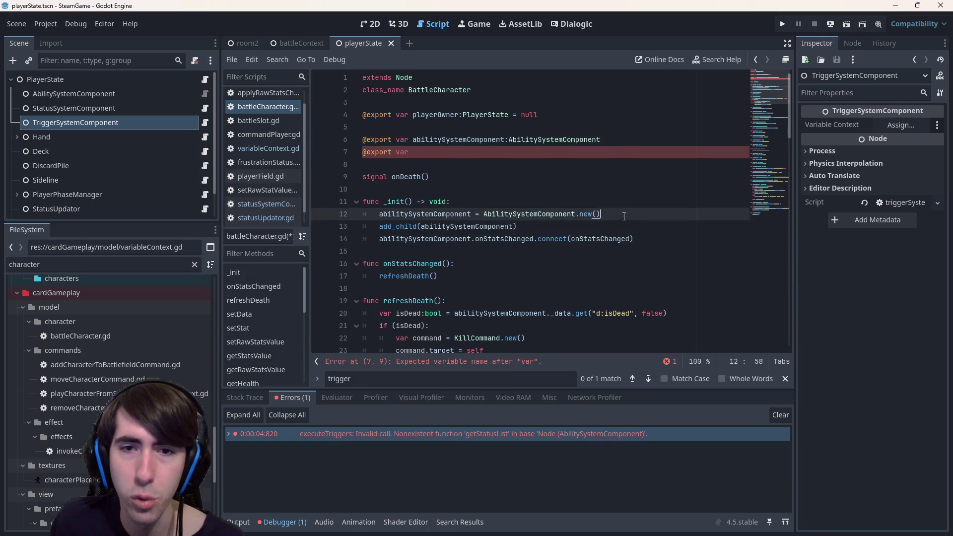
Finish line 7's export with the type StatusSystemComponent using autocomplete
key(shift+Up)
click(523, 150)
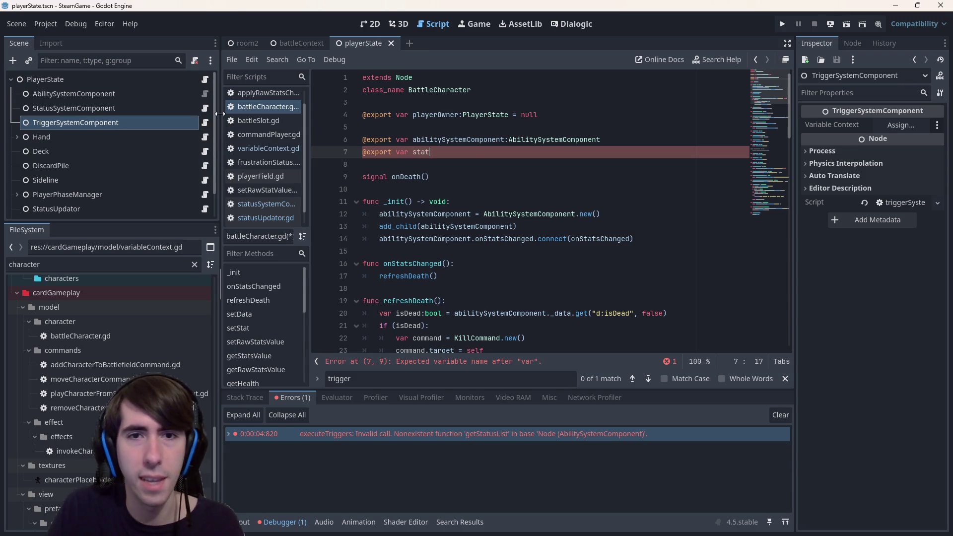
text(A)
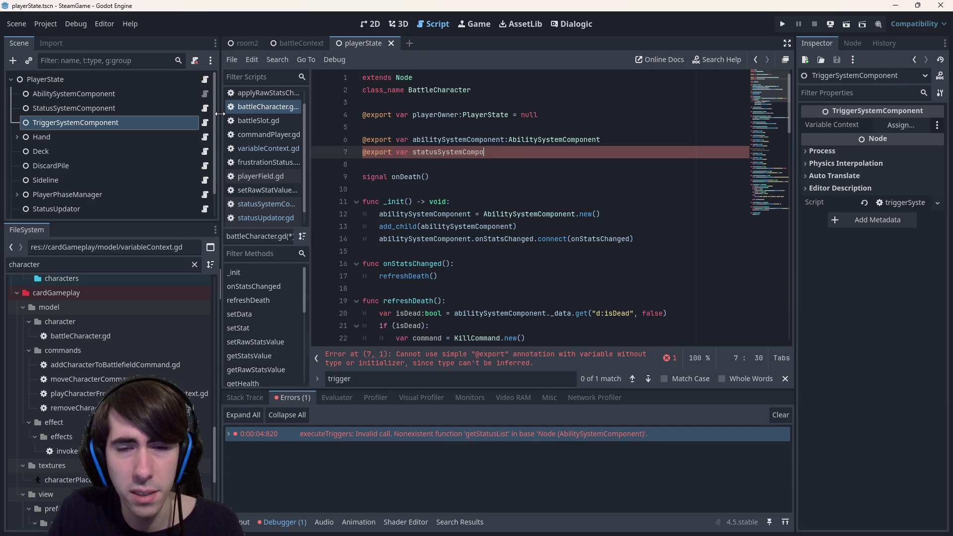
text(StatusSy)
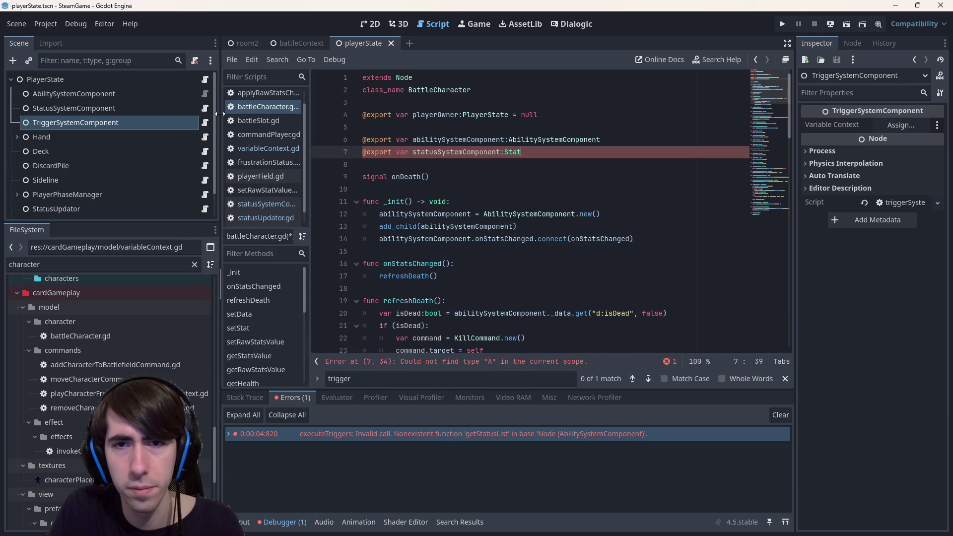
key(Return)
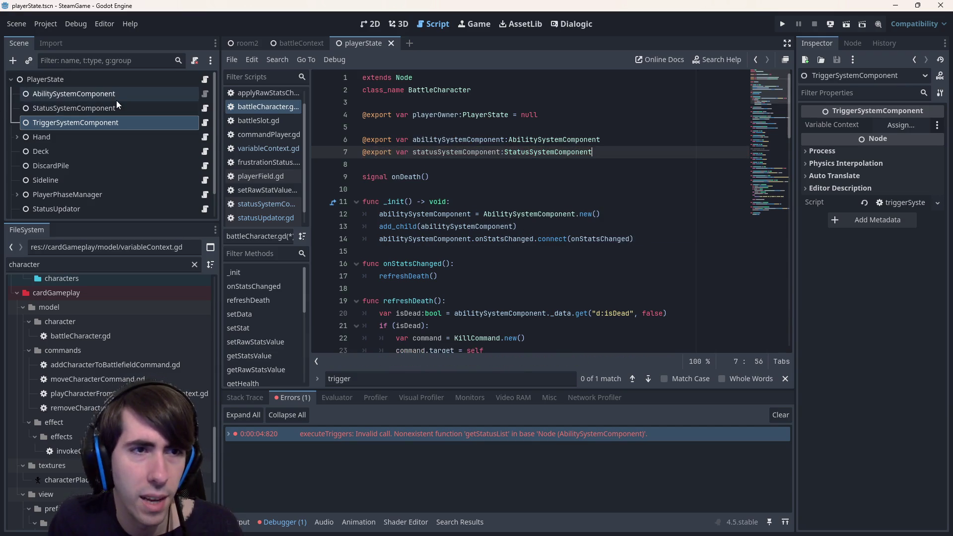
Copy the statusSystemComponent declaration and paste a duplicate onto line 8
click(118, 106)
ctrl+click(125, 122)
click(602, 153)
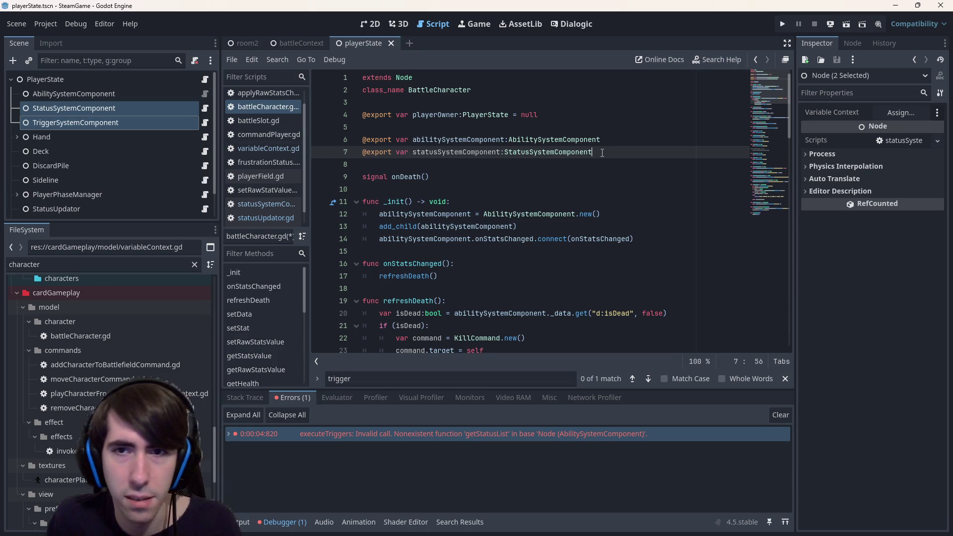
drag(591, 153, 315, 147)
key(ctrl+c)
key(End)
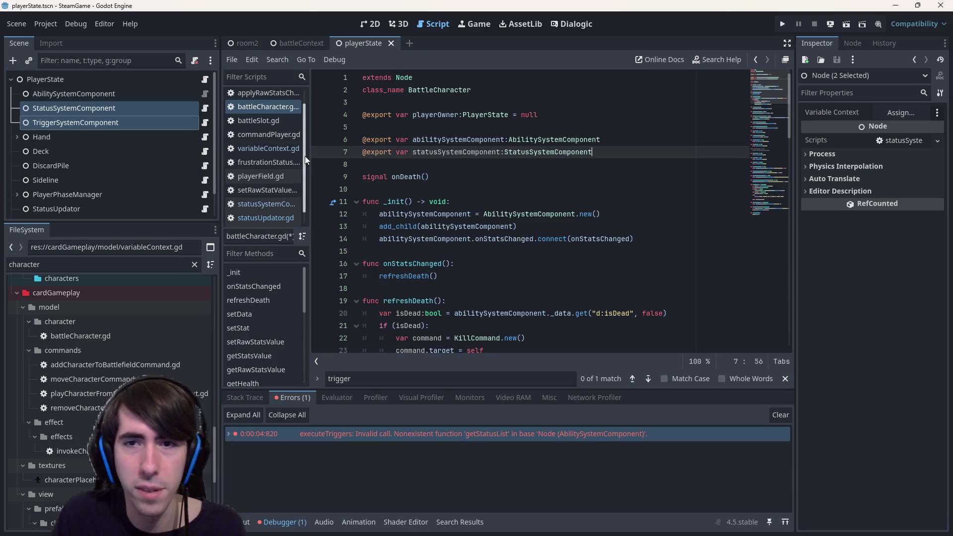
key(Return)
key(ctrl+v)
click(445, 164)
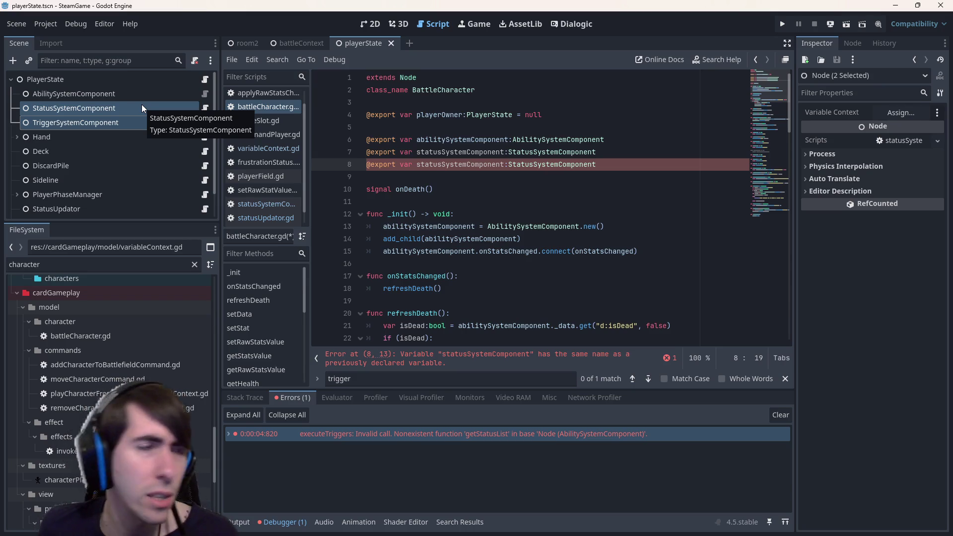
Browse the scene node, Project and FileSystem menus without choosing anything
right_click(26, 113)
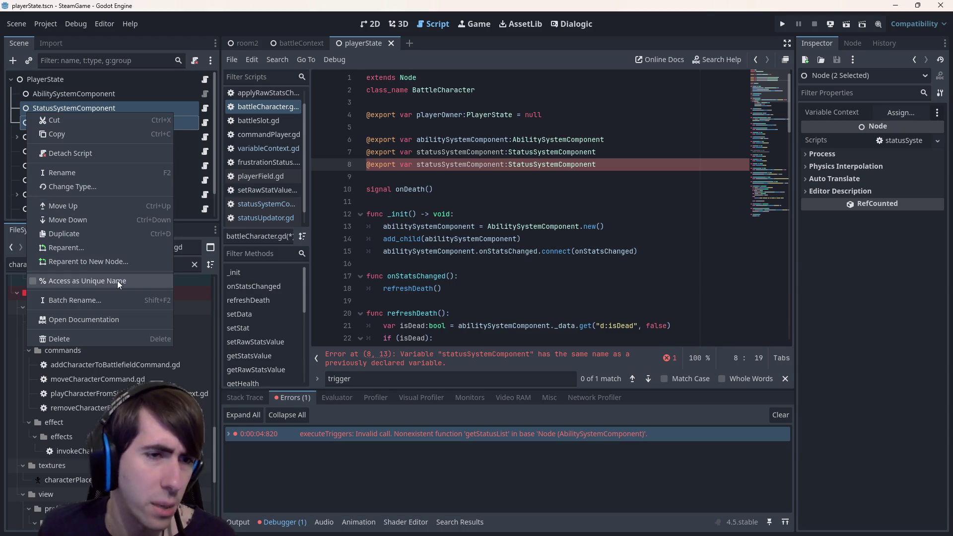
click(30, 21)
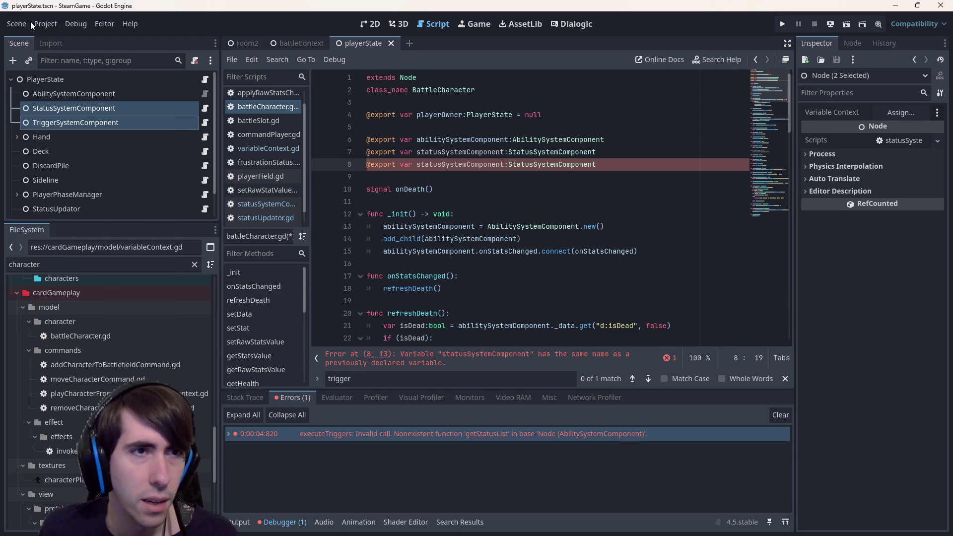
click(36, 20)
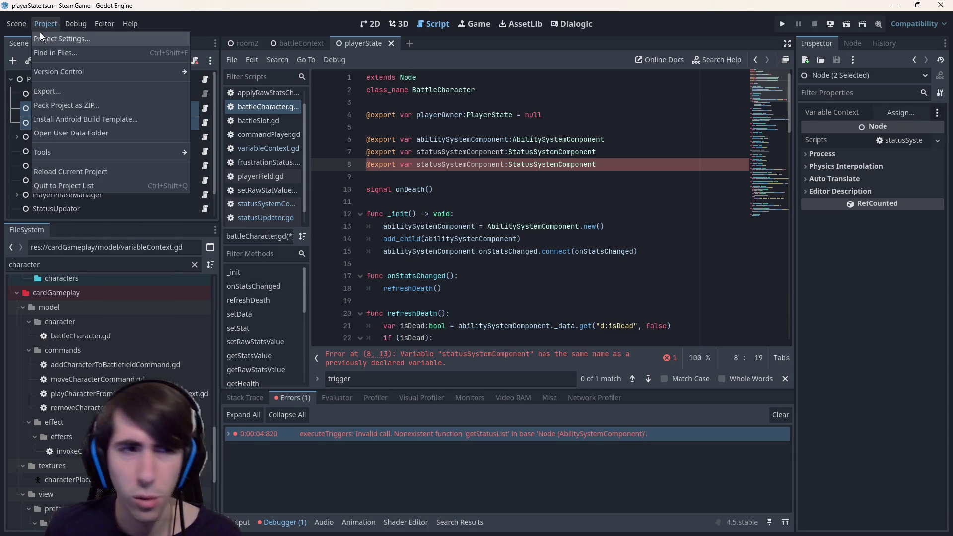
mouse_move(103, 154)
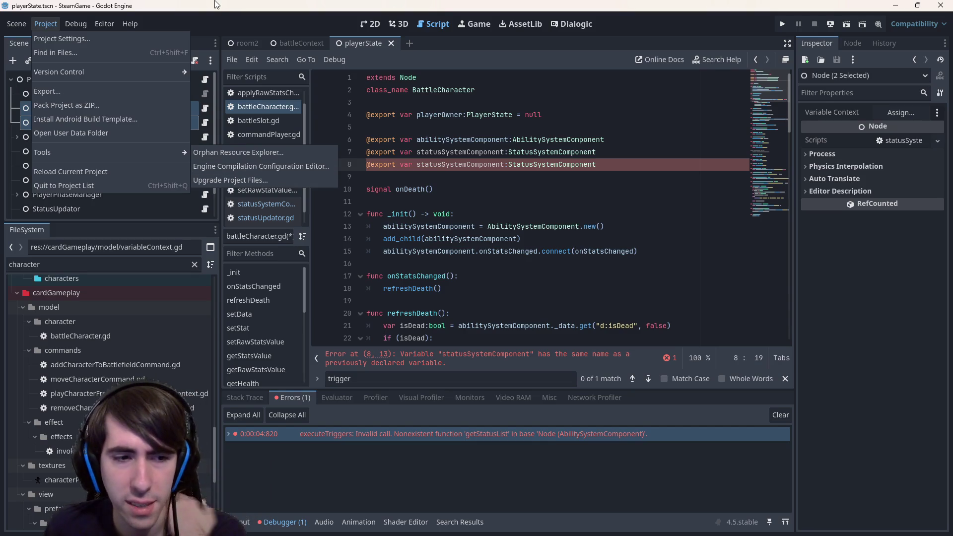
click(45, 450)
right_click(78, 360)
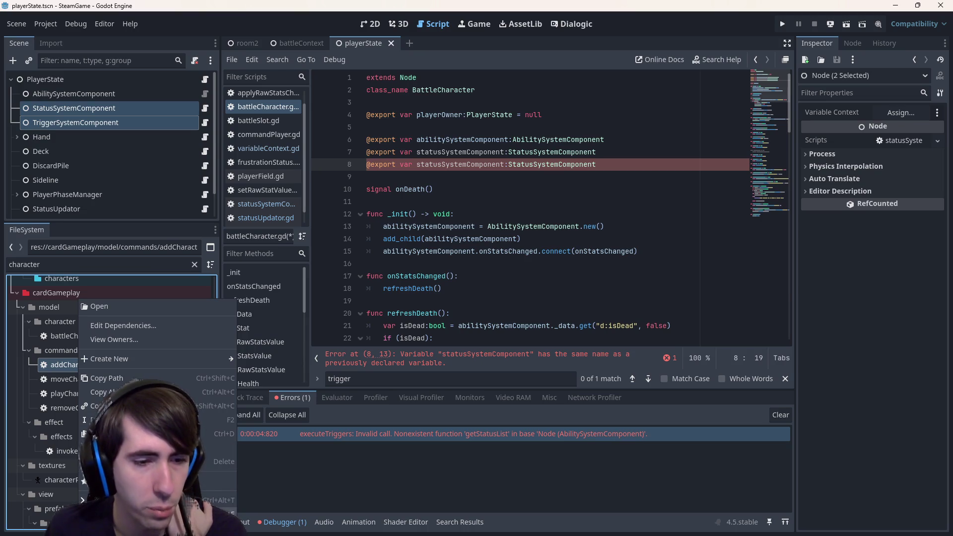
mouse_move(132, 362)
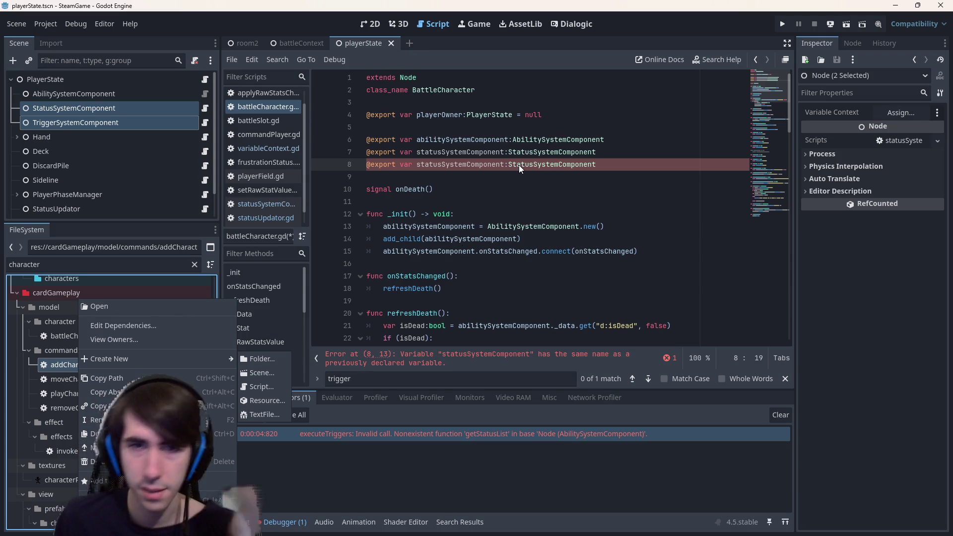
Select TriggerSystemComponent, open triggerSystemComponent.gd, and select its lines 4–7
click(159, 133)
click(152, 129)
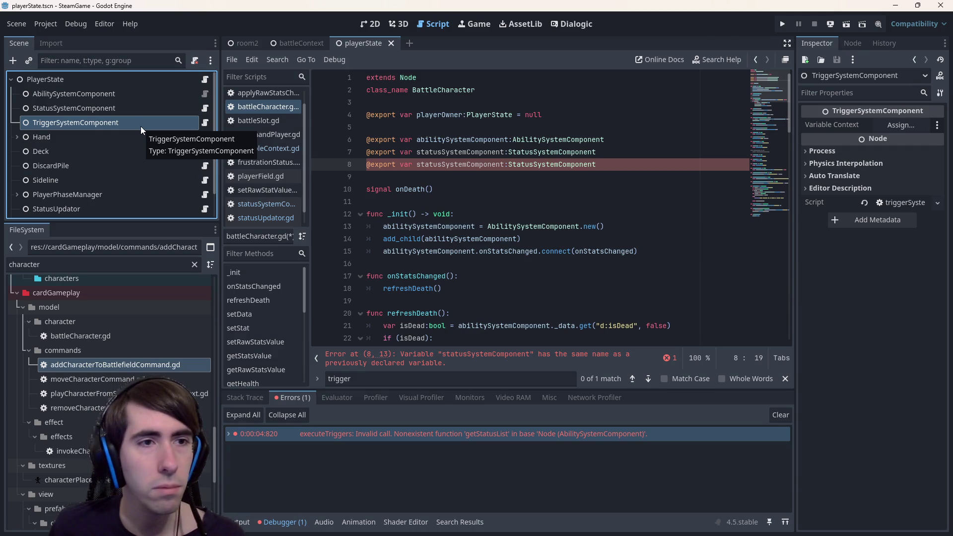
click(475, 167)
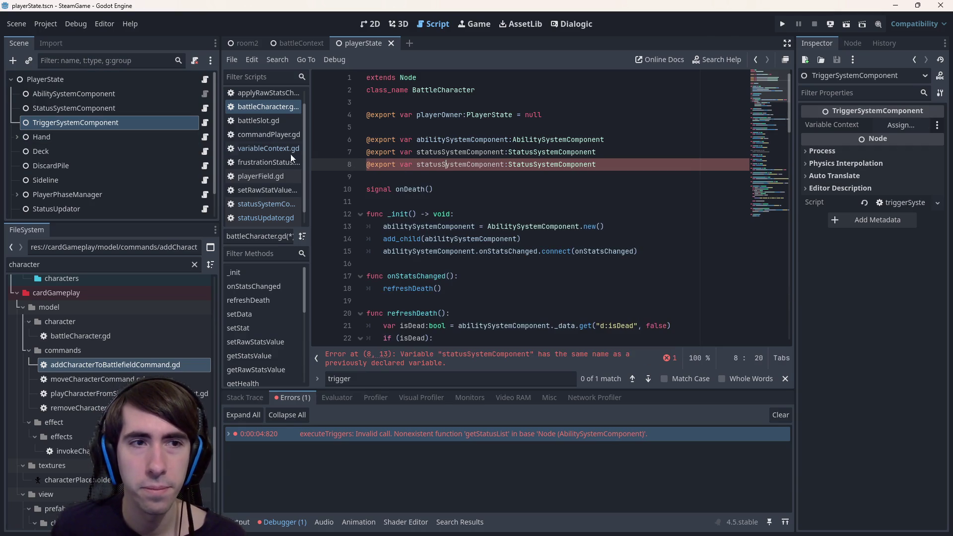
click(205, 123)
drag(514, 187, 289, 114)
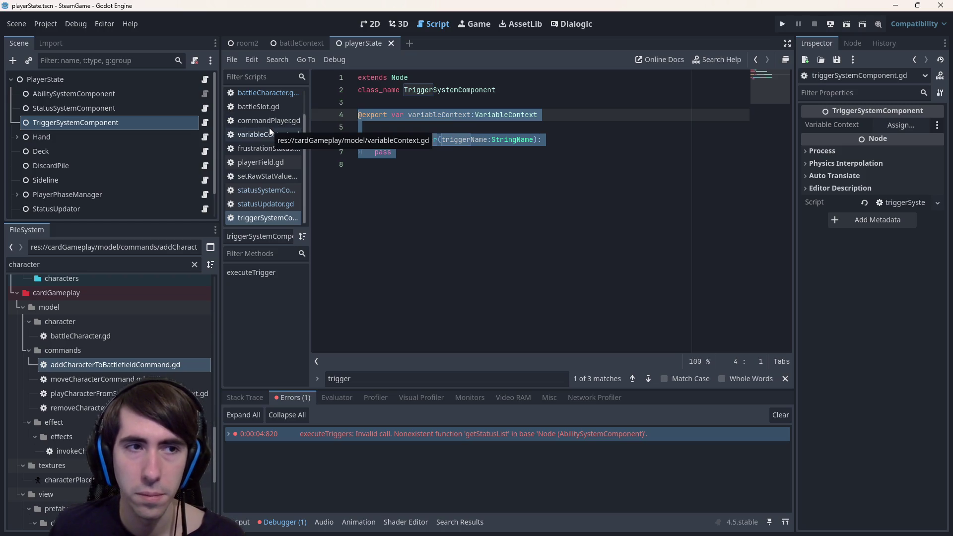
Open statusSystemComponent.gd, scroll through refreshStatusList and getStatusList, and select variableContext on line 6
click(93, 122)
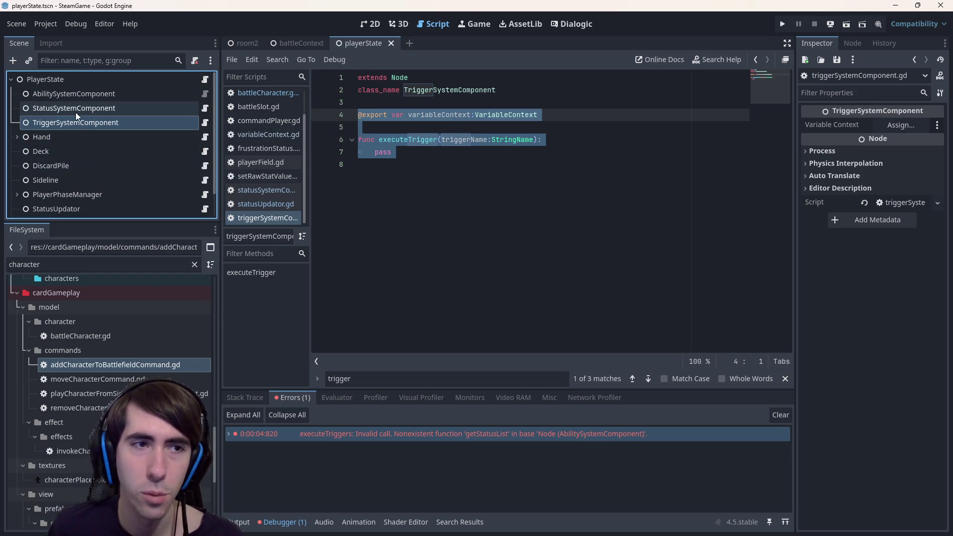
click(75, 112)
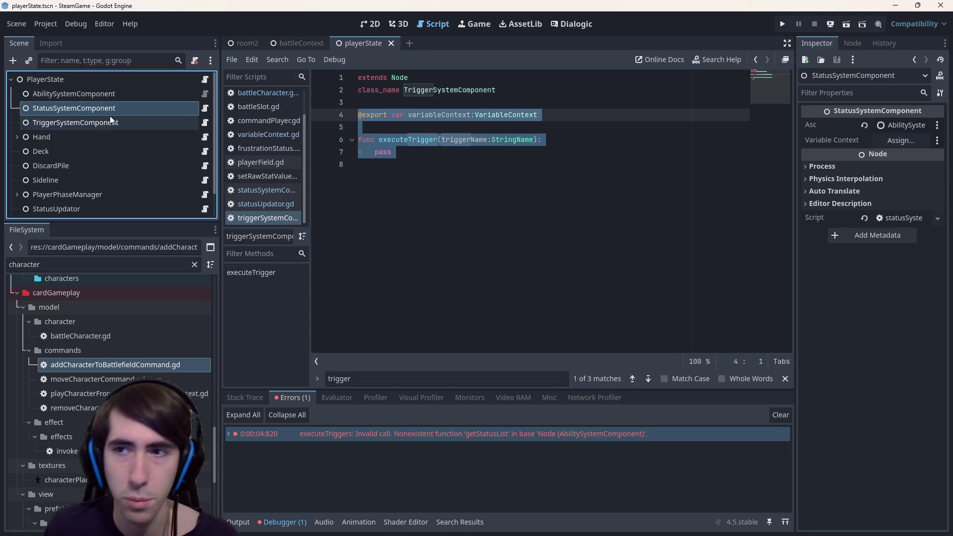
click(204, 109)
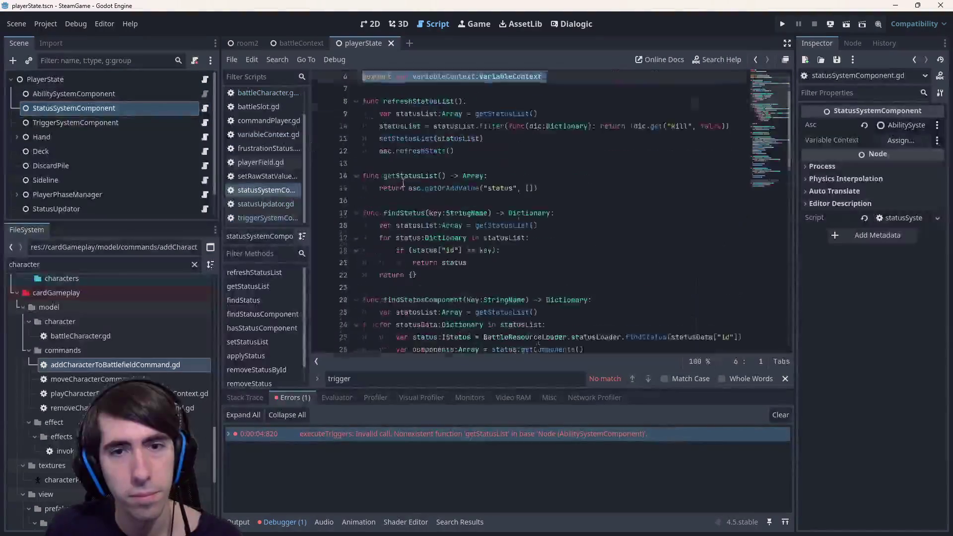
scroll(403, 183, down, 12)
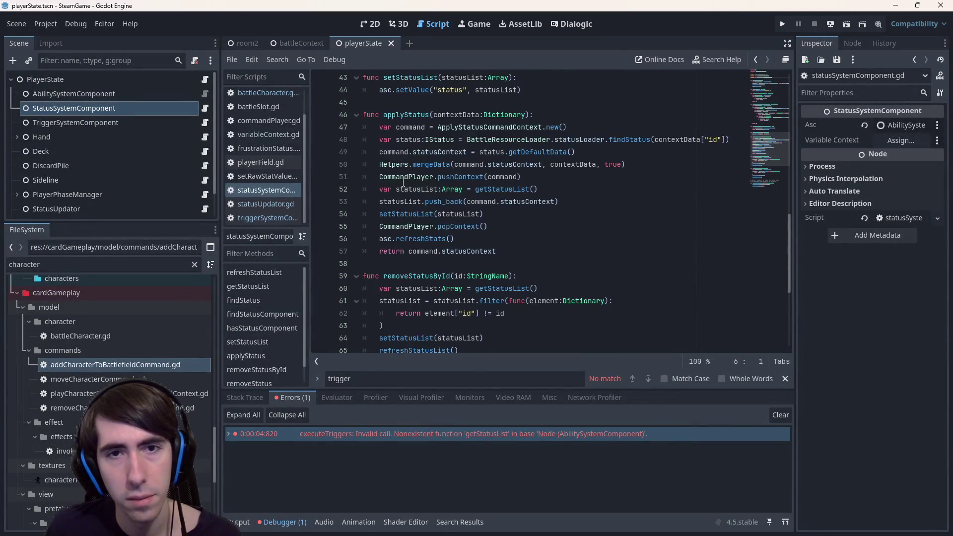
scroll(403, 183, down, 5)
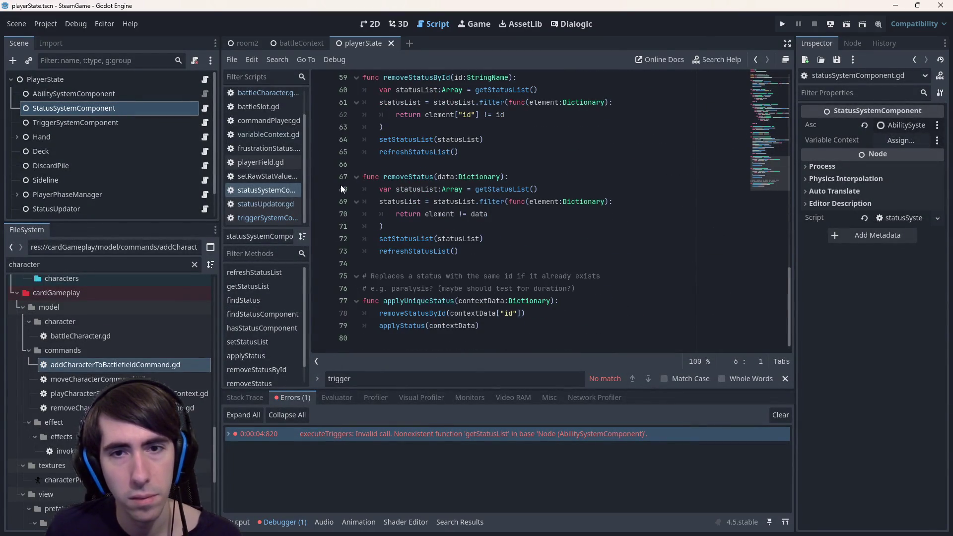
scroll(517, 262, up, 19)
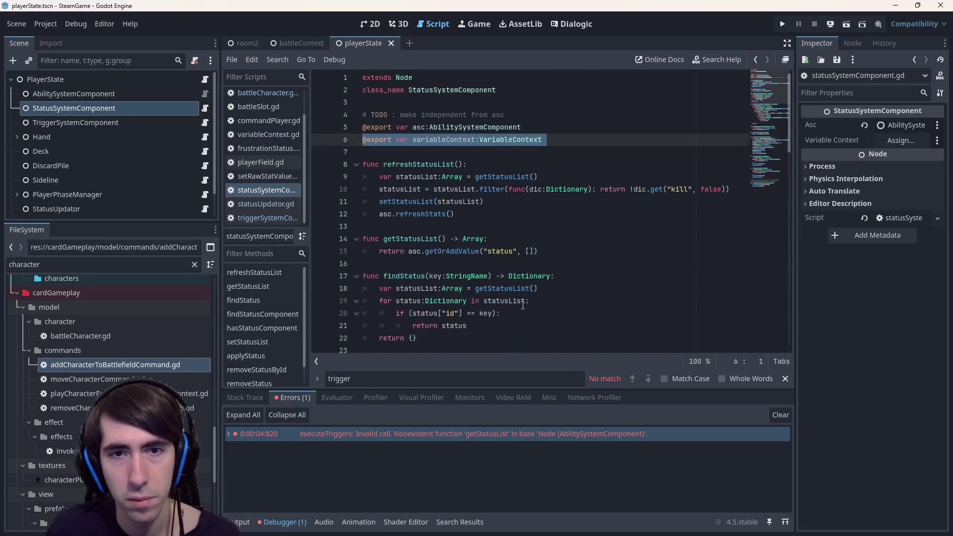
double_click(444, 139)
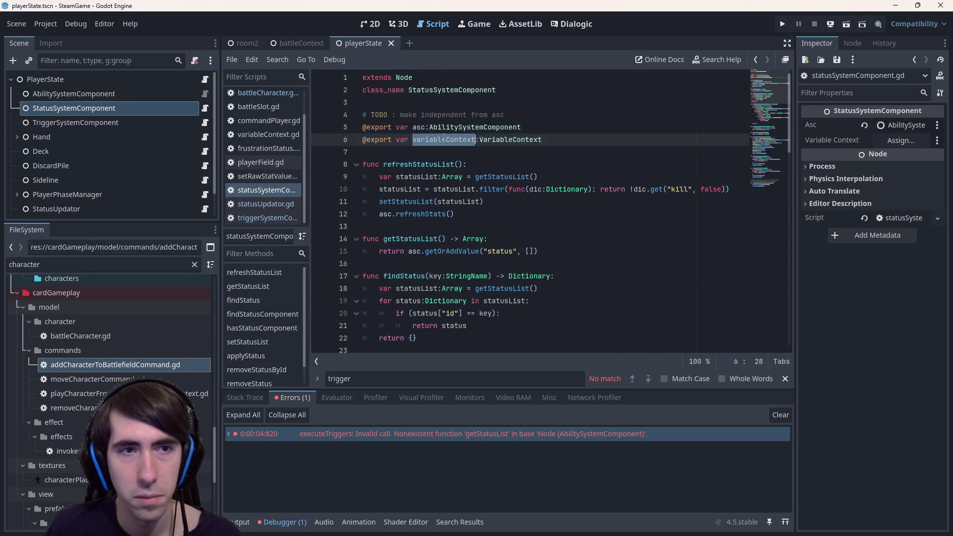
click(135, 129)
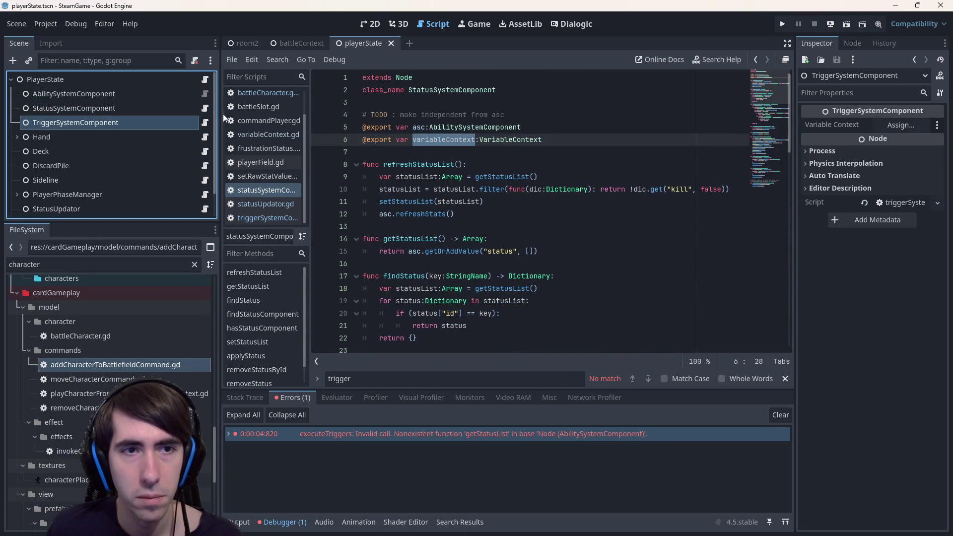
In statusSystemComponent.gd, replace line 6's variableContext name with triggerSystemComponent
click(205, 122)
click(167, 111)
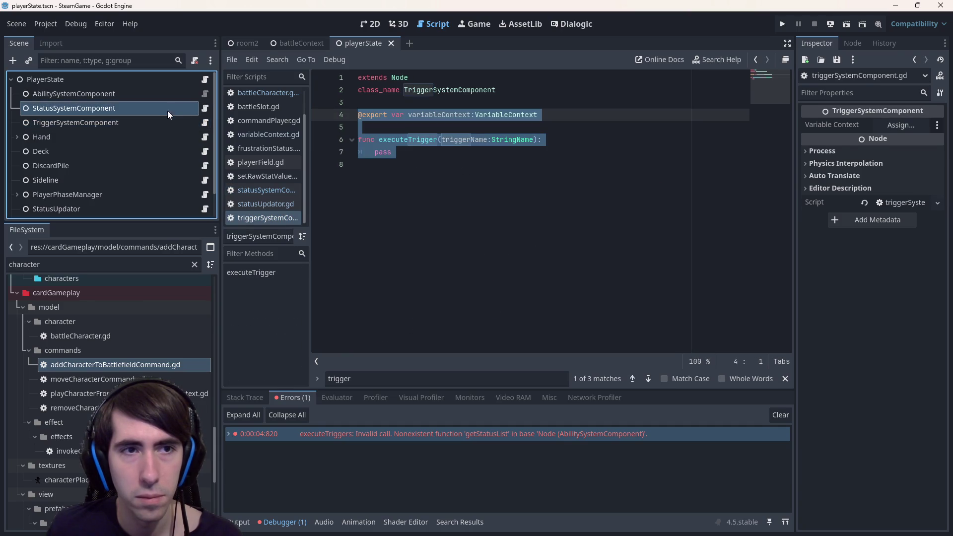
click(205, 108)
click(577, 139)
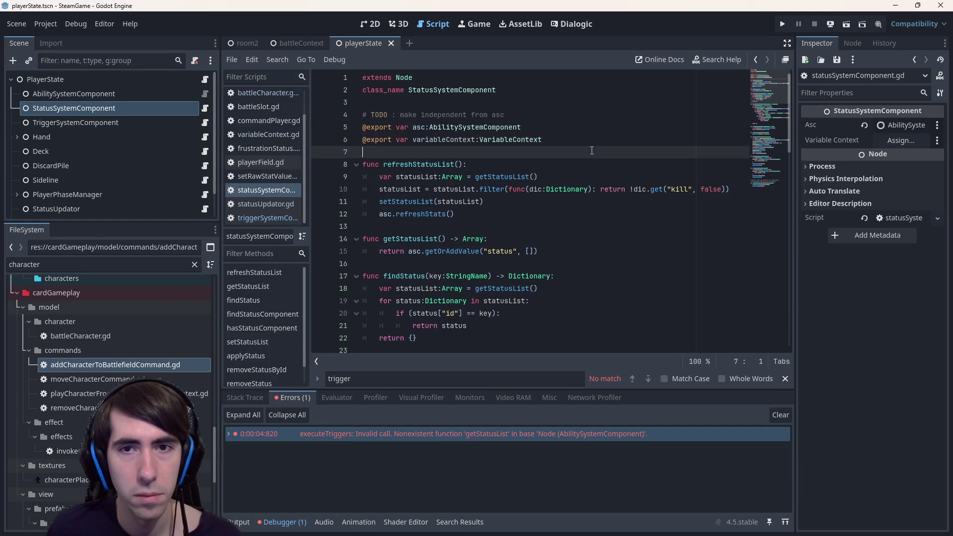
double_click(437, 139)
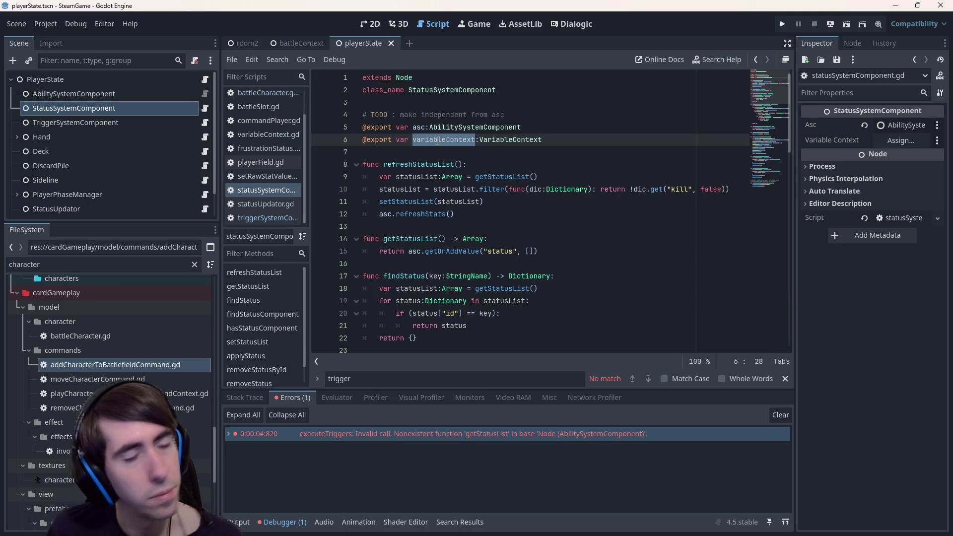
text(triggerSyst)
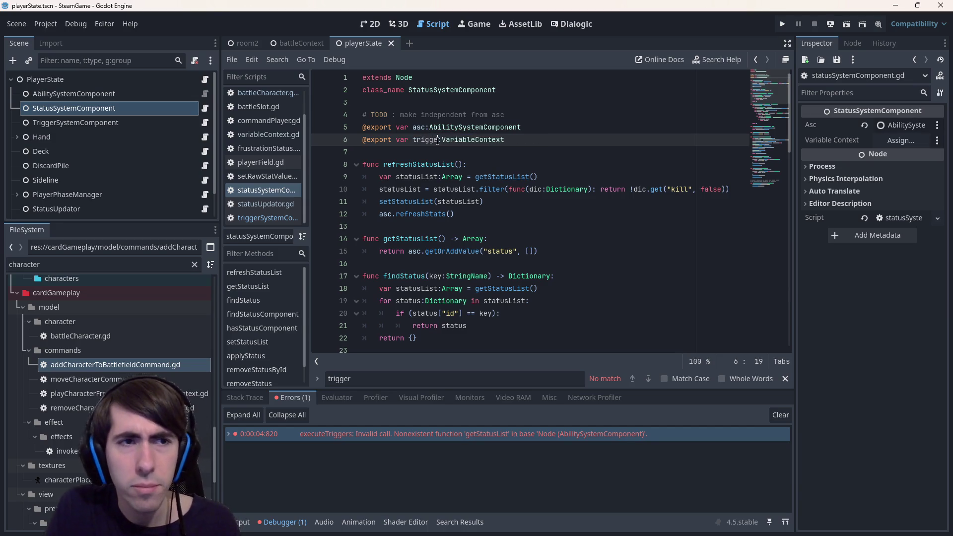
text(emComponent)
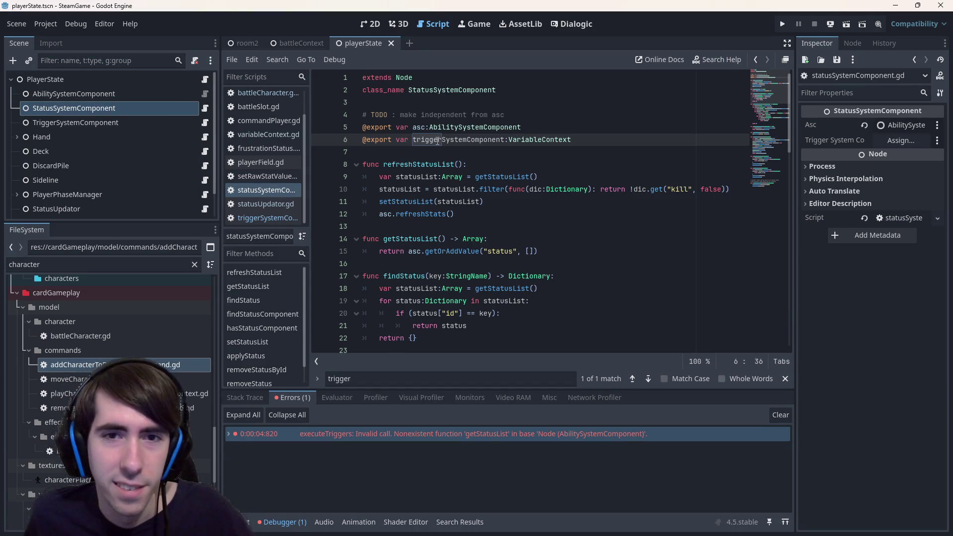
Compare with triggerSystemComponent.gd, then delete the triggerSystemComponent export from statusSystemComponent.gd
scroll(438, 140, down, 7)
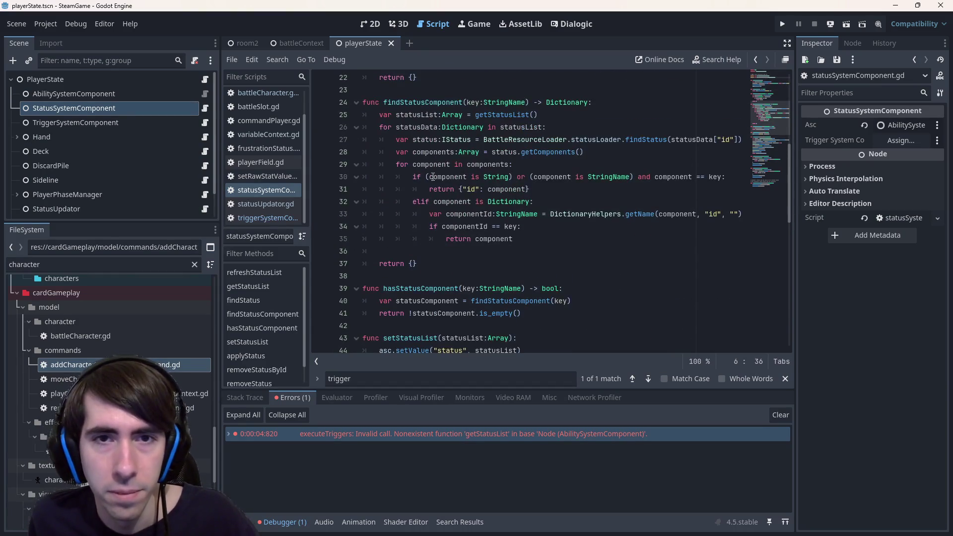
scroll(433, 177, up, 1)
scroll(609, 271, down, 2)
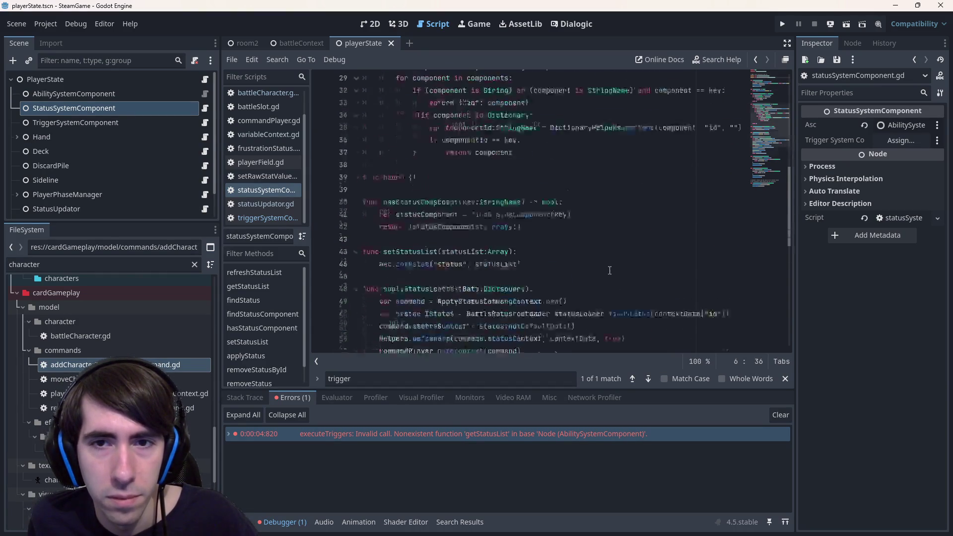
click(205, 122)
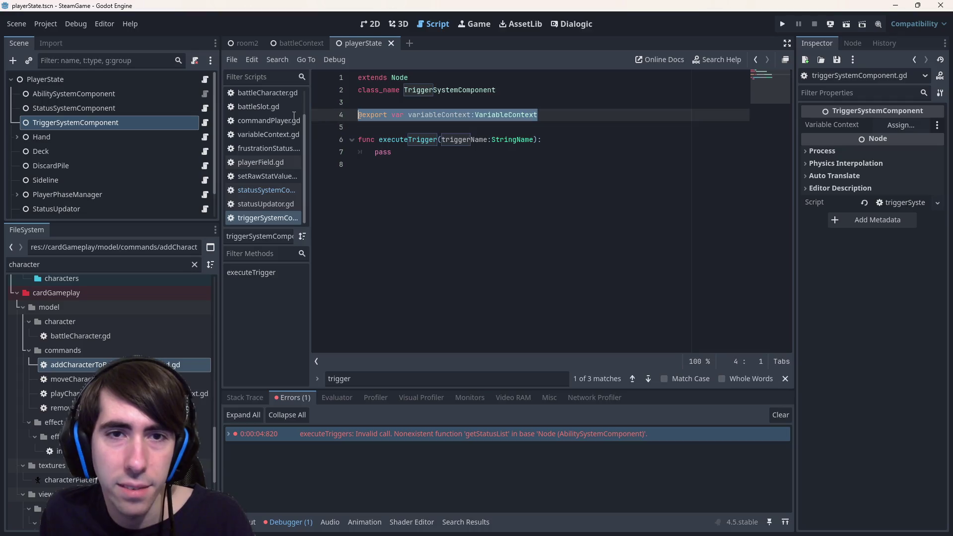
key(Up)
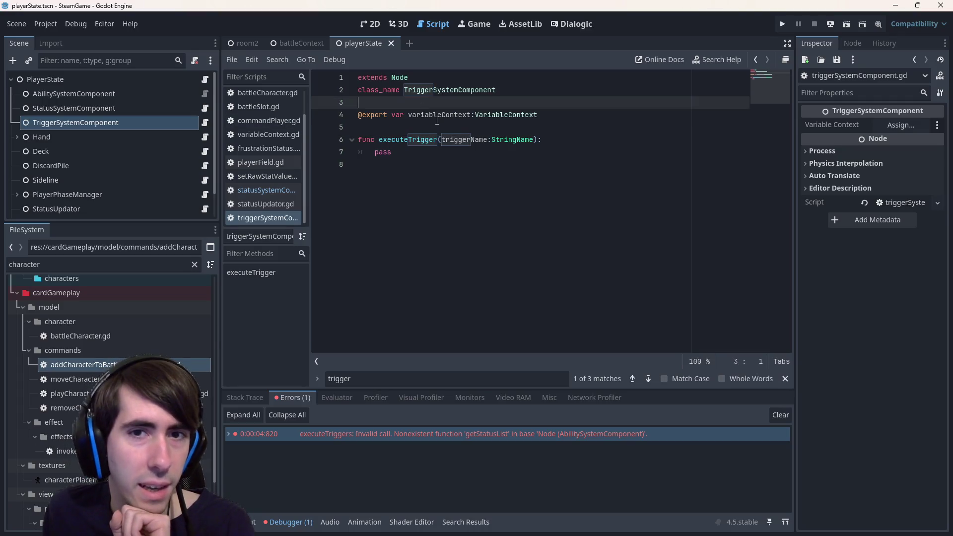
double_click(435, 115)
click(151, 108)
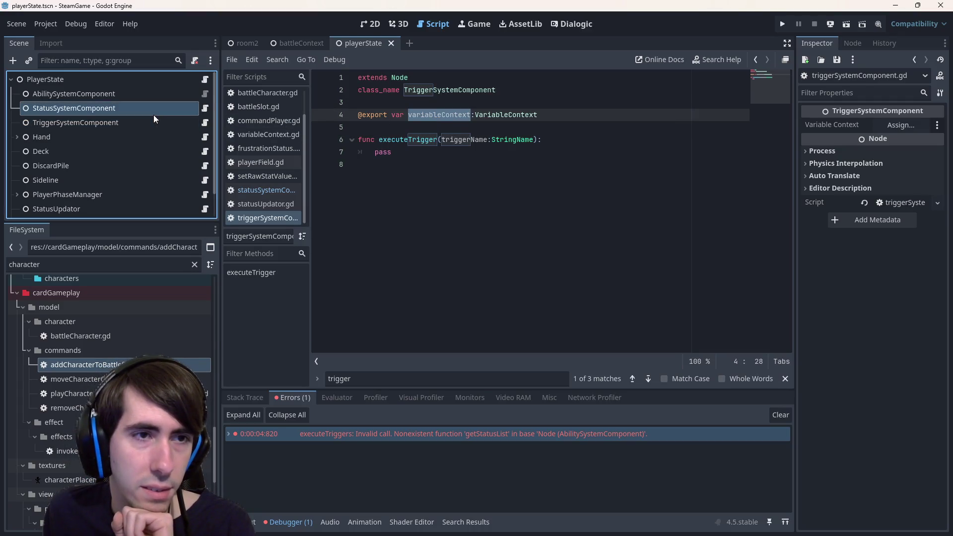
click(205, 108)
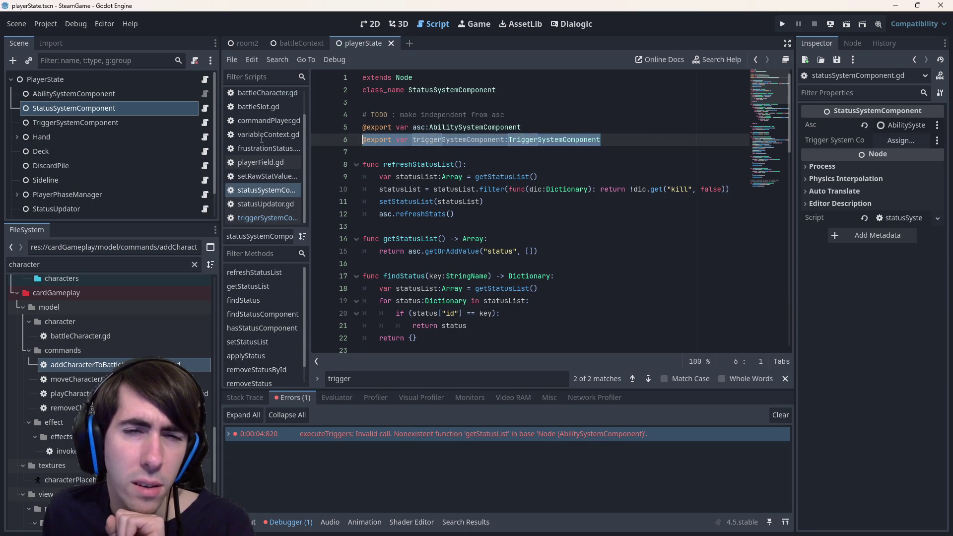
key(BackSpace)
key(BackSpace)
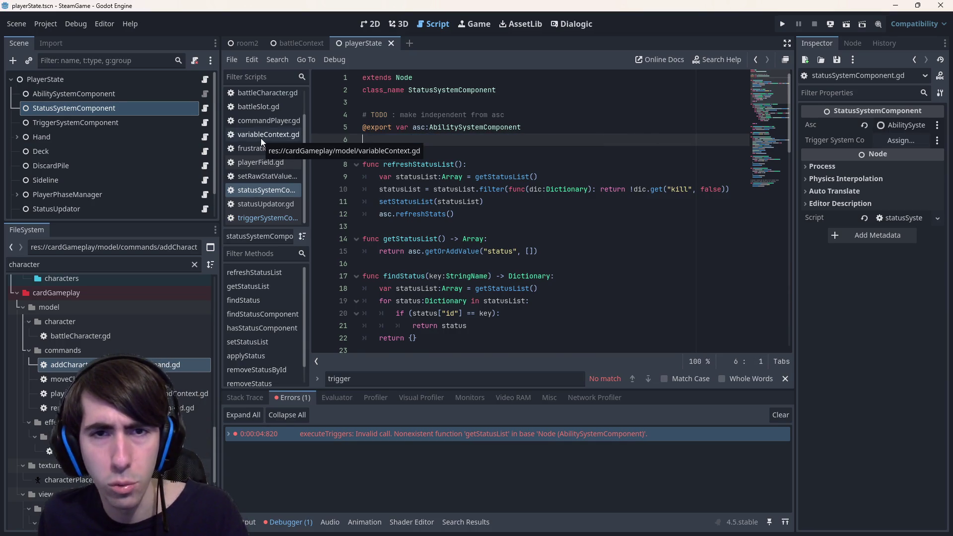
click(205, 123)
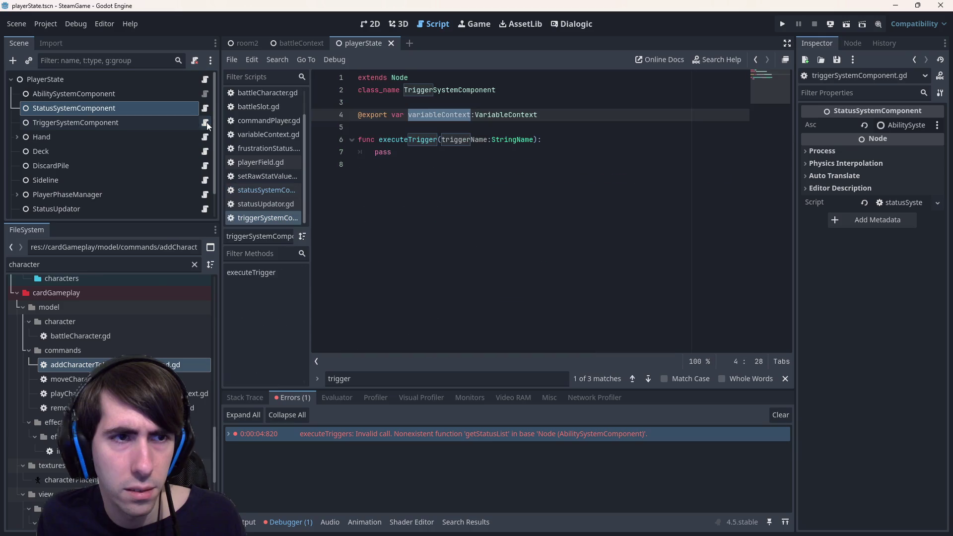
click(556, 115)
key(Return)
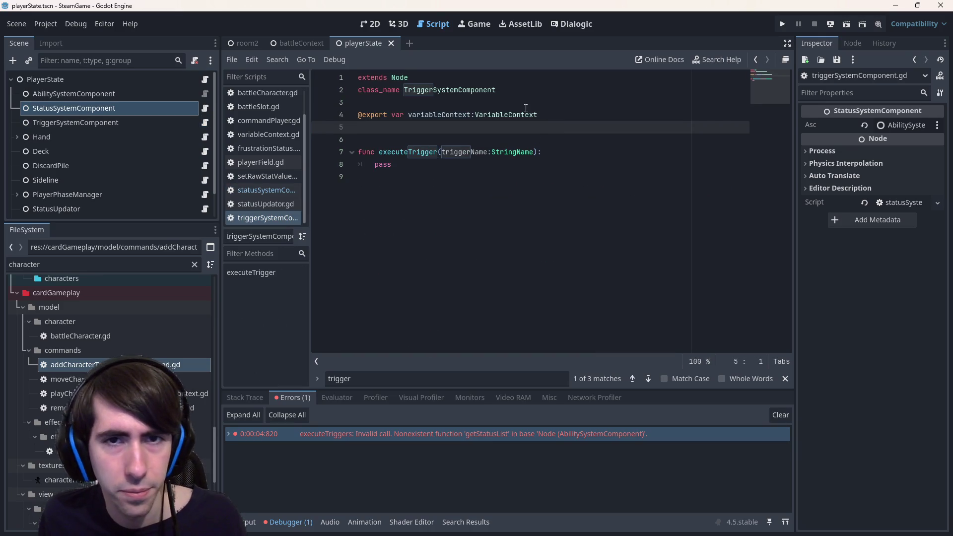
text(@export var triggerSystemComponent:TriggerSystemComponent)
key(ctrl+s)
double_click(451, 130)
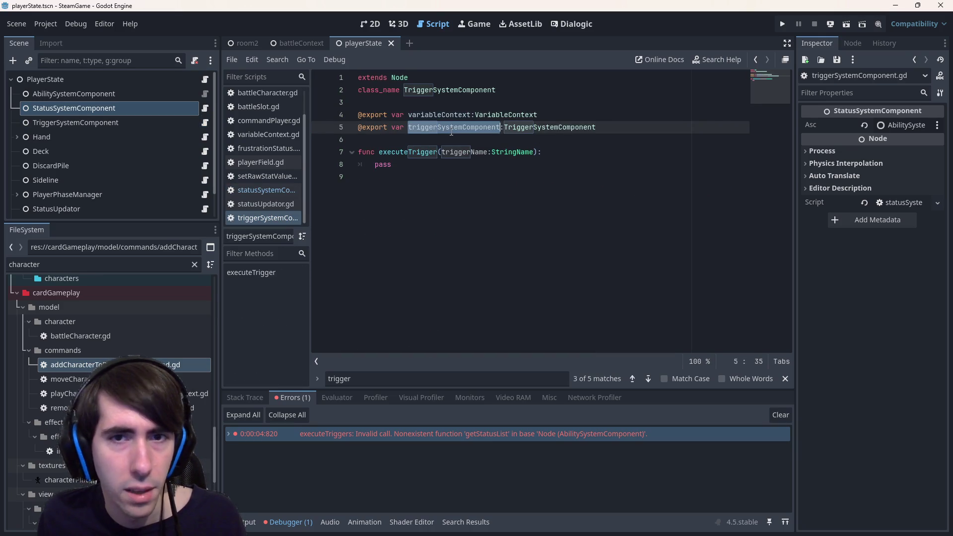
click(168, 111)
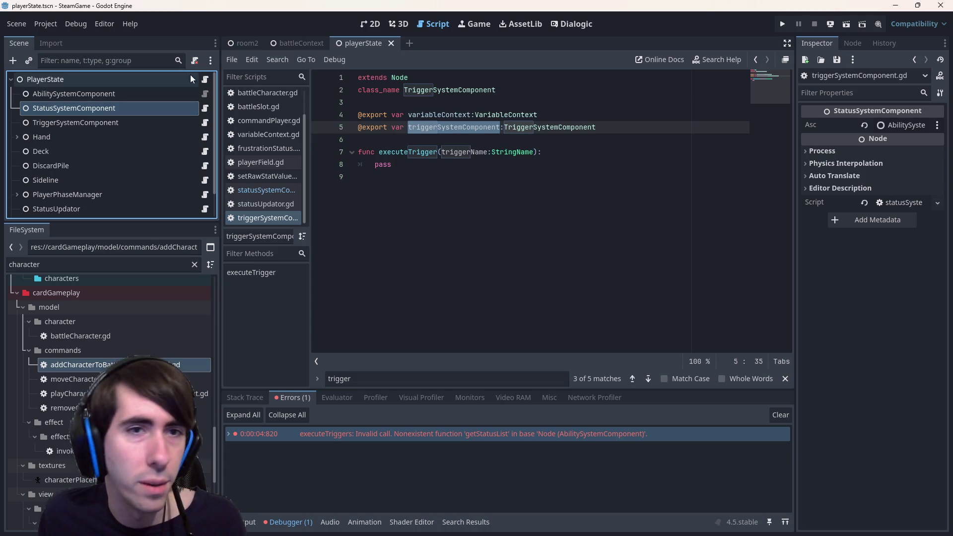
click(326, 169)
click(256, 192)
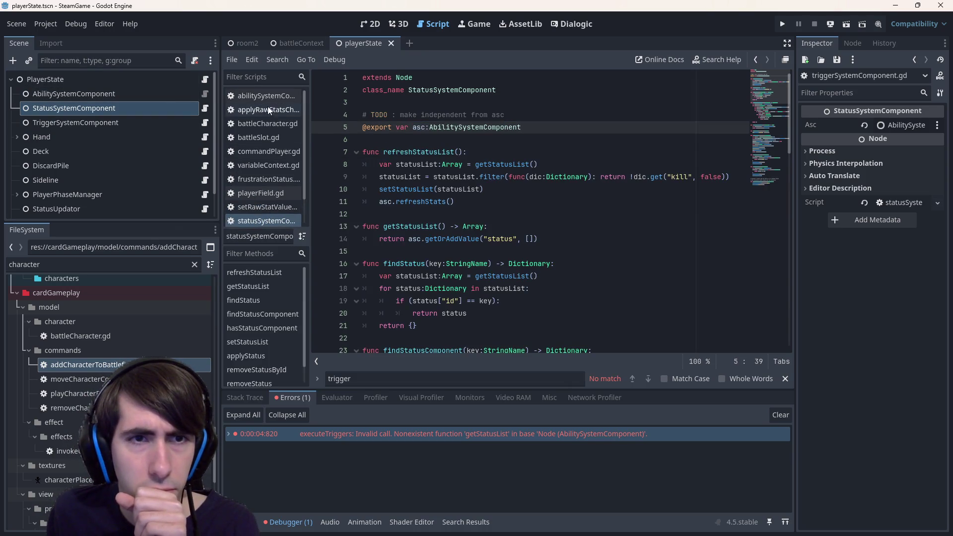
In battleCharacter.gd, rename line 8's duplicate export to triggerSystemComponent and save
click(263, 98)
click(267, 110)
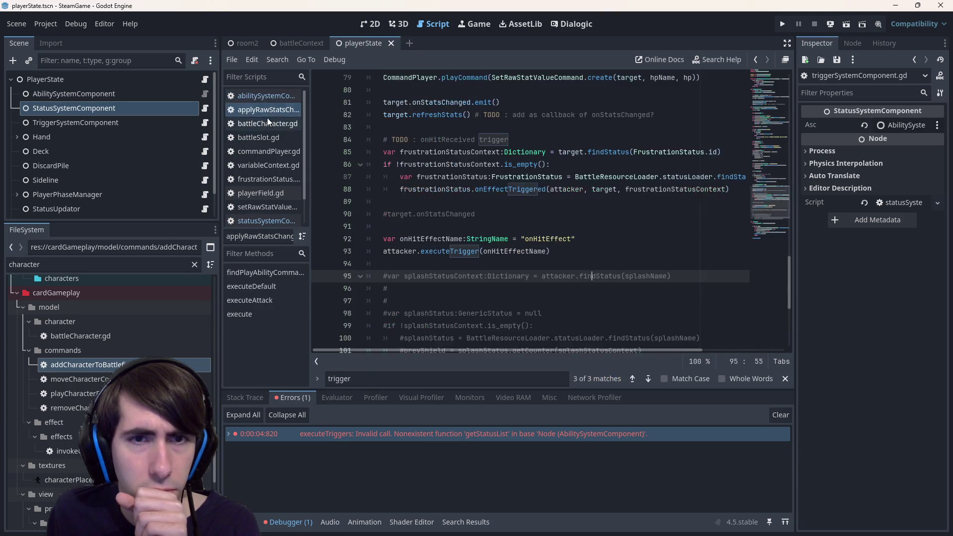
click(267, 120)
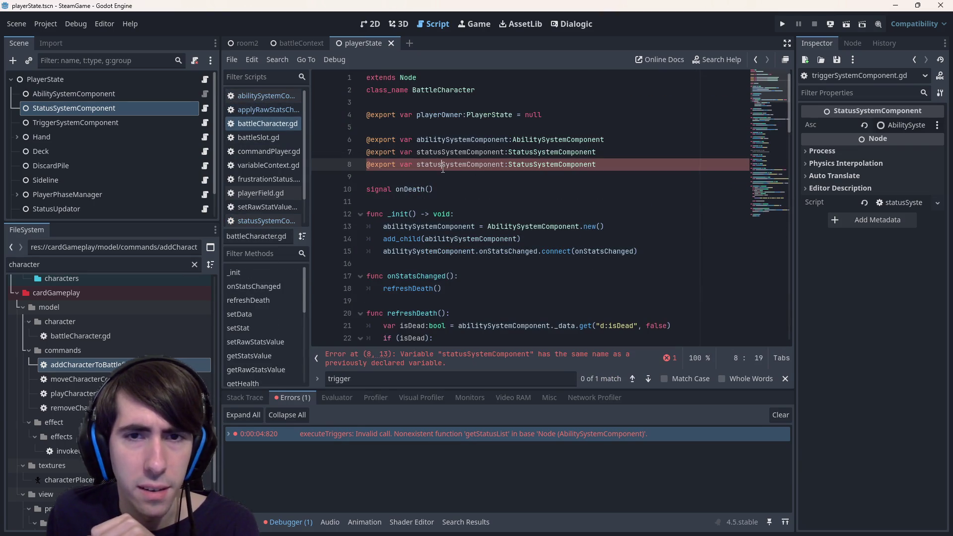
key(BackSpace)
key(BackSpace)
key(BackSpace)
text(trigger)
key(ctrl+s)
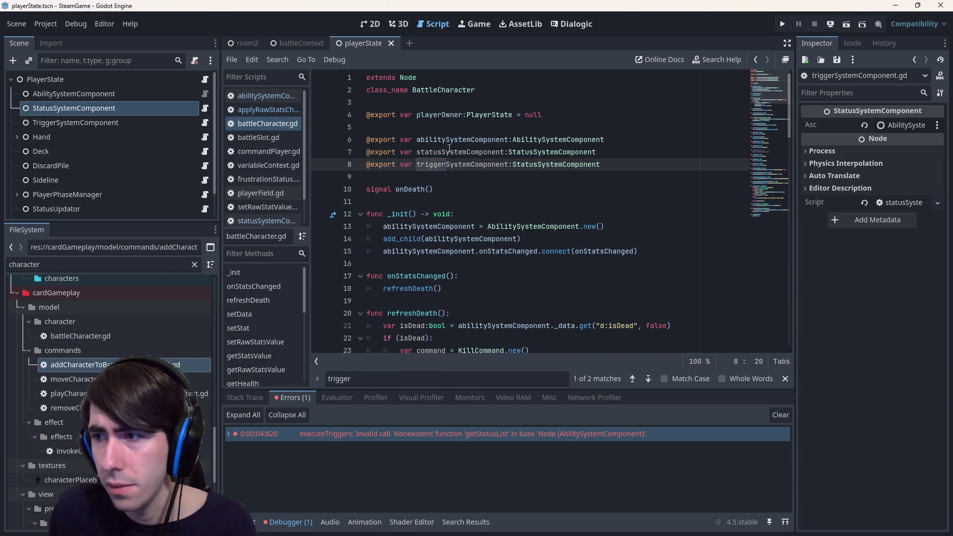
Add two blank lines after the add_child call in _init
double_click(455, 151)
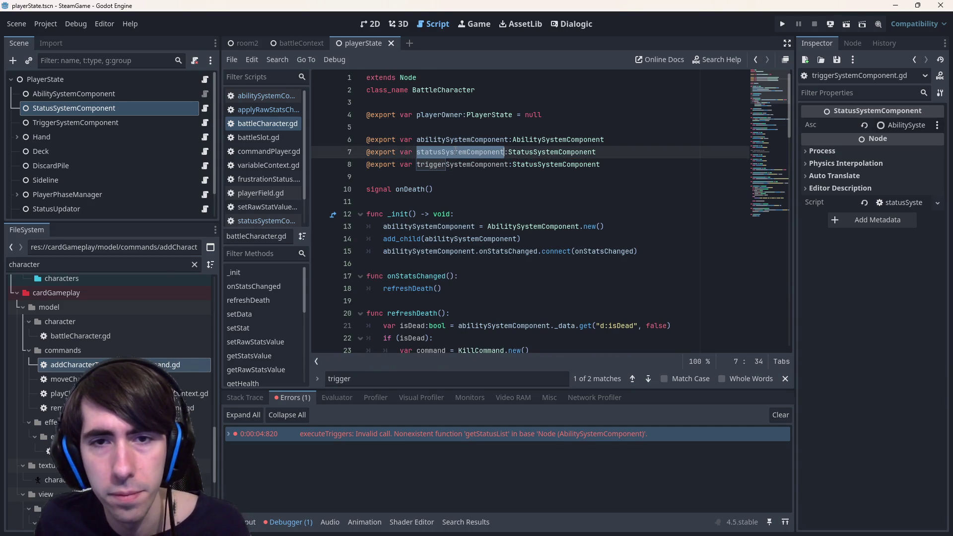
scroll(507, 177, down, 12)
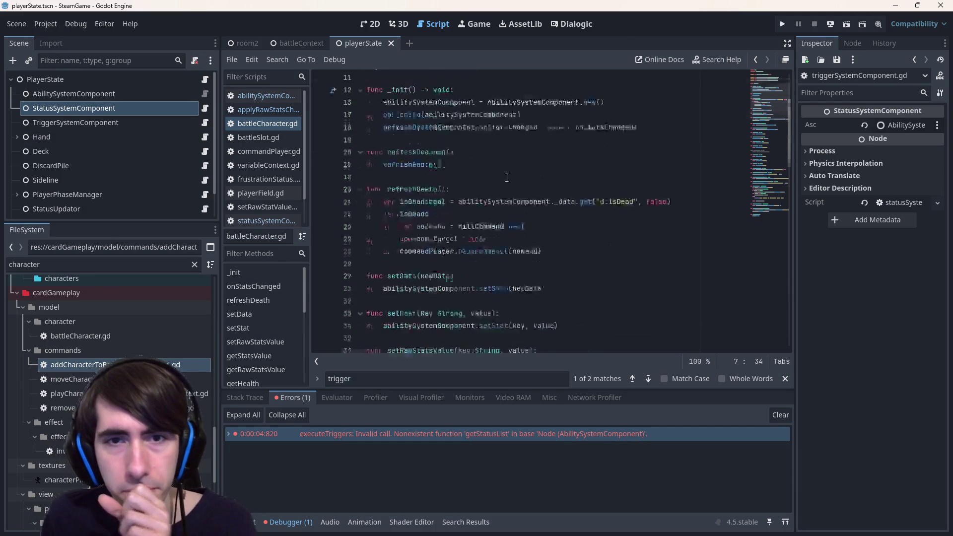
scroll(763, 217, down, 14)
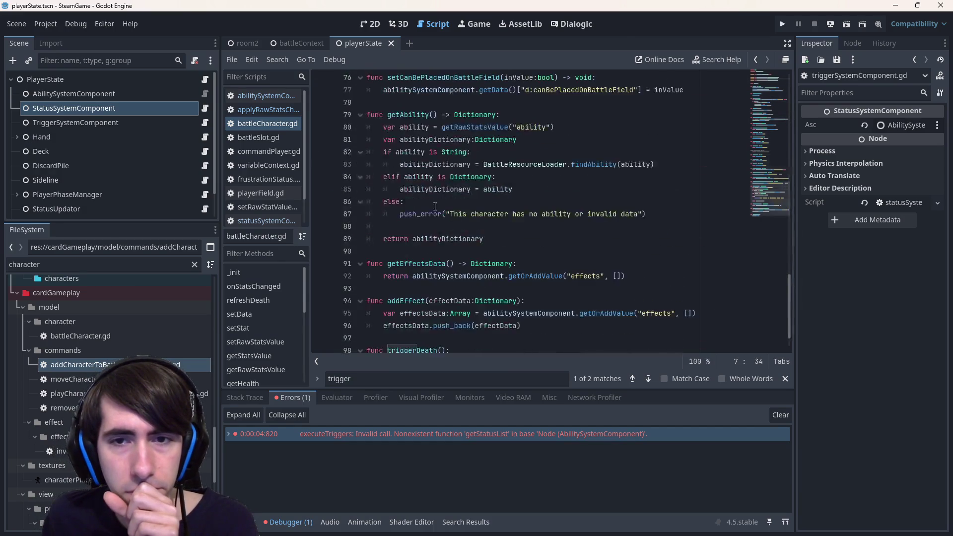
drag(763, 216, 770, 59)
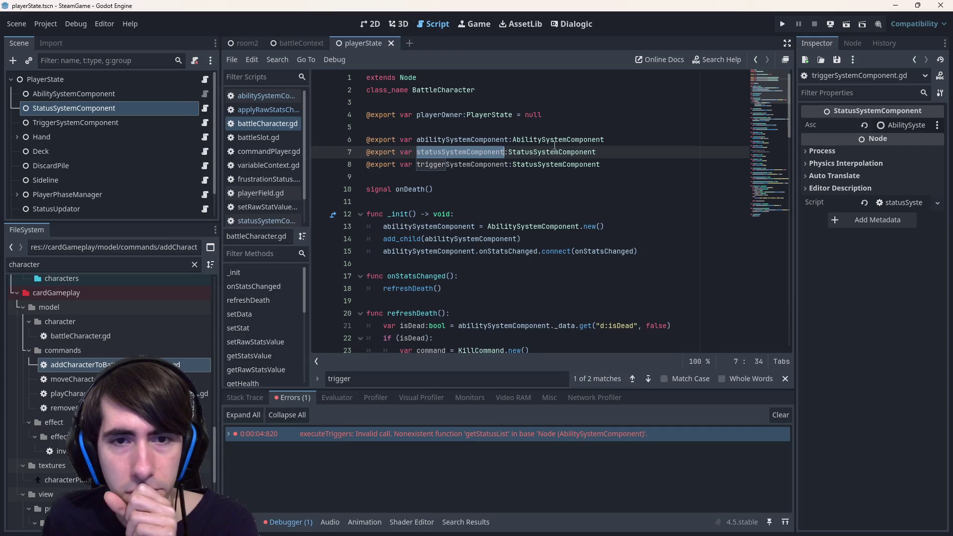
click(652, 227)
key(Down)
key(Return)
key(Return)
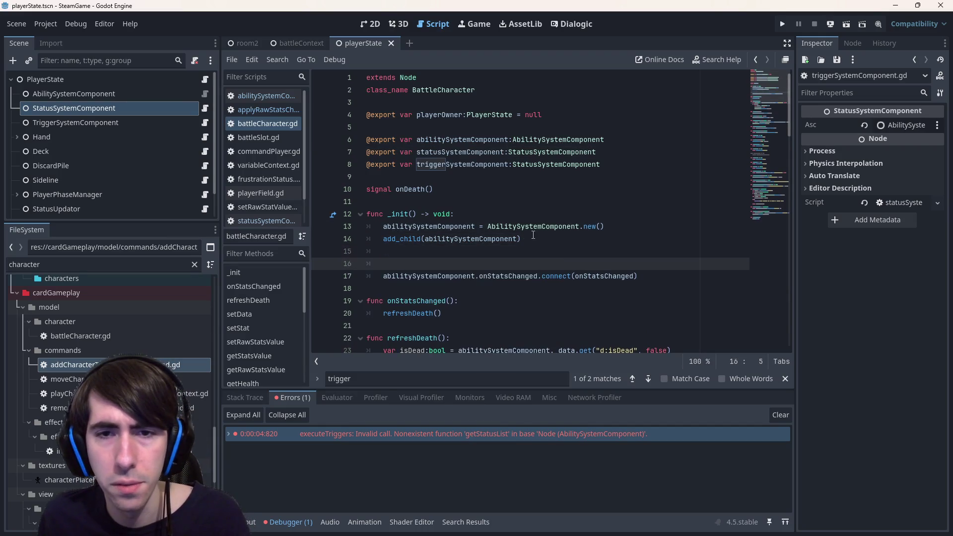
In _init, assign statusSystemComponent = StatusSystemComponent.new() and triggerSystemComponent = TriggerSystemComponent.new()
click(466, 154)
double_click(466, 152)
key(ctrl+c)
click(493, 247)
key(ctrl+v)
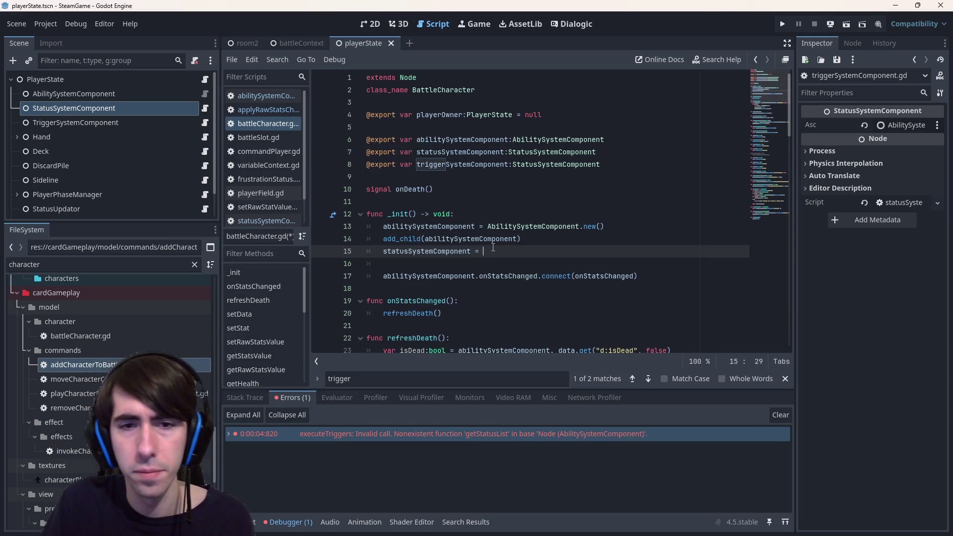
text(StatusSystemComponent)
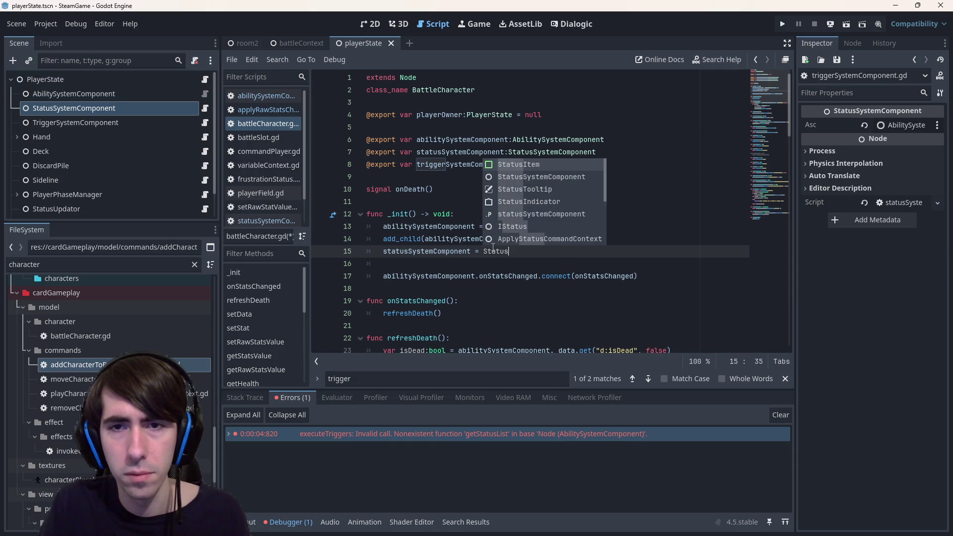
text(.new())
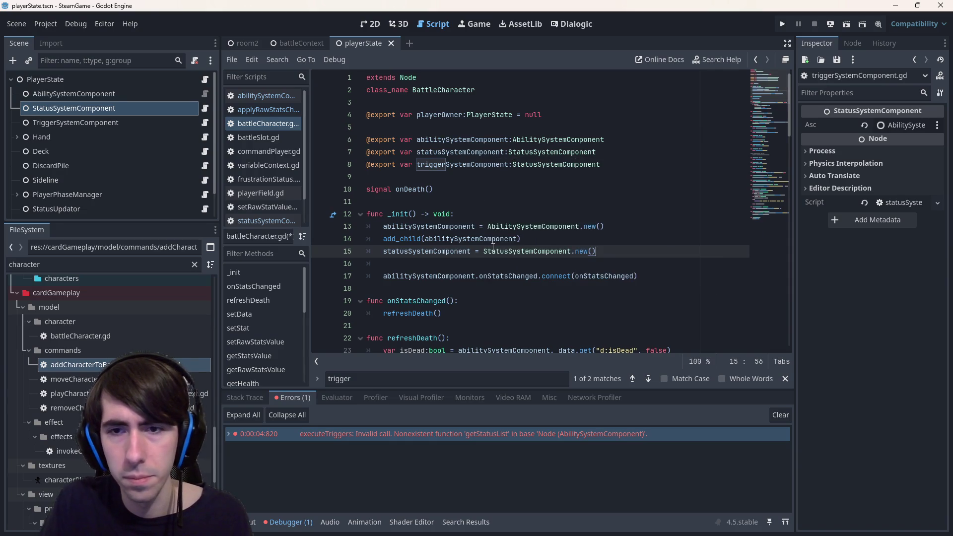
key(Return)
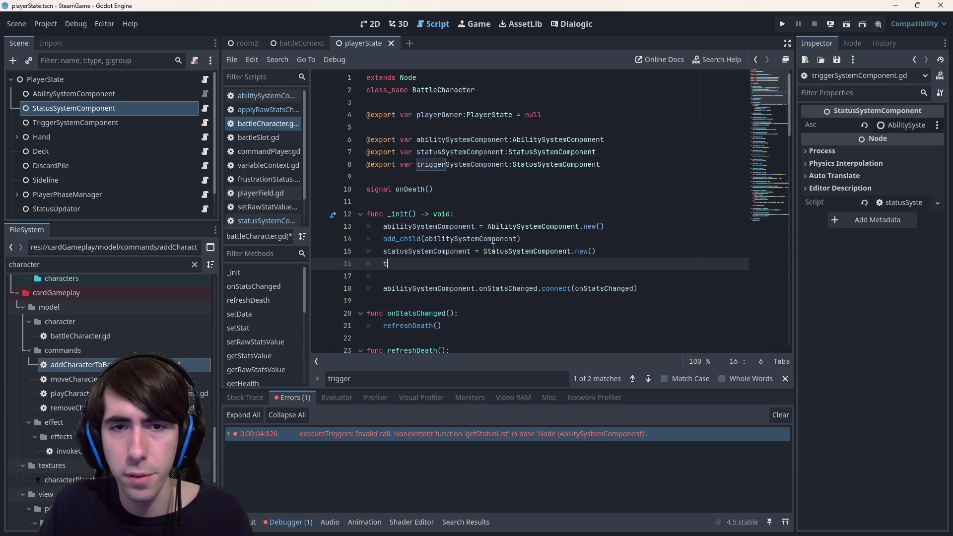
key(Return)
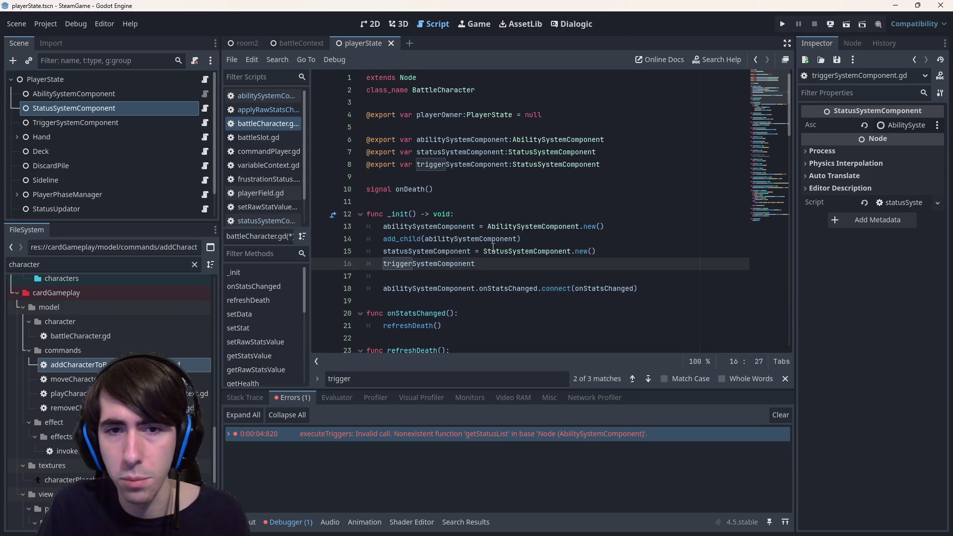
text(TriggerSystemComponent)
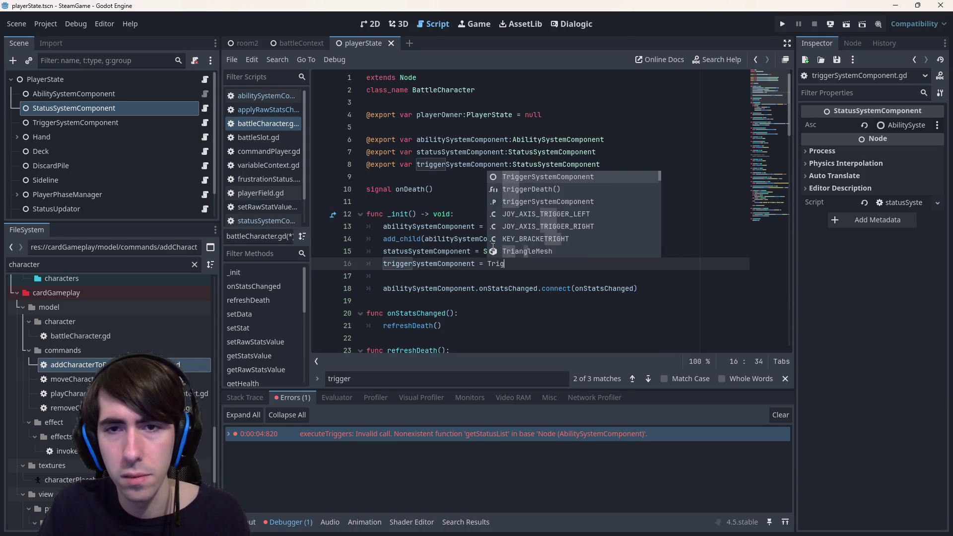
key(Return)
text(.new()
key(Return)
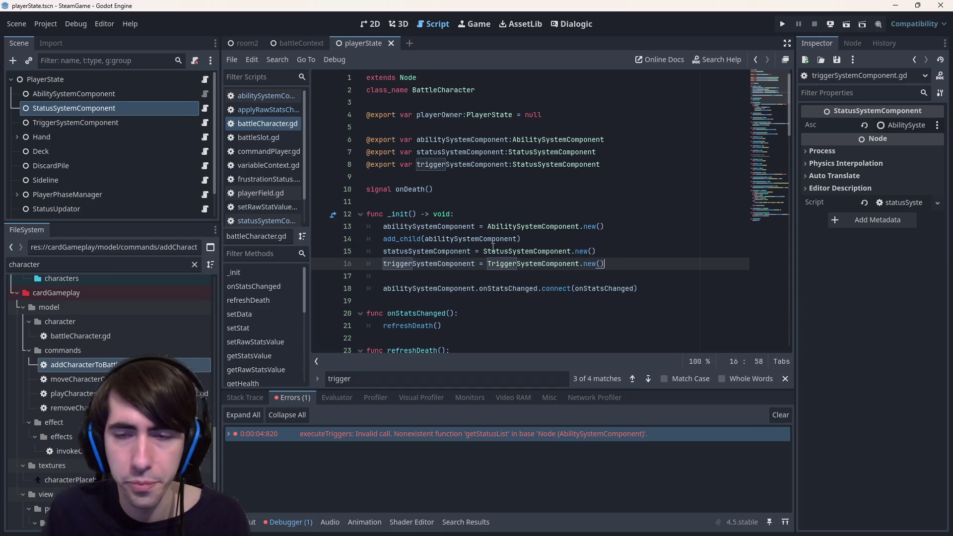
Duplicate the existing add_child line below the status and trigger assignments
key(ctrl+shift+Return)
text(dd_ch)
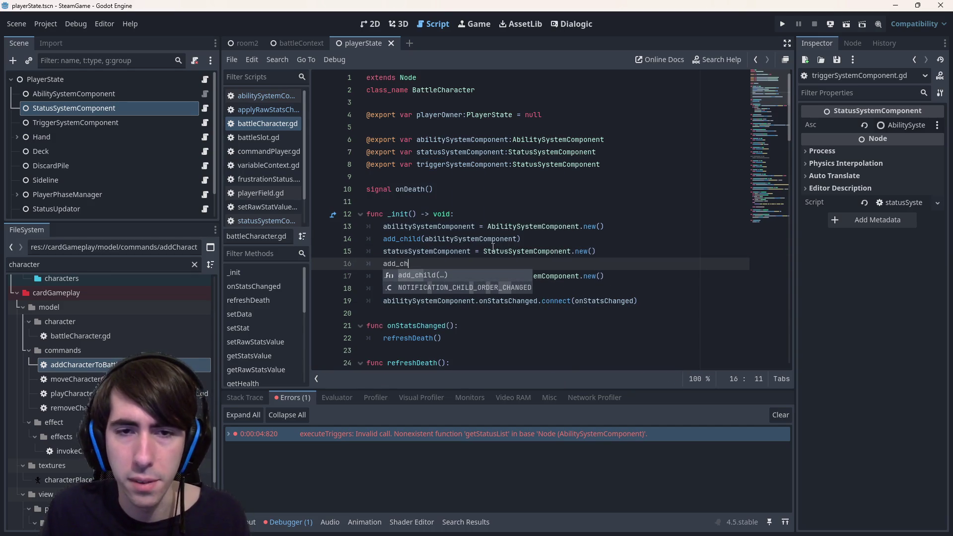
key(Escape)
key(ctrl+BackSpace)
key(ctrl+v)
key(Down)
key(End)
key(Return)
key(ctrl+v)
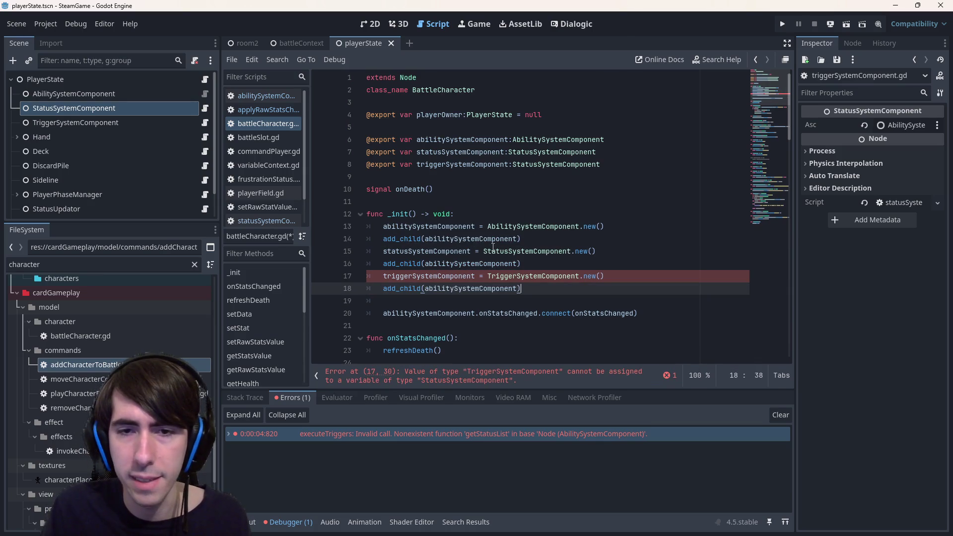
Make the add_child calls add statusSystemComponent and triggerSystemComponent, save, and inspect the line 17 type error
key(Up)
key(Up)
key(Up)
key(Left)
key(Left)
key(Left)
key(Down)
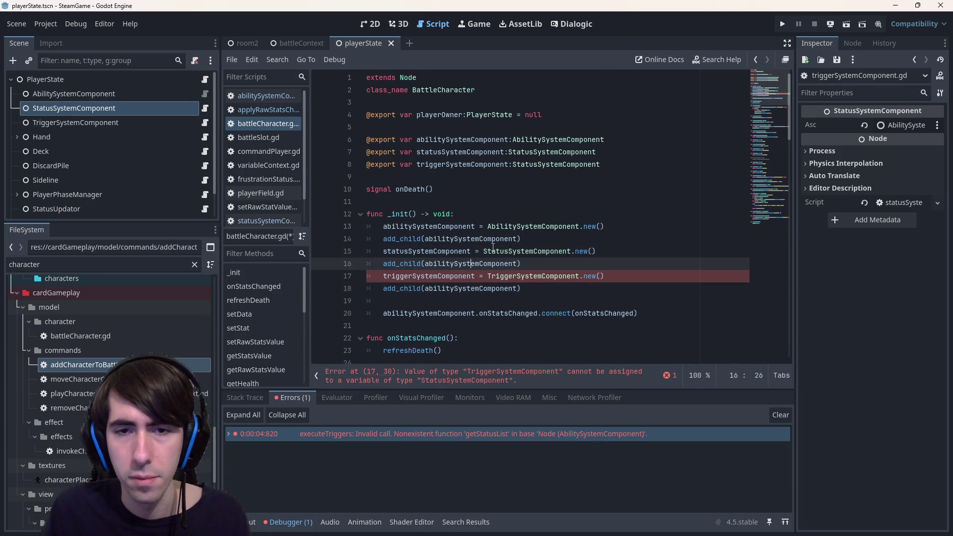
key(ctrl+BackSpace)
text(statusSyst)
key(Down)
key(Home)
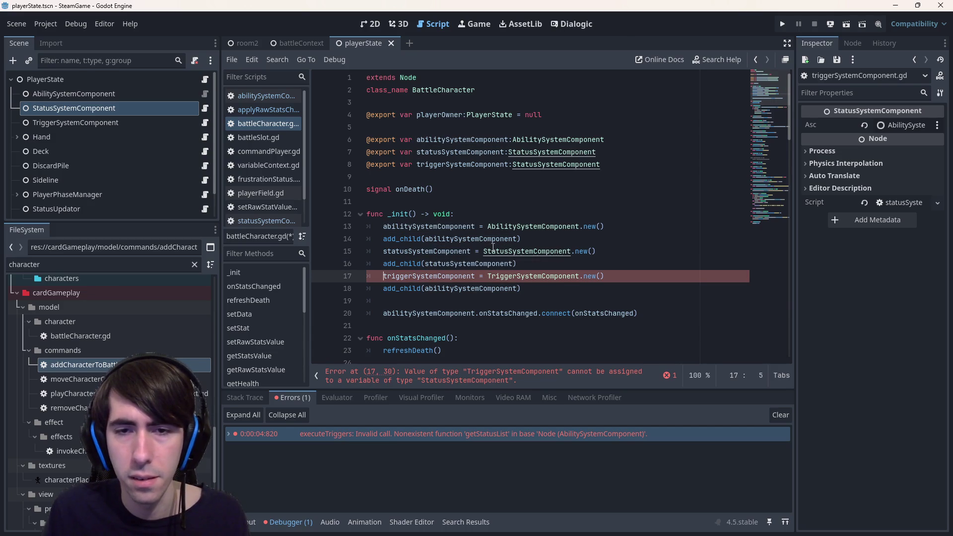
key(ctrl+shift+Right)
key(ctrl+c)
key(Down)
key(End)
key(Left)
key(ctrl+shift+Left)
key(ctrl+v)
key(ctrl+s)
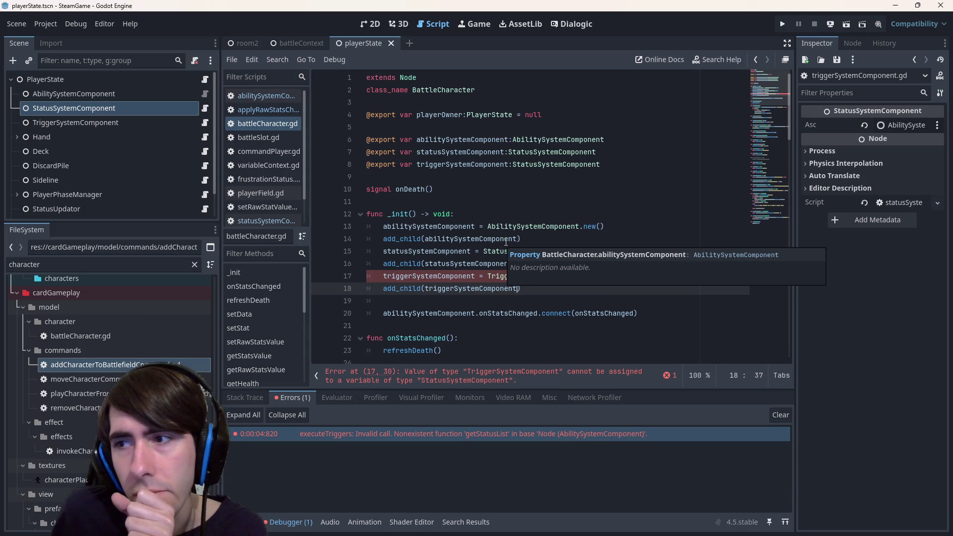
click(463, 288)
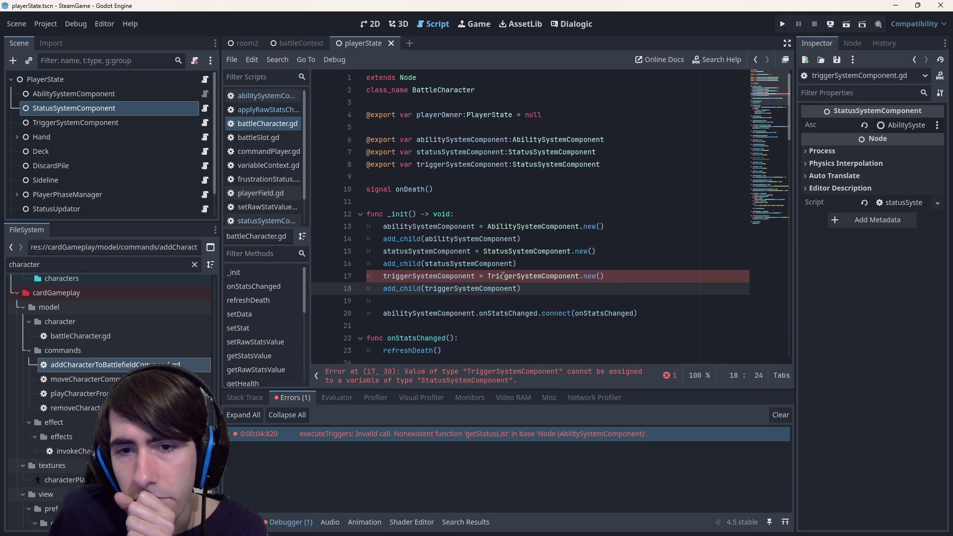
click(513, 381)
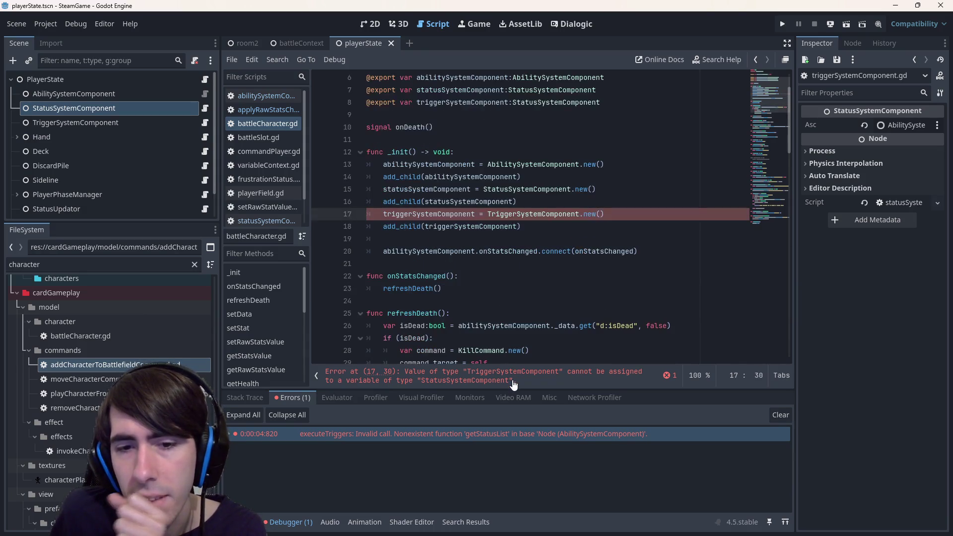
Change triggerSystemComponent's declared type on line 8 to TriggerSystemComponent and save
scroll(558, 290, up, 2)
double_click(546, 276)
key(ctrl+c)
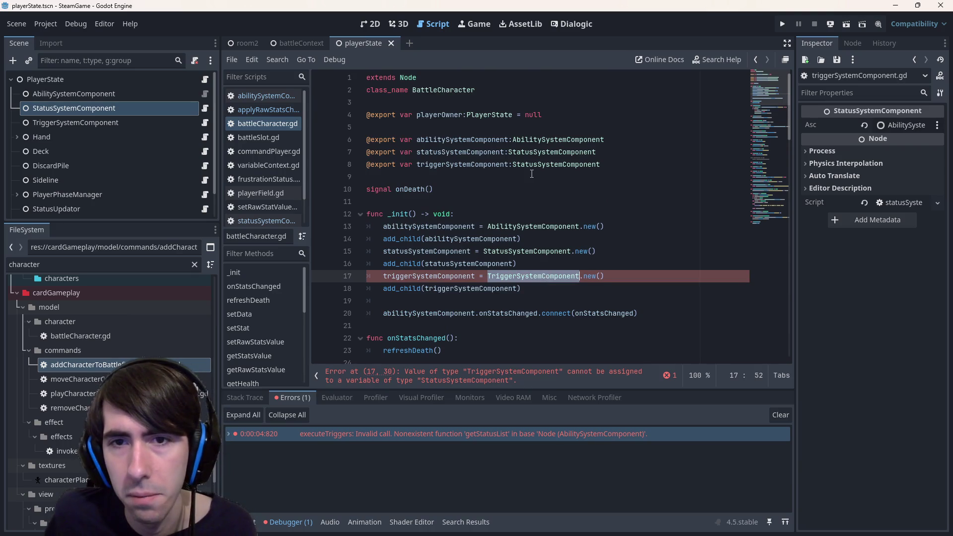
double_click(551, 165)
key(ctrl+v)
key(ctrl+s)
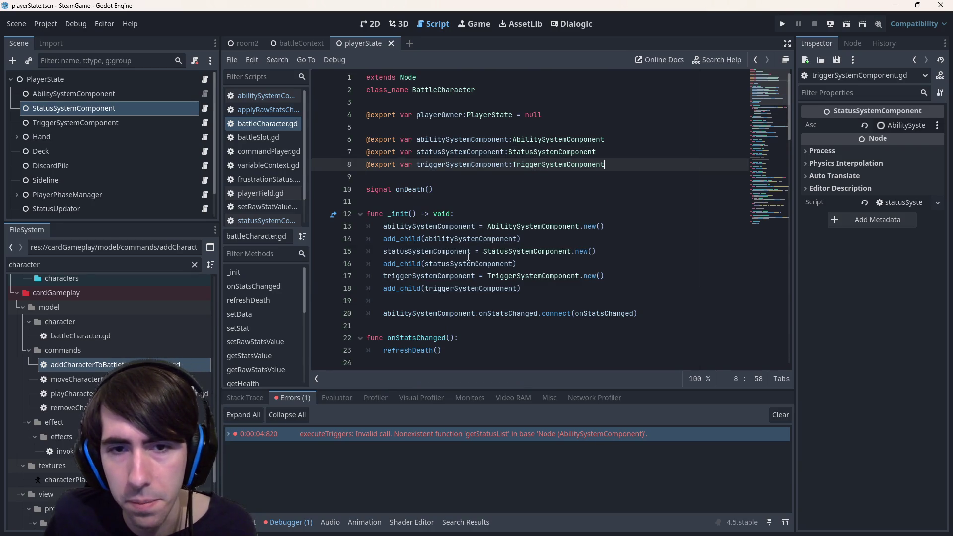
Separate the component blocks with blank lines and add statusSystemComponent.asc = abilitySystemComponent
click(556, 241)
key(Return)
click(546, 276)
key(Return)
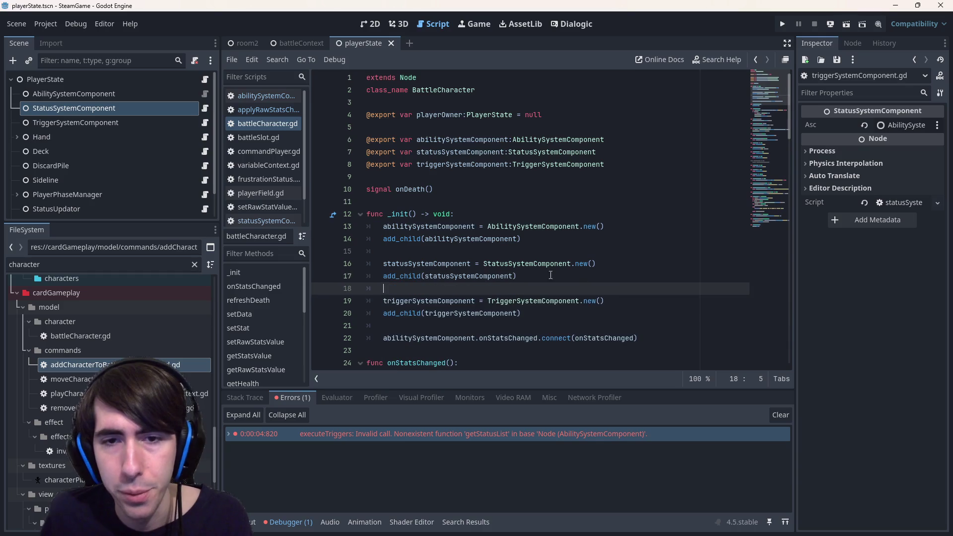
click(466, 264)
double_click(467, 264)
key(ctrl+c)
click(602, 264)
key(Return)
key(ctrl+v)
text(.asc = )
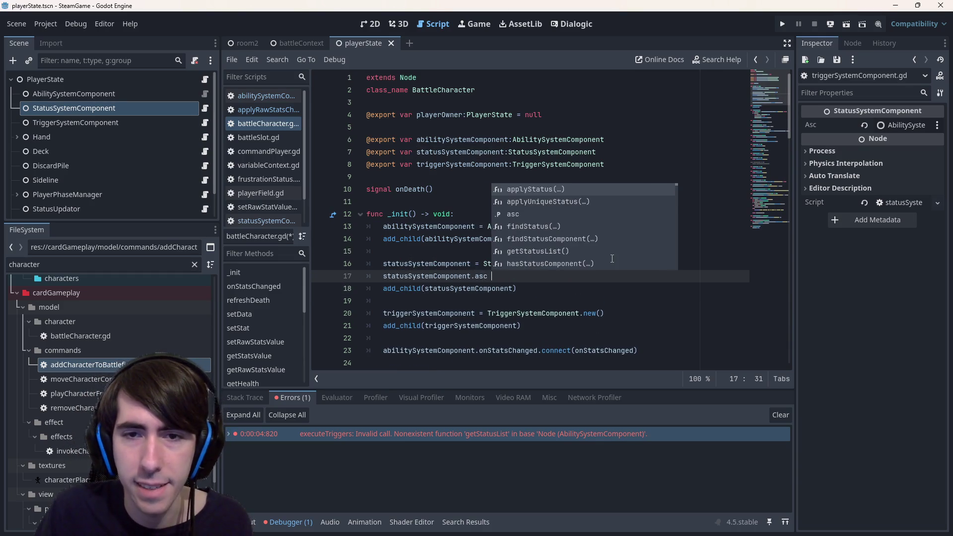
text(abilitySystemComponent)
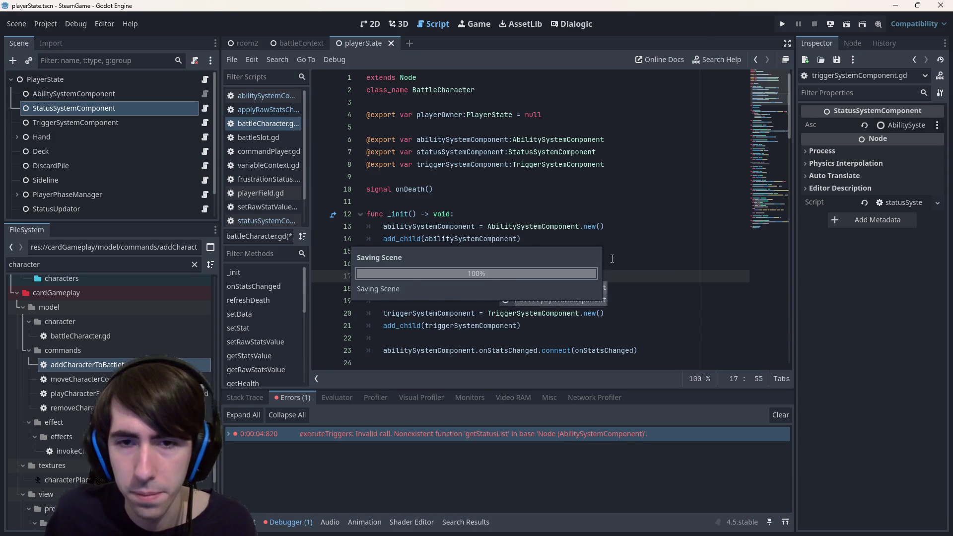
Start a triggerSystemComponent.status assignment below the trigger constructor line
click(640, 315)
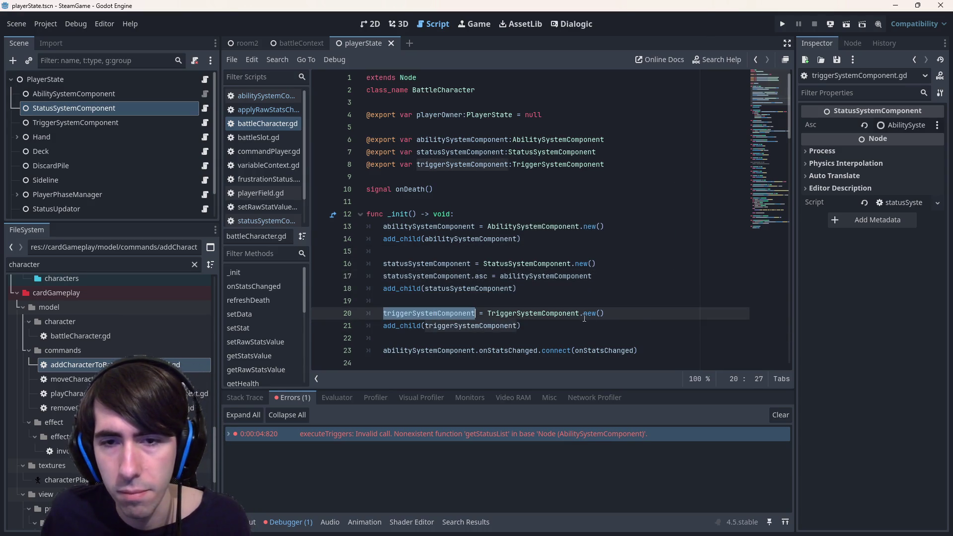
key(Return)
text(triggerSystemComponent.status)
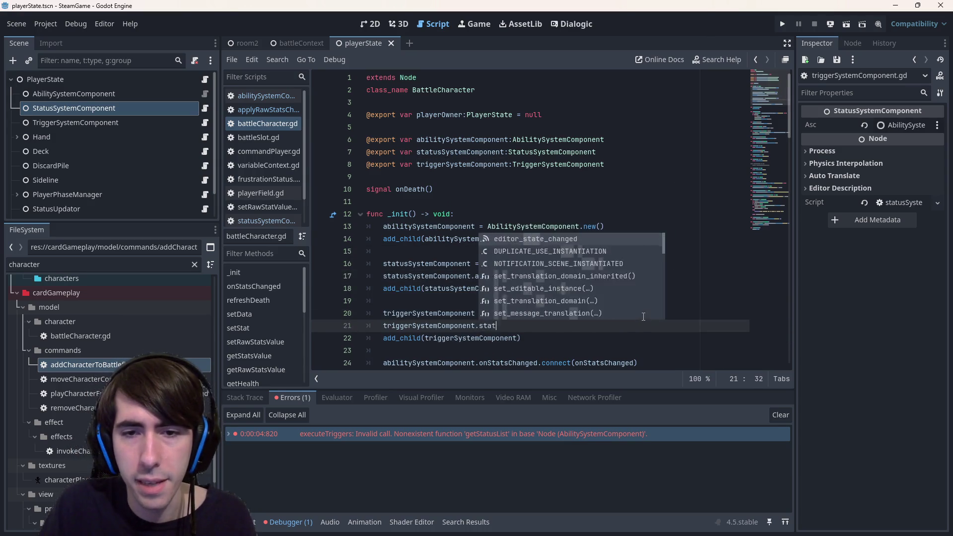
key(BackSpace)
key(BackSpace)
key(BackSpace)
text(status)
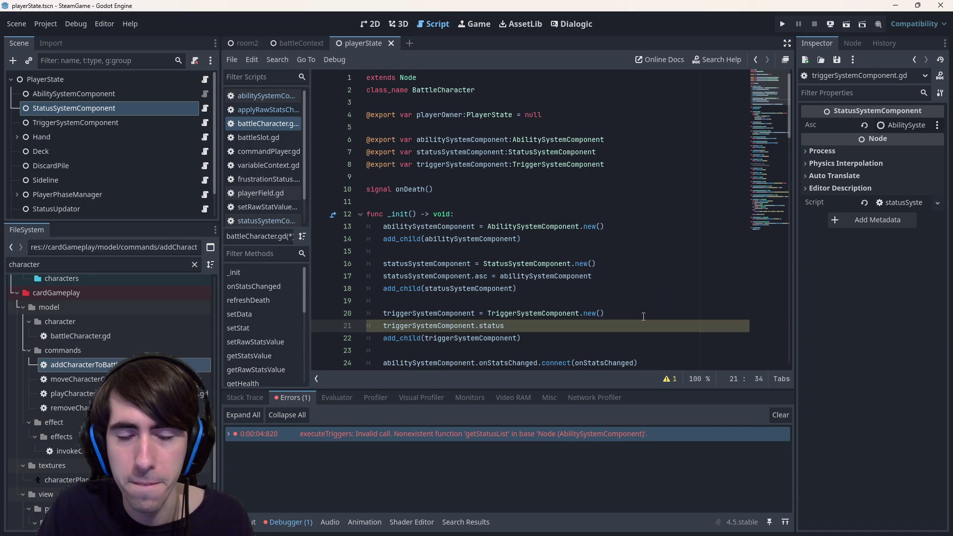
In the TriggerSystemComponent script, rename the exported property to statusSystemComponent of type StatusSystemComponent and save
ctrl+click(494, 313)
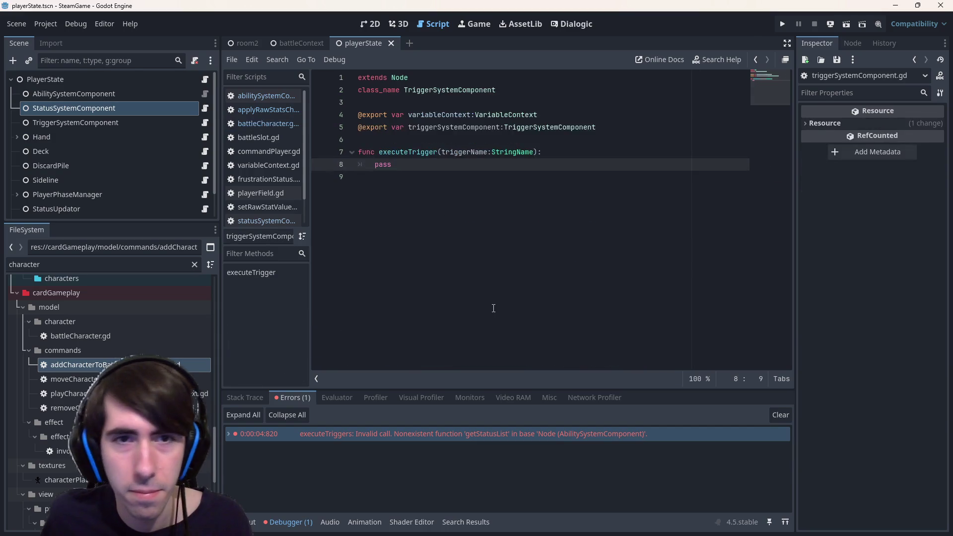
click(437, 127)
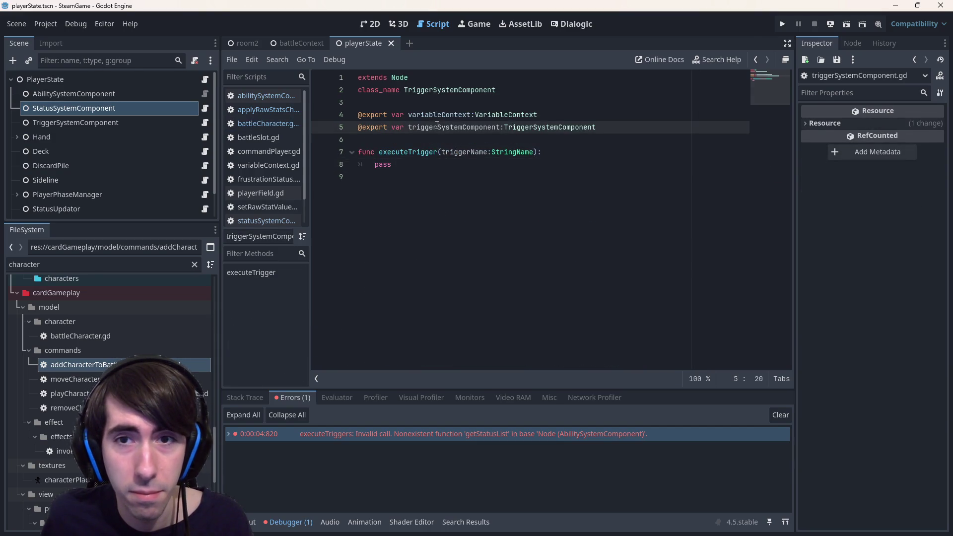
key(BackSpace)
key(BackSpace)
key(BackSpace)
text(status)
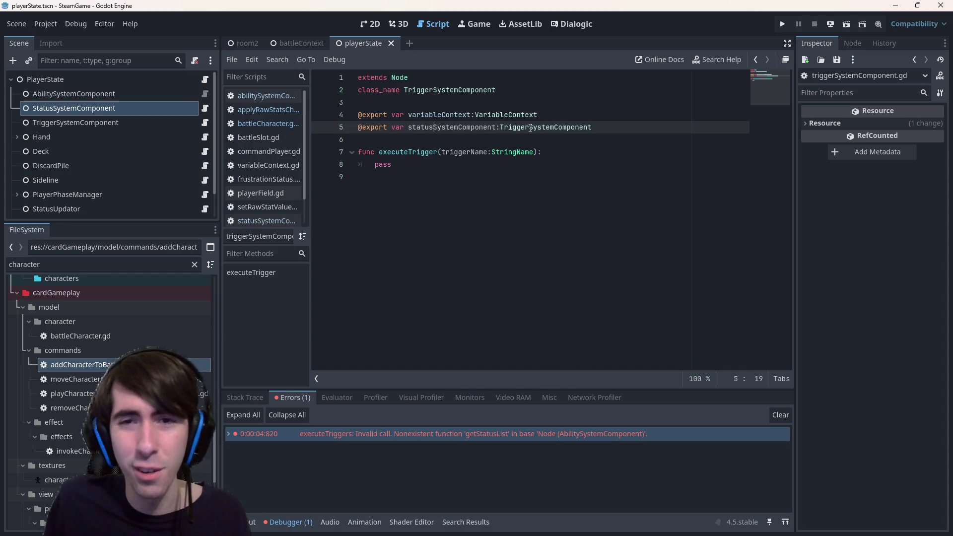
key(BackSpace)
key(BackSpace)
key(BackSpace)
text(Status)
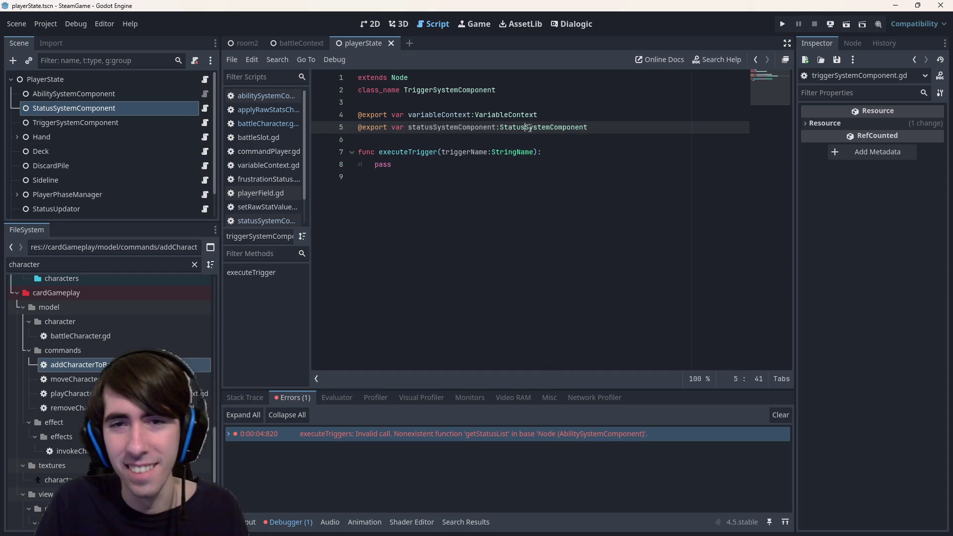
key(ctrl+s)
Complete triggerSystemComponent.statusSystemComponent = statusSystemComponent in battleCharacter.gd and save
key(Escape)
key(alt+Left)
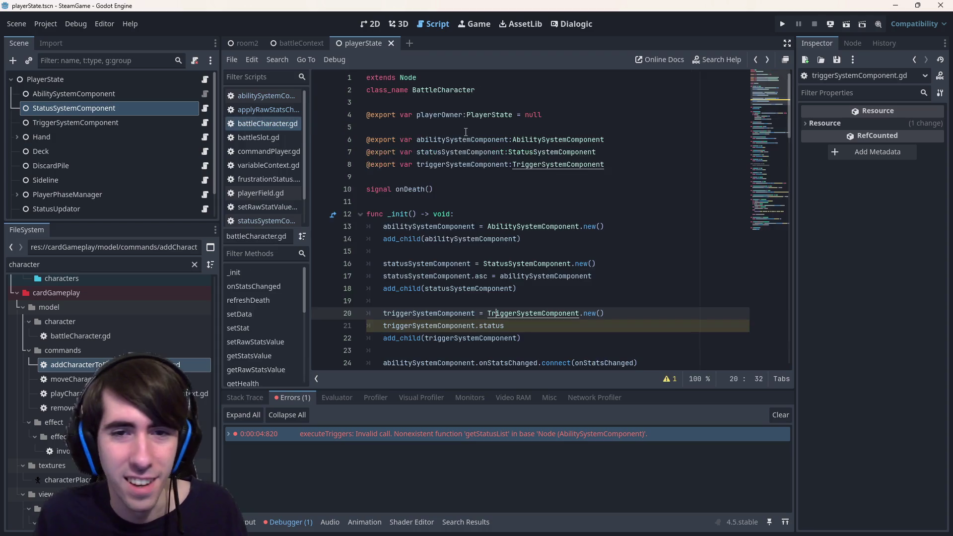
key(Down)
key(ctrl+BackSpace)
text(sta)
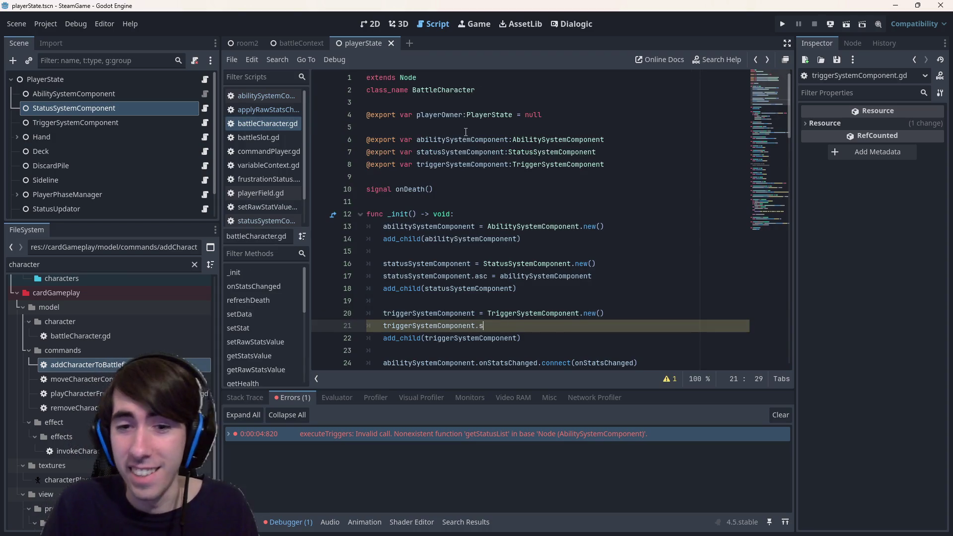
text(tus)
key(Return)
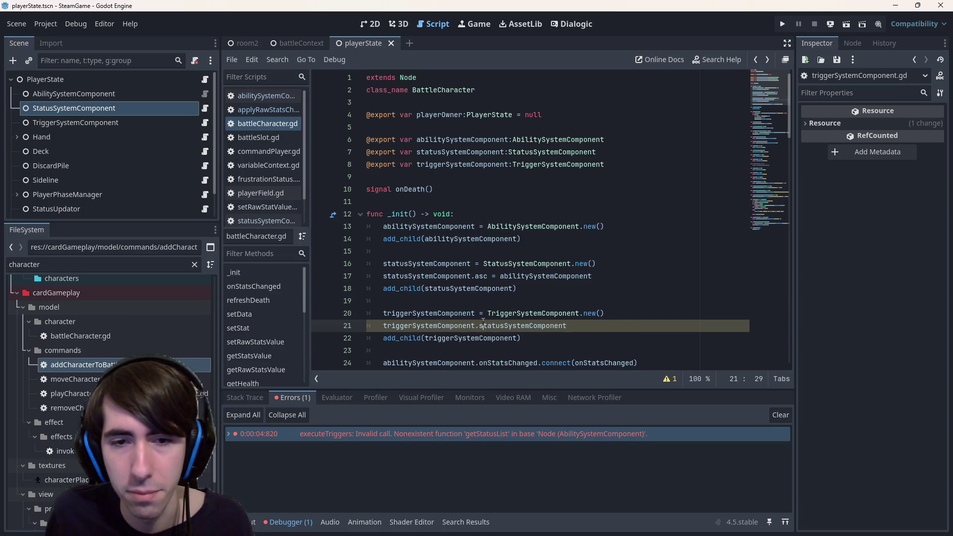
scroll(483, 322, down, 1)
mouse_move(456, 290)
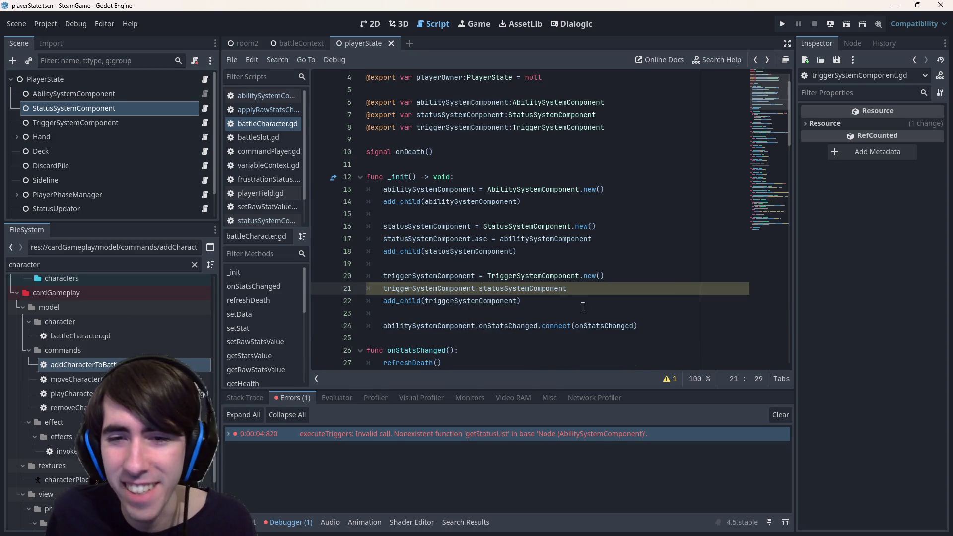
text(statusSystemComponent)
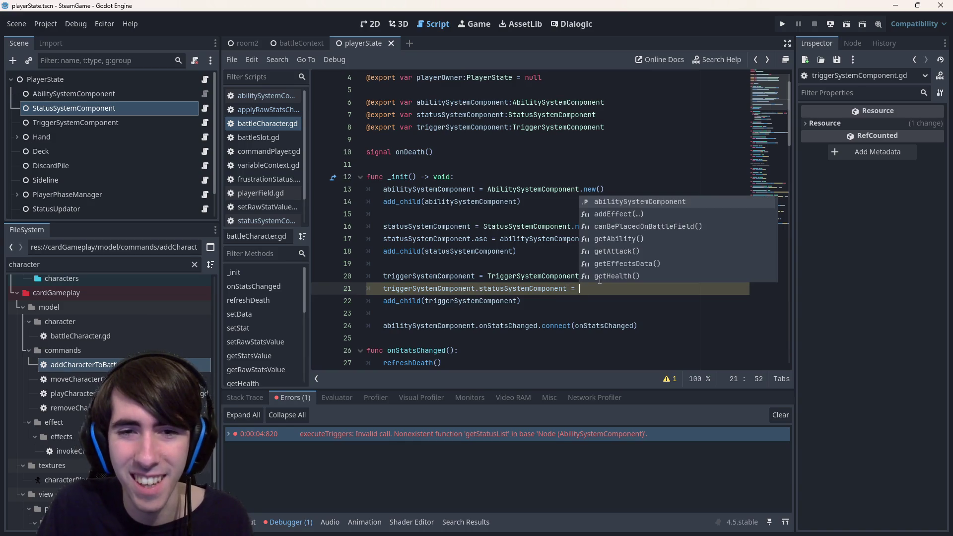
key(ctrl+s)
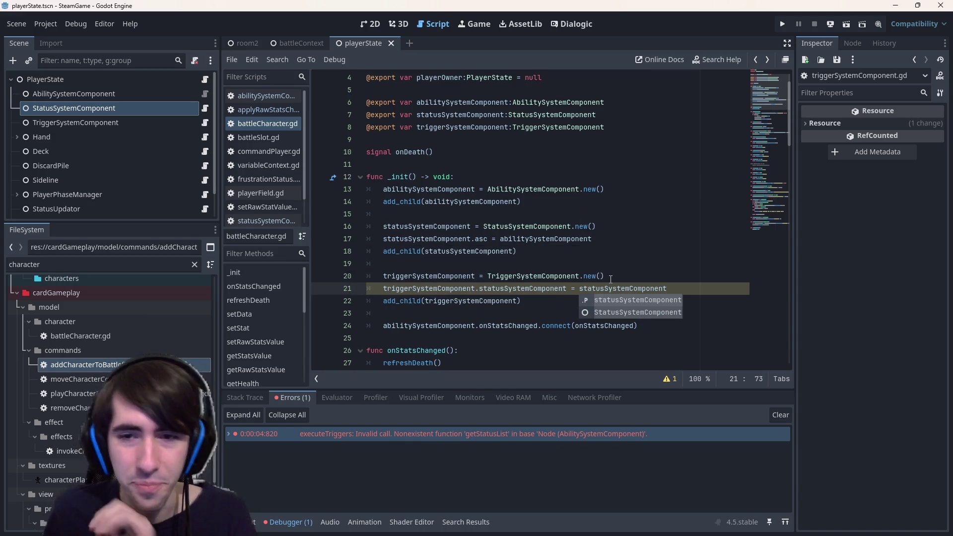
click(602, 277)
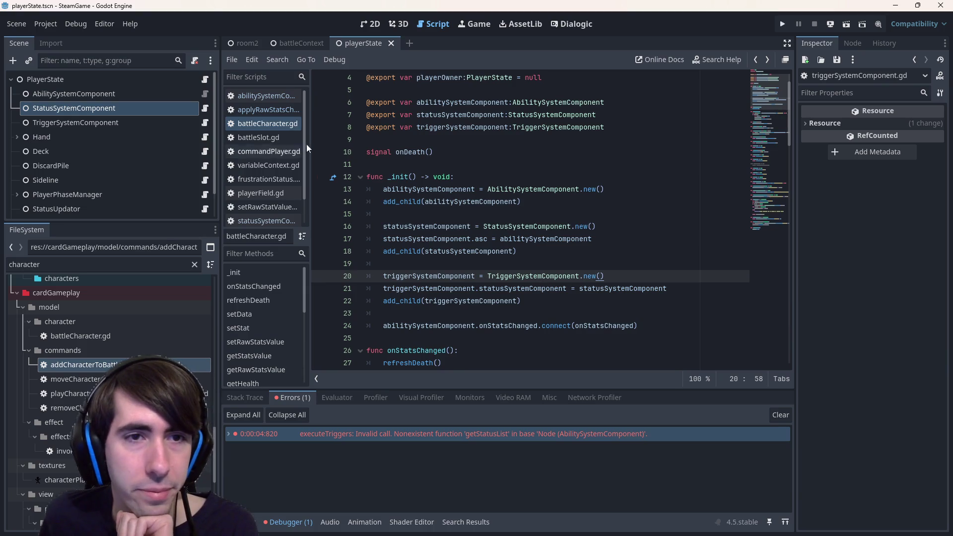
click(143, 122)
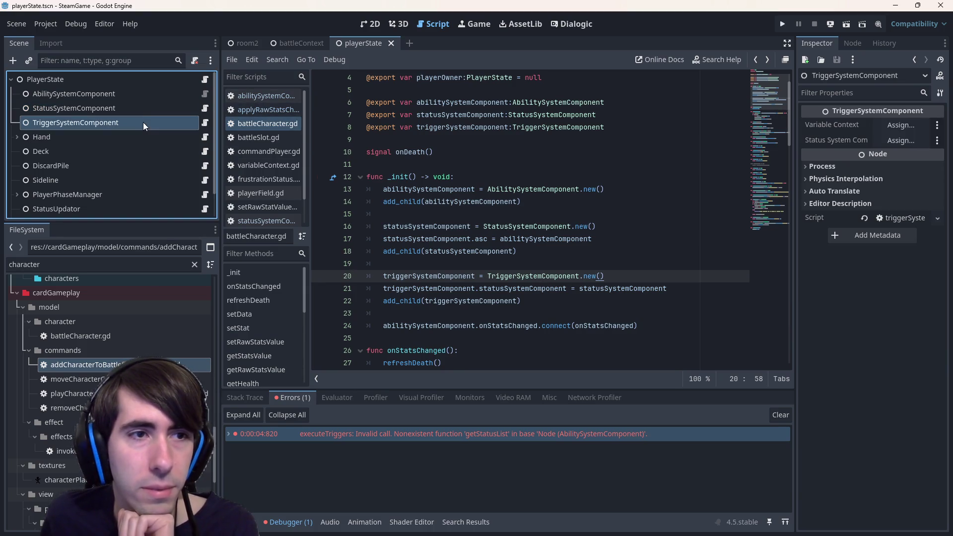
Remove both component nodes from the PlayerState scene, save it, and run the current scene again
shift+click(141, 112)
key(Delete)
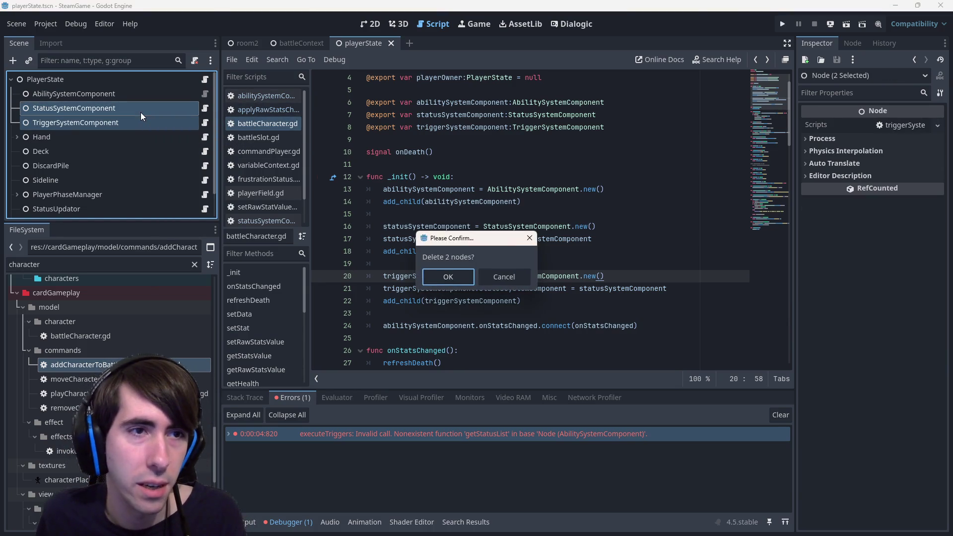
key(Return)
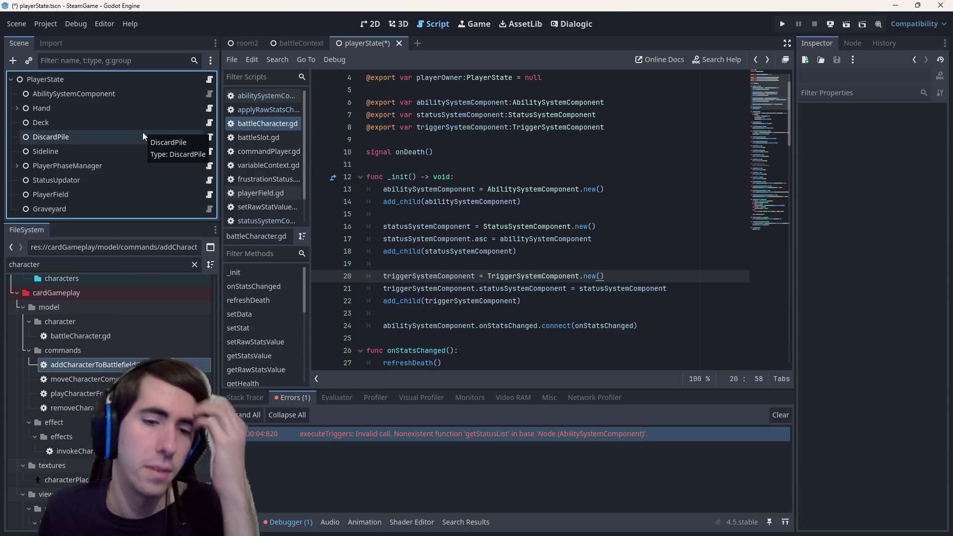
click(434, 189)
click(827, 28)
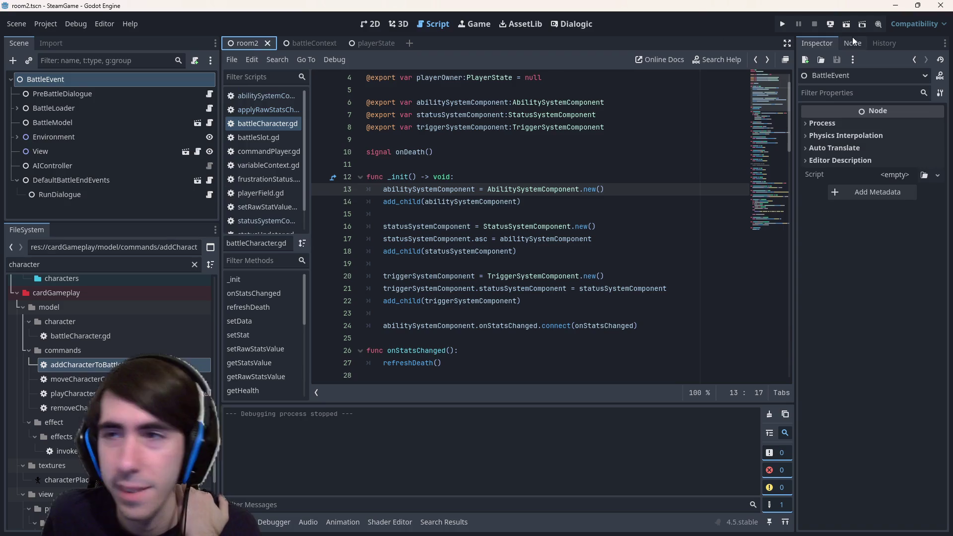
click(847, 25)
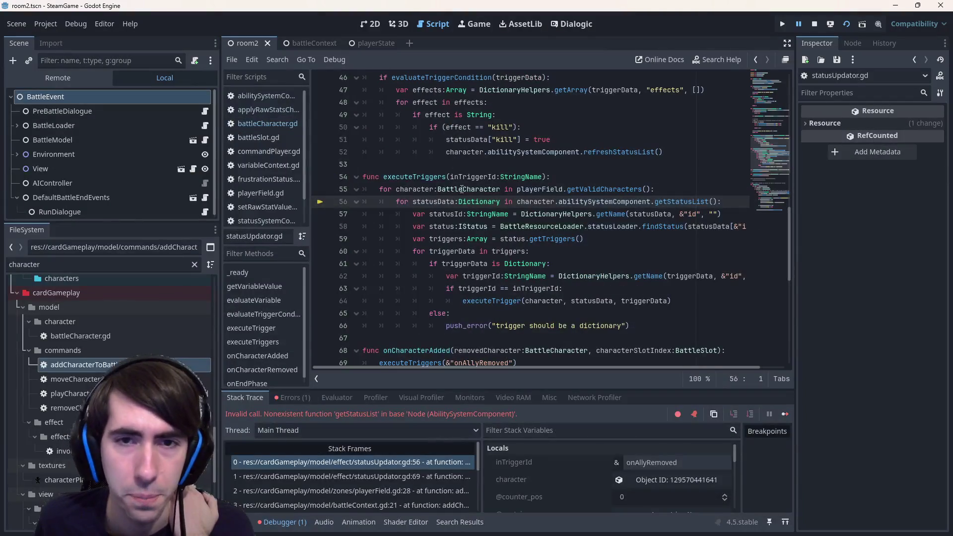
Replace abilitySystemComponent with statusSystemComponent on lines 56 and 52 of statusUpdator.gd and save
scroll(597, 204, up, 1)
scroll(590, 204, down, 1)
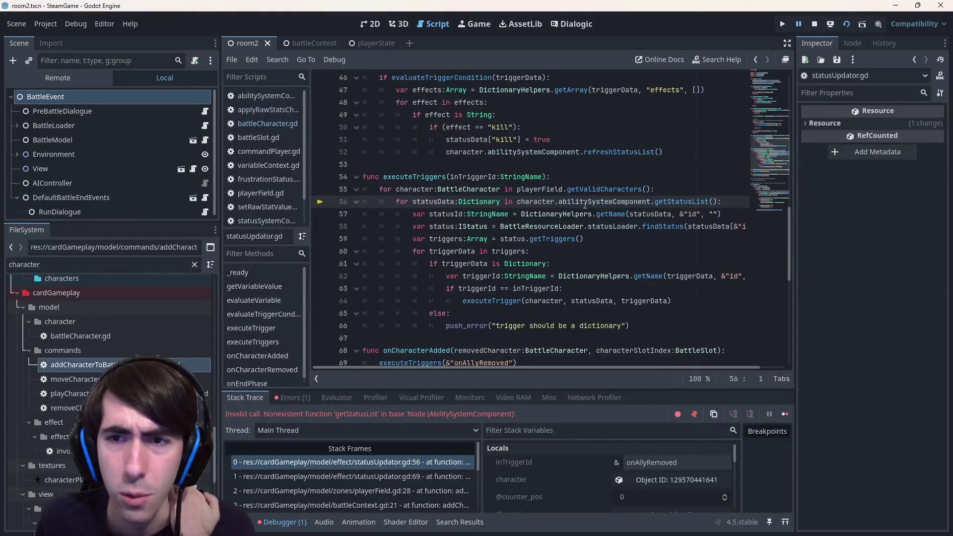
double_click(585, 200)
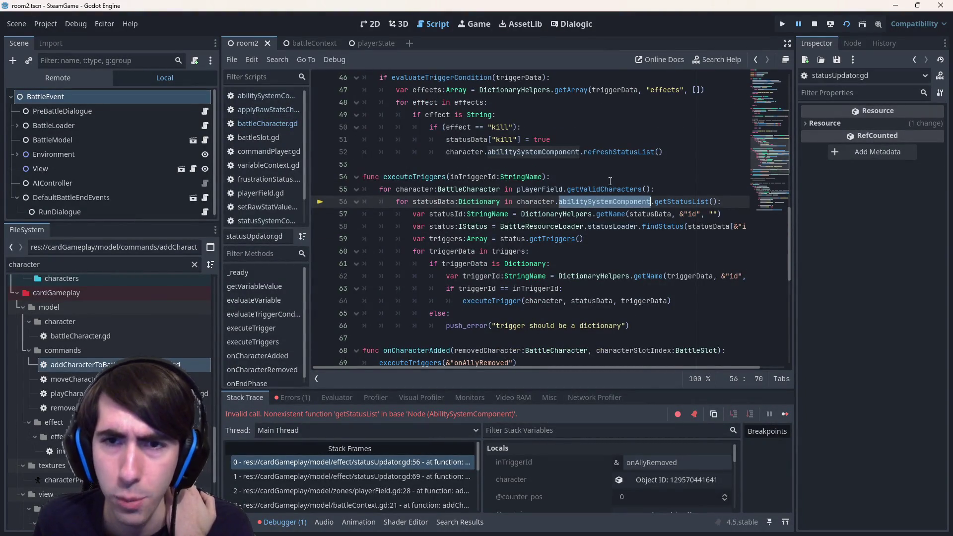
scroll(581, 201, up, 1)
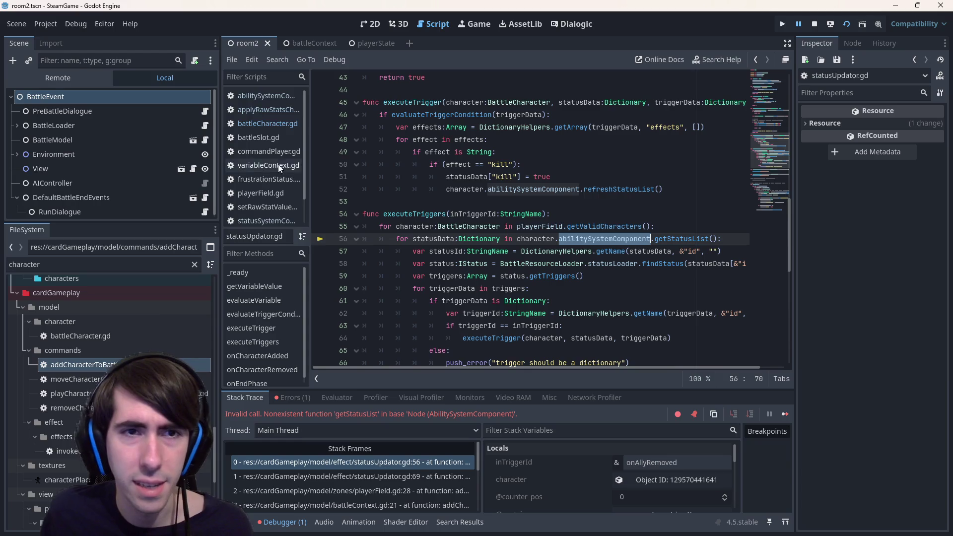
scroll(276, 162, down, 2)
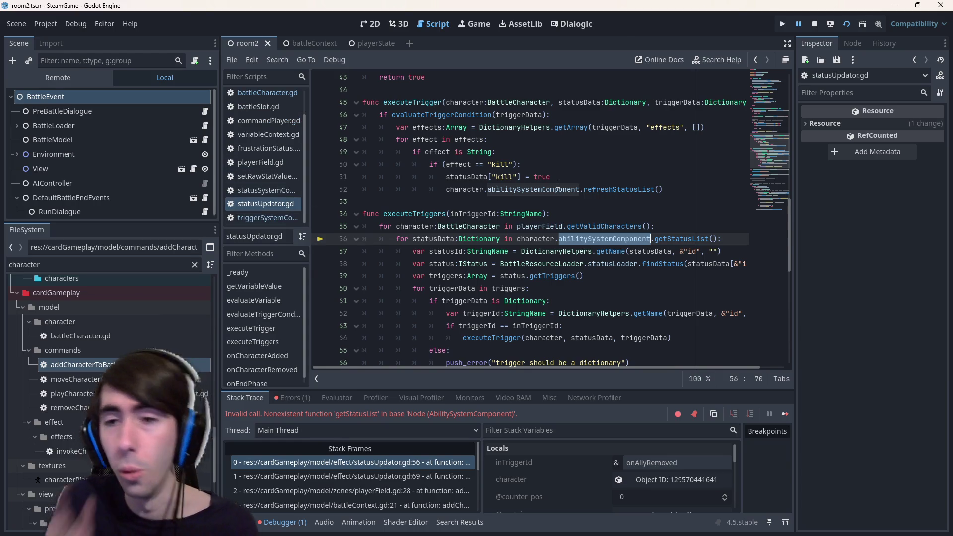
text(status)
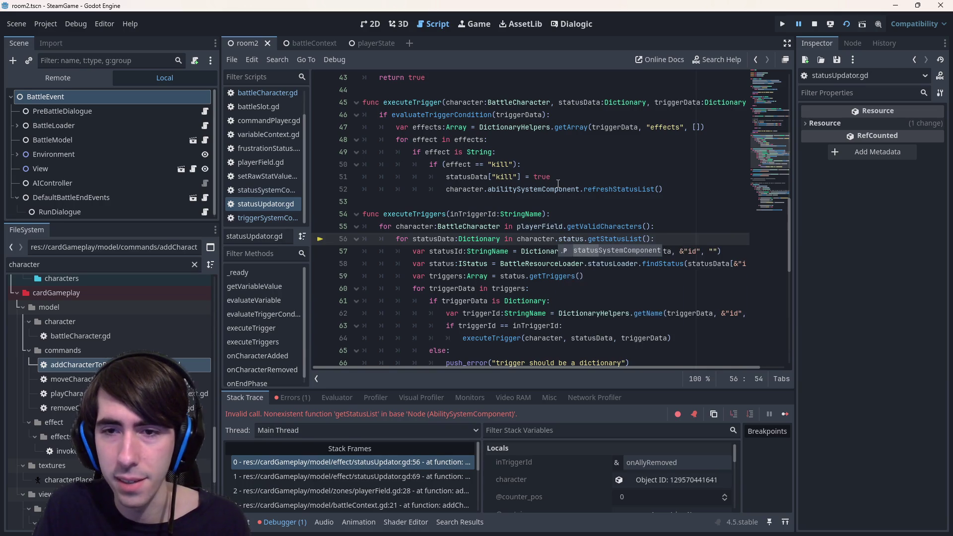
key(Return)
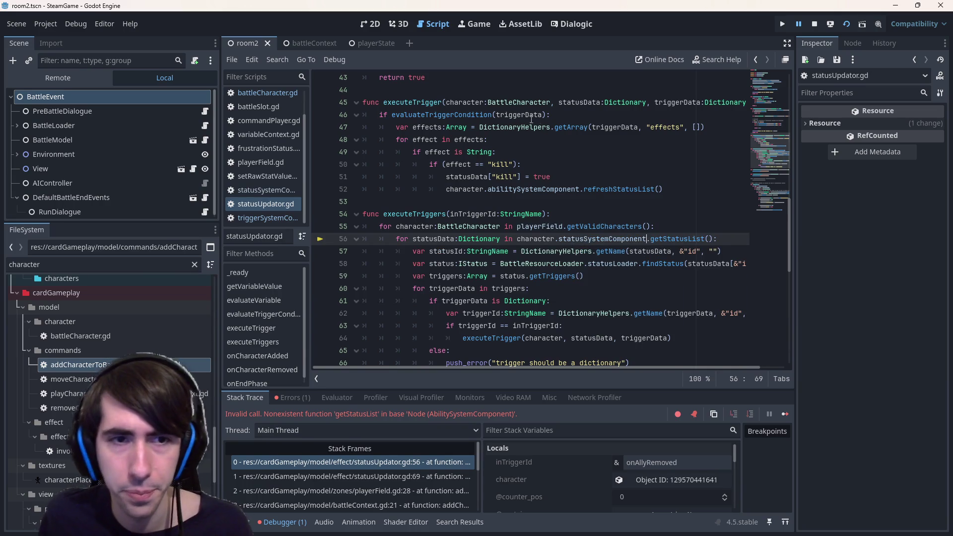
double_click(527, 189)
text(status)
key(Return)
key(ctrl+s)
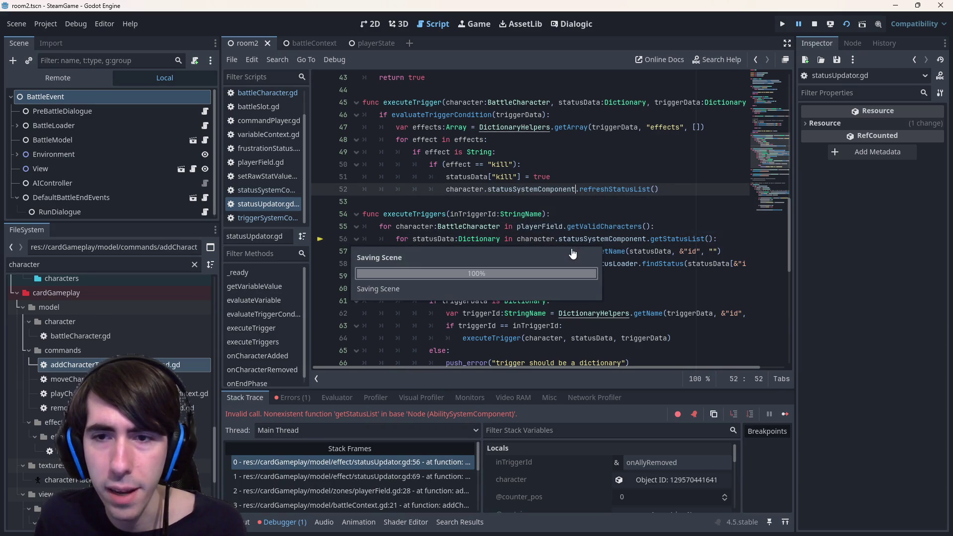
Search for 'ability', switch the references on lines 83 and 95 to statusSystemComponent, and rerun
double_click(583, 239)
key(ctrl+c)
scroll(582, 243, down, 4)
key(ctrl+f)
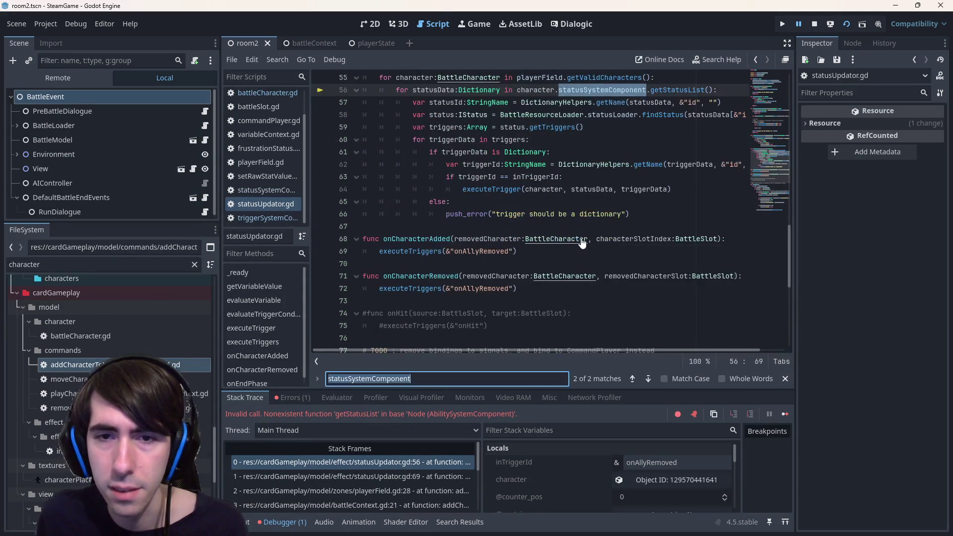
text(ability)
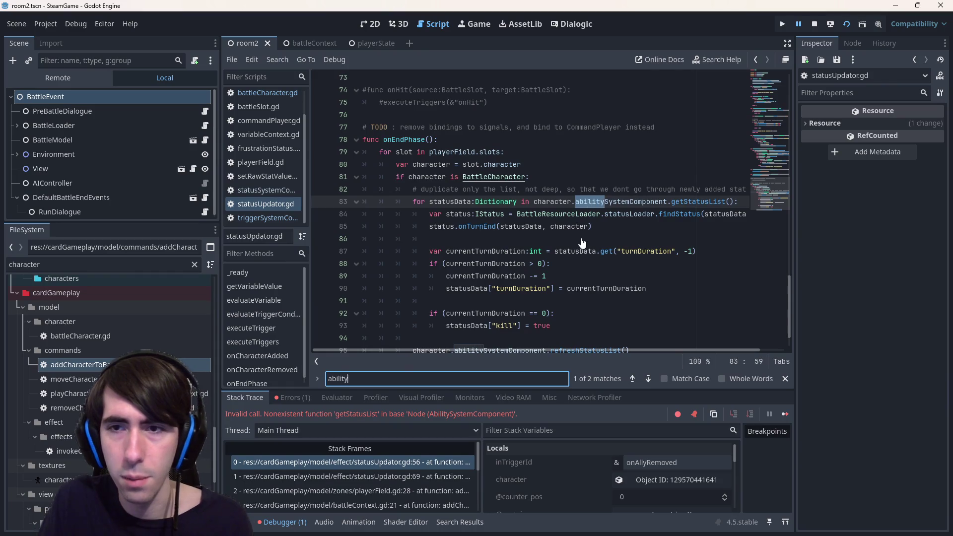
double_click(620, 201)
text(status)
key(Return)
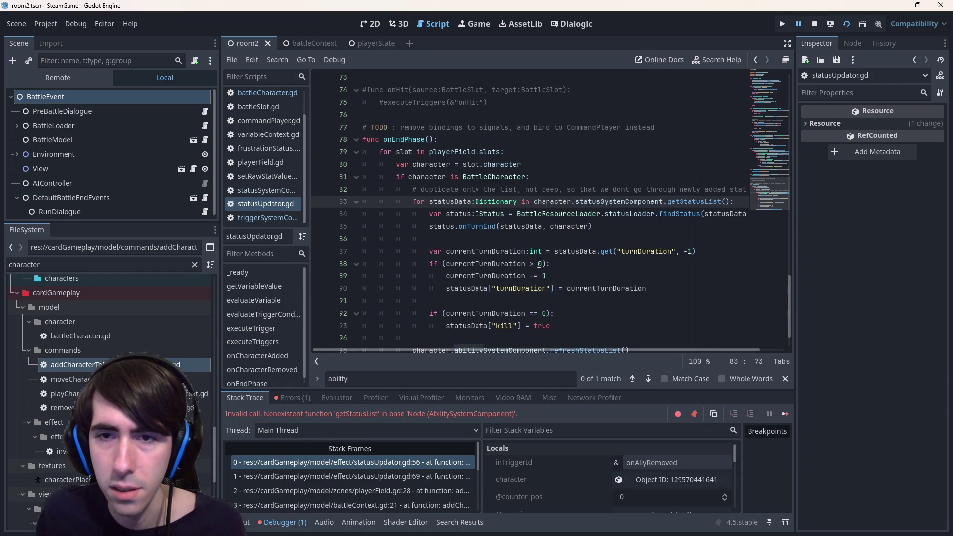
click(496, 381)
key(Return)
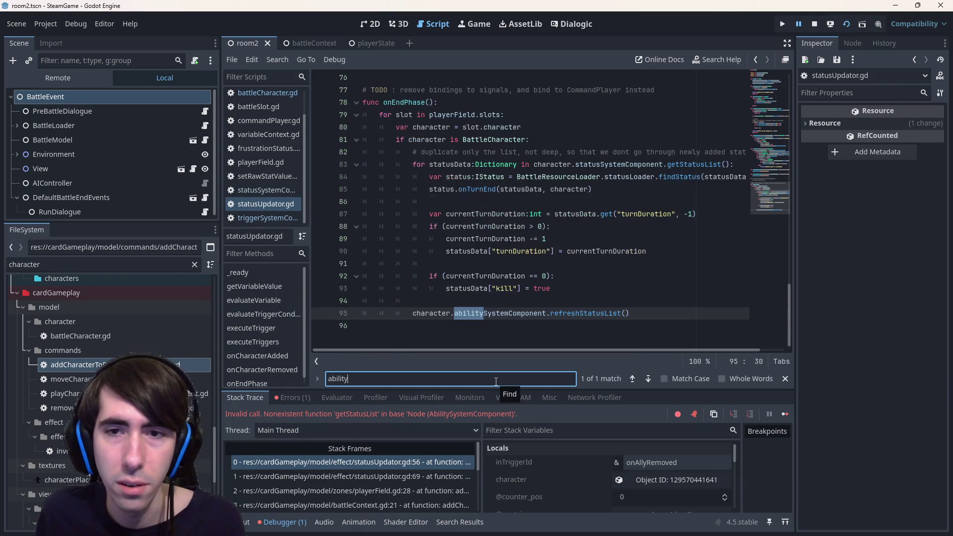
double_click(507, 313)
key(ctrl+v)
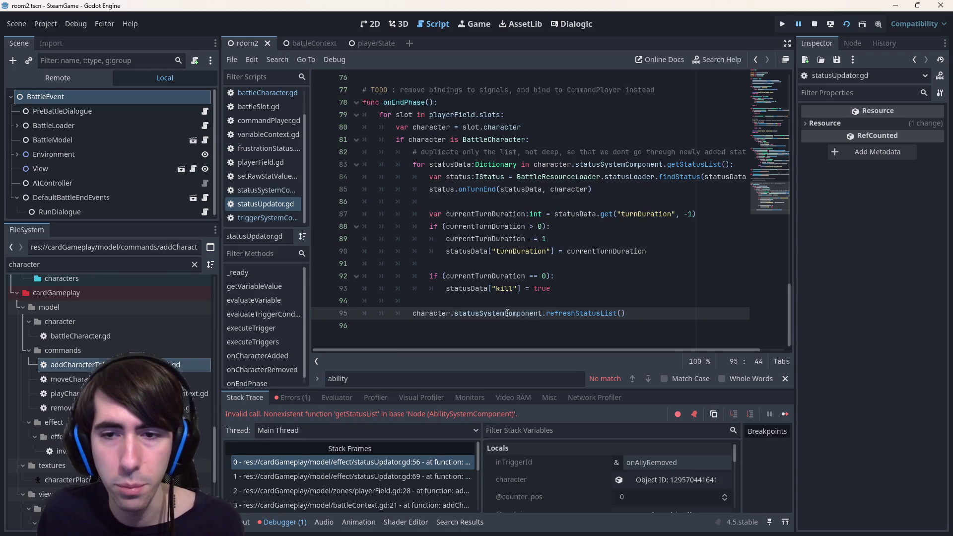
key(ctrl+f)
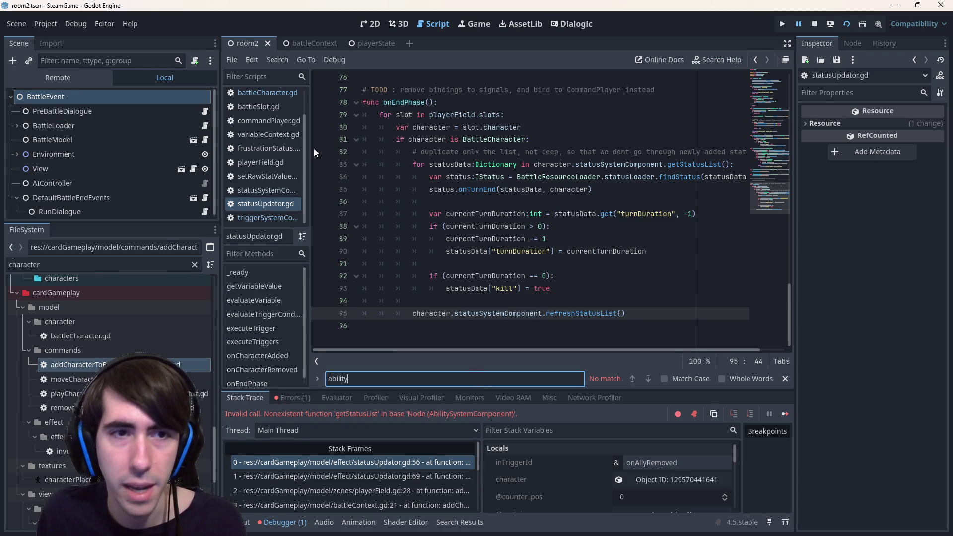
click(846, 25)
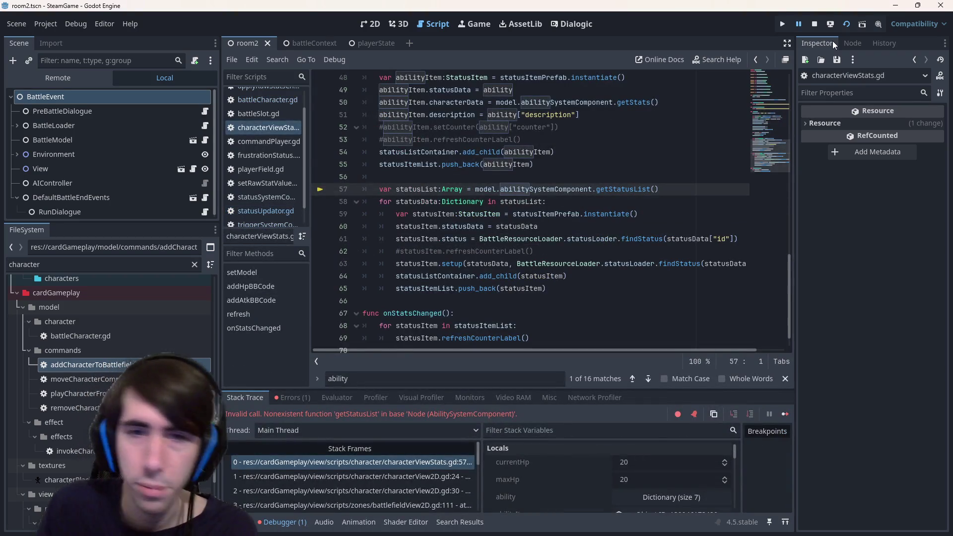
Make line 57 read model.statusSystemComponent.getStatusList(), stop the game, and relaunch with F5
double_click(519, 188)
text(statusSystemComponent)
scroll(519, 188, up, 2)
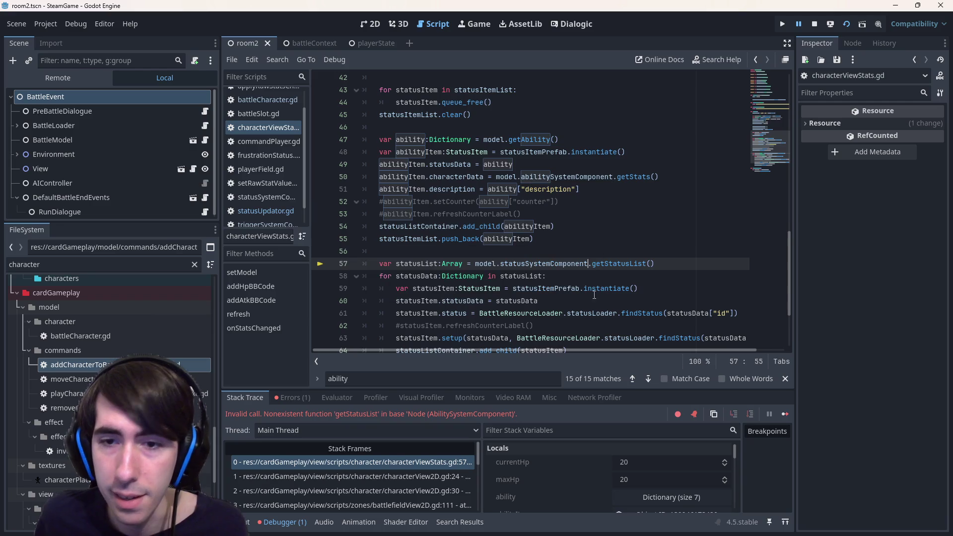
scroll(595, 308, down, 1)
click(584, 276)
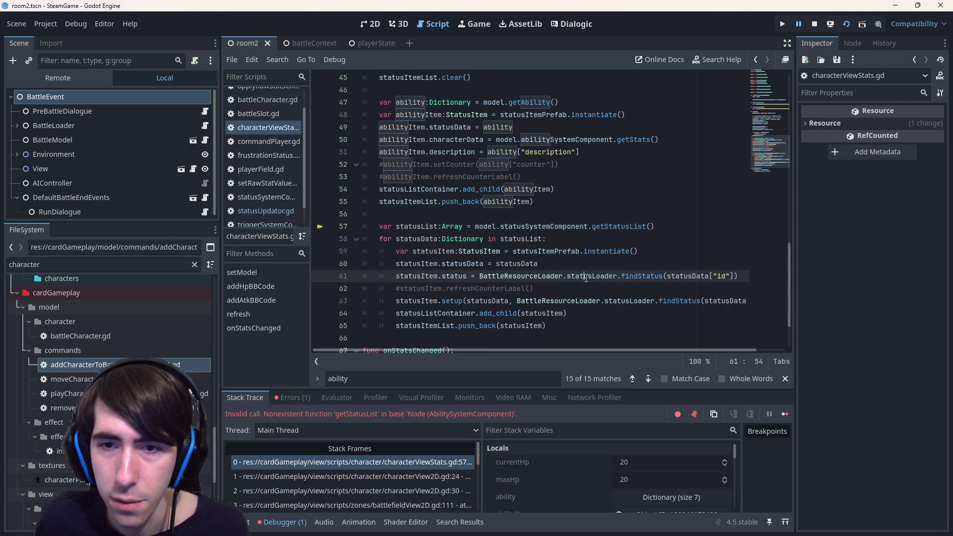
click(814, 25)
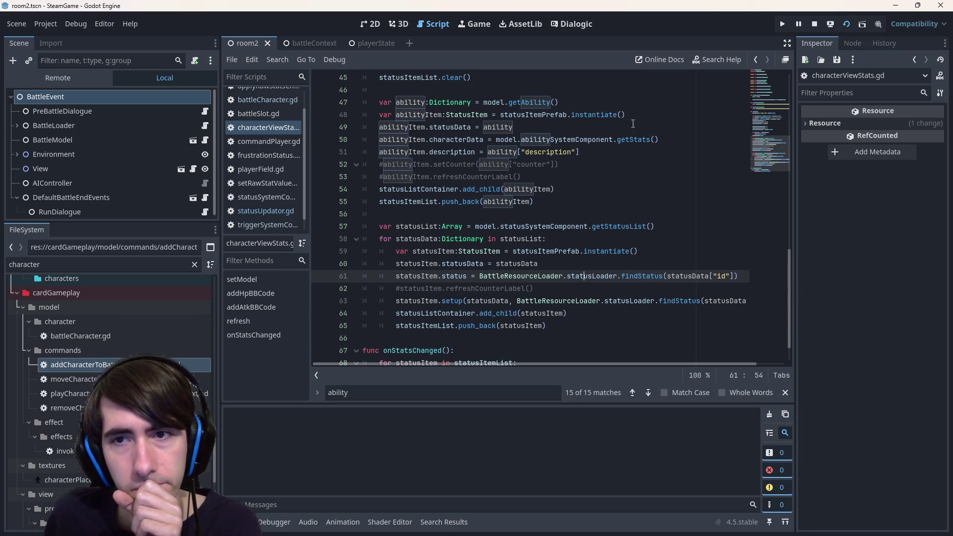
key(F5)
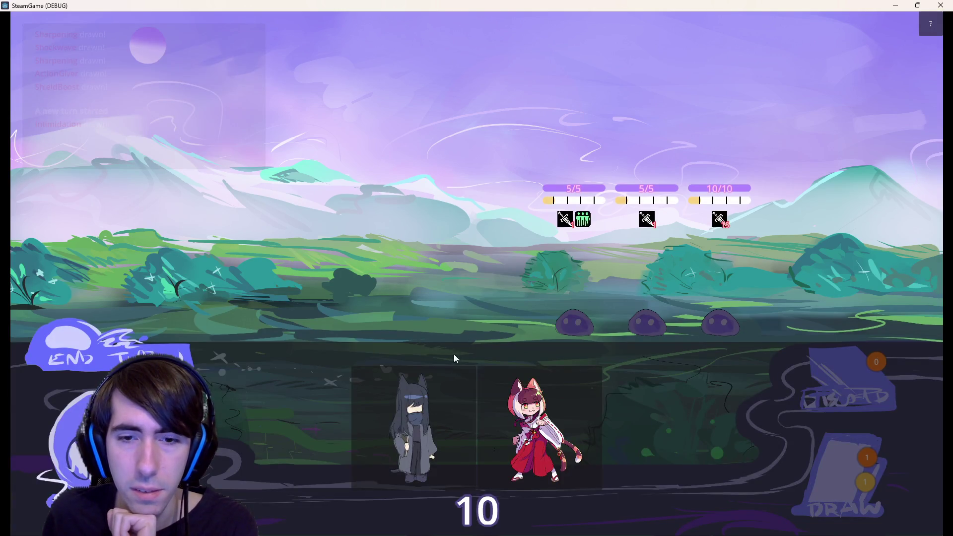
Drag the grey character card from the hand onto the battlefield
mouse_move(454, 354)
mouse_down()
mouse_move(398, 305)
mouse_move(292, 283)
mouse_up()
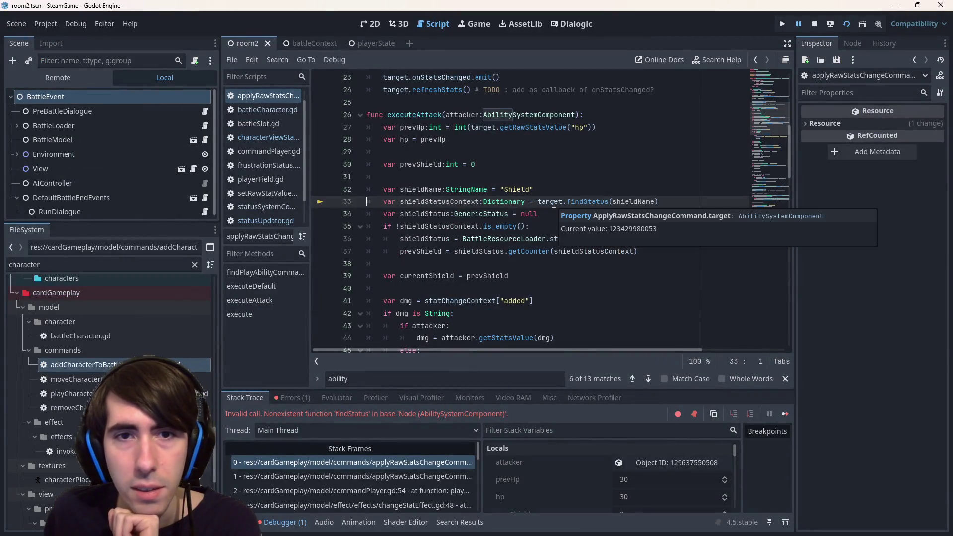
scroll(560, 233, up, 2)
mouse_move(552, 277)
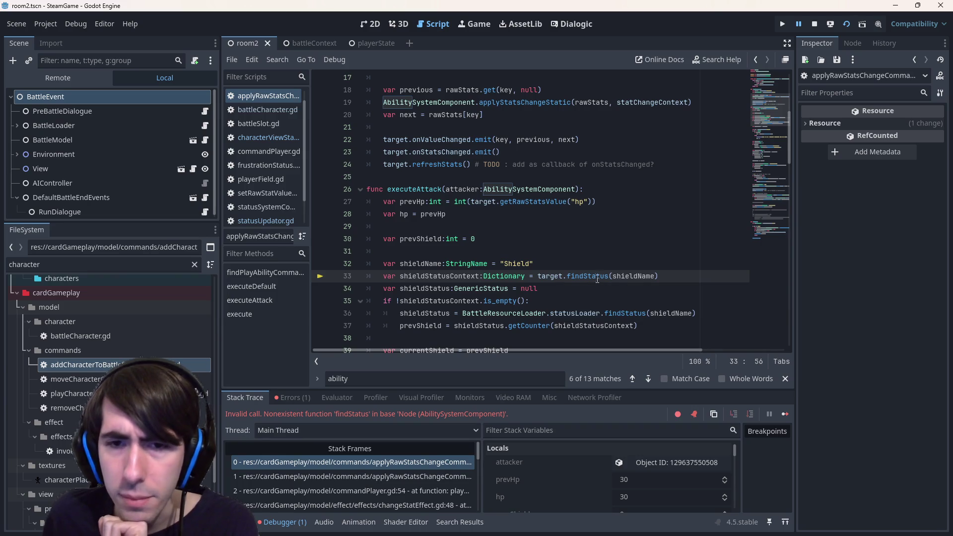
click(558, 276)
double_click(558, 276)
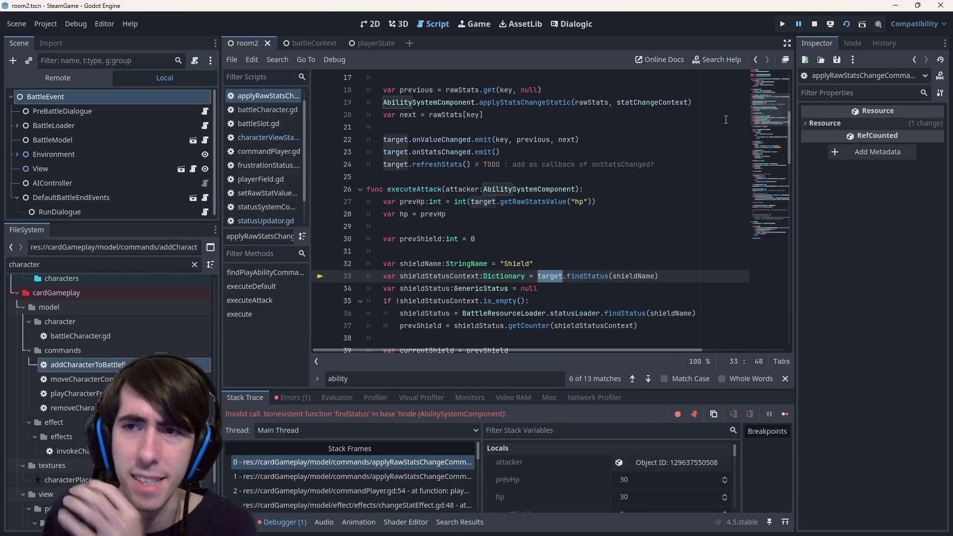
drag(765, 114, 752, 87)
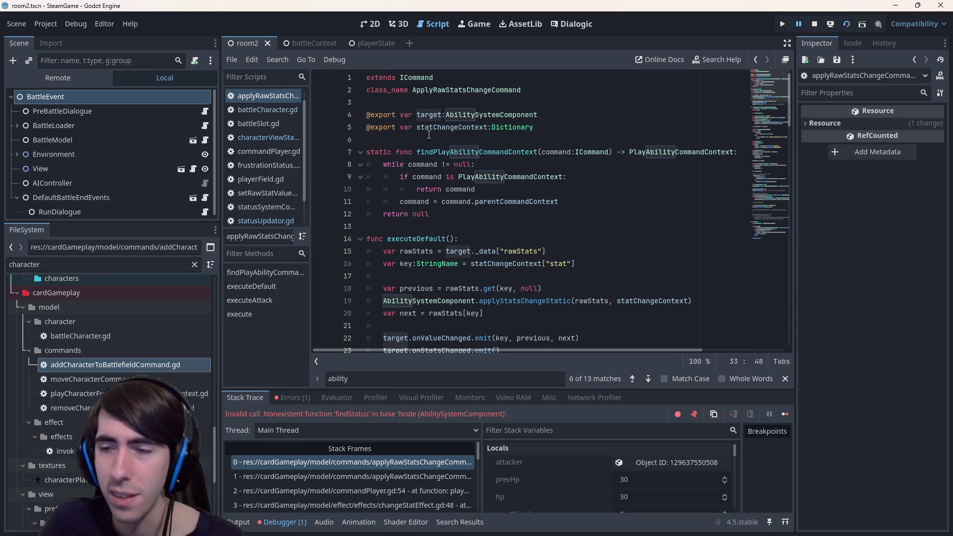
scroll(530, 220, down, 6)
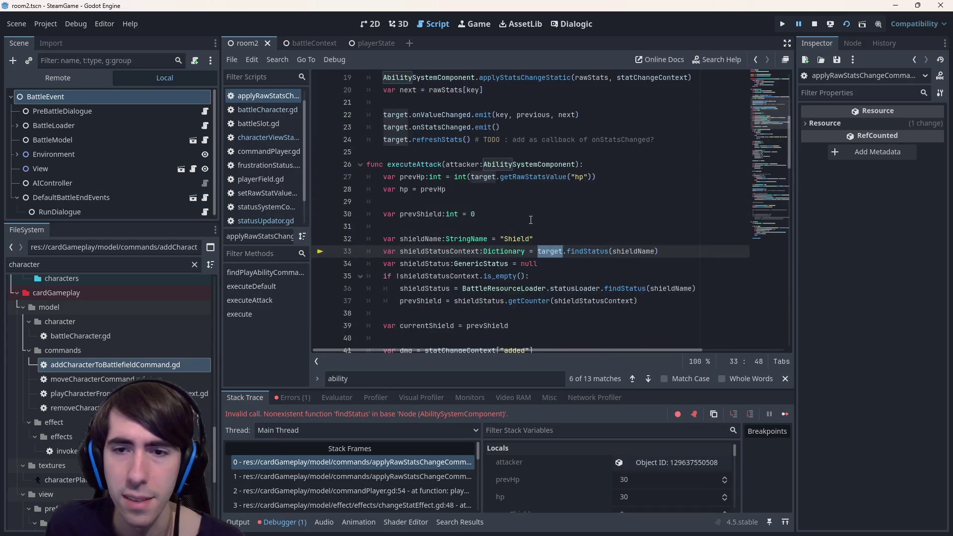
scroll(547, 237, down, 1)
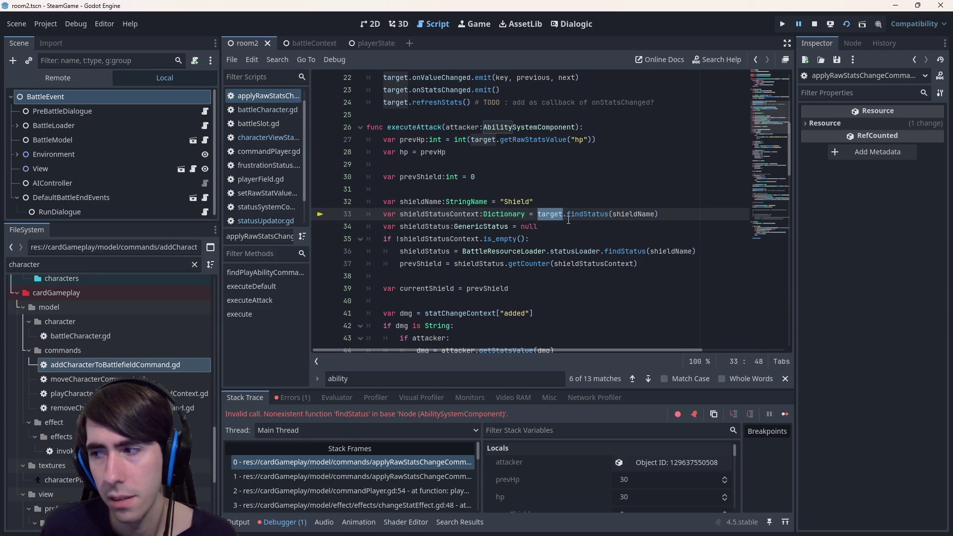
scroll(569, 219, up, 7)
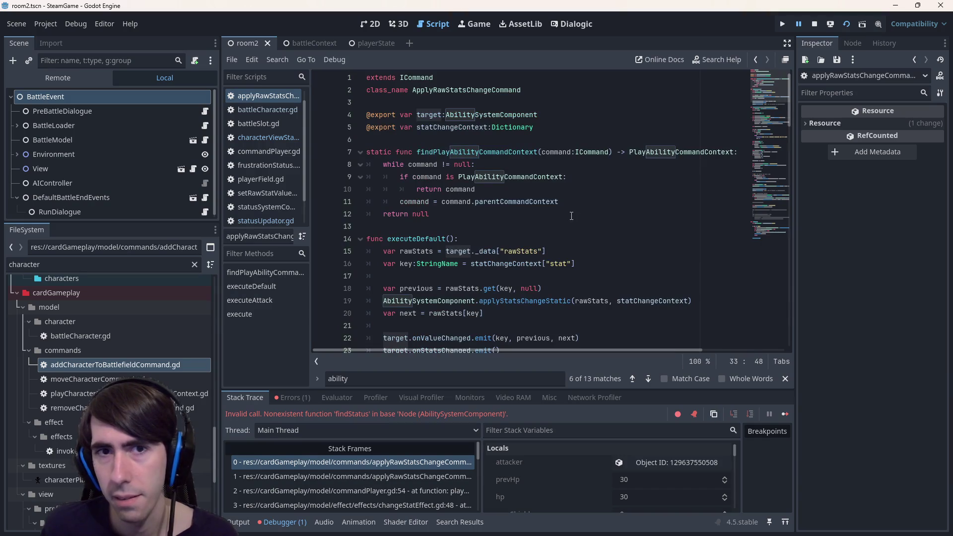
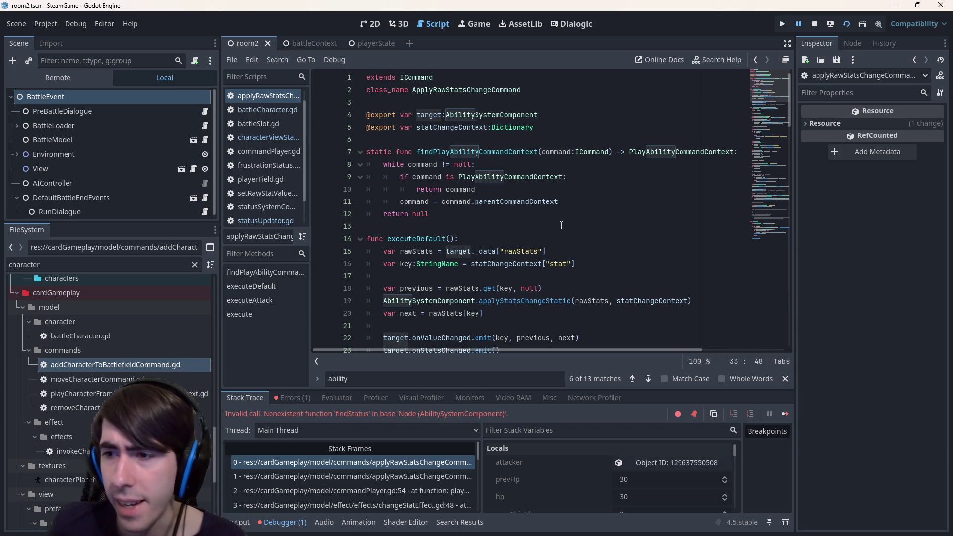
Inspect the exported target and statChangeContext declarations in ApplyRawStatsChangeCommand
scroll(597, 267, down, 3)
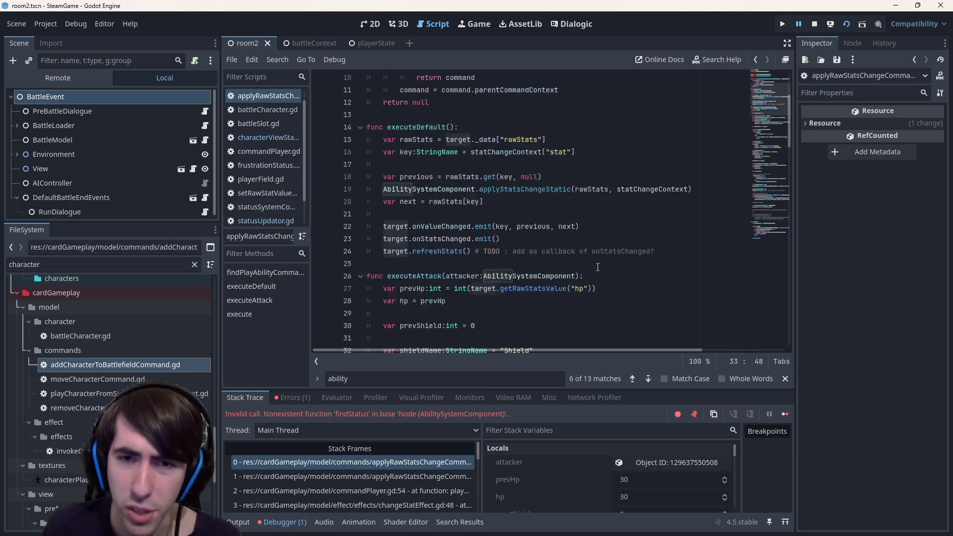
scroll(620, 288, up, 3)
drag(534, 127, 316, 115)
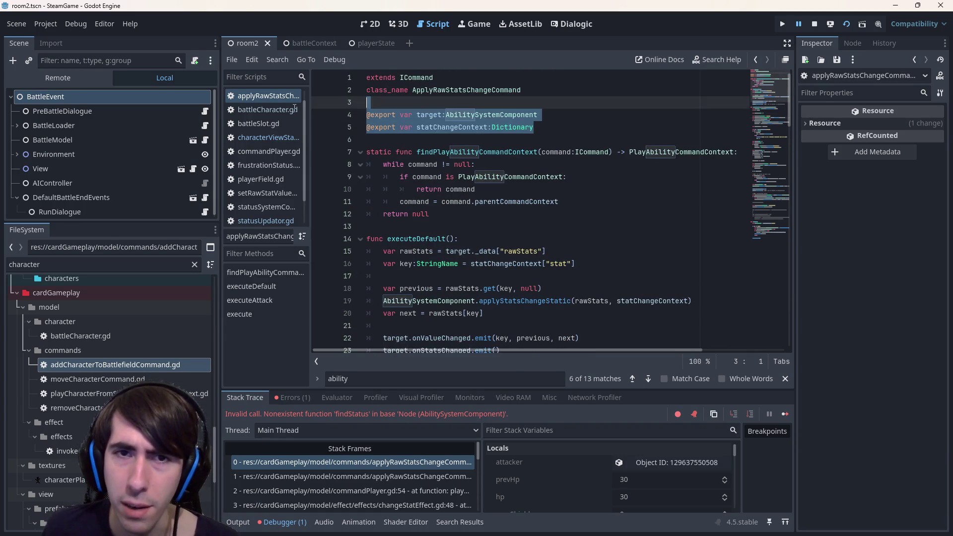
click(524, 93)
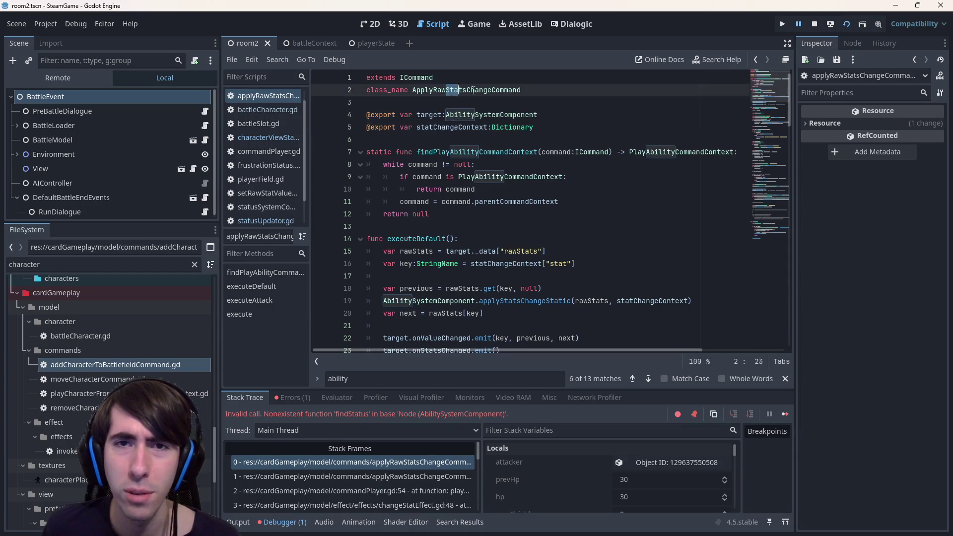
drag(541, 128, 311, 112)
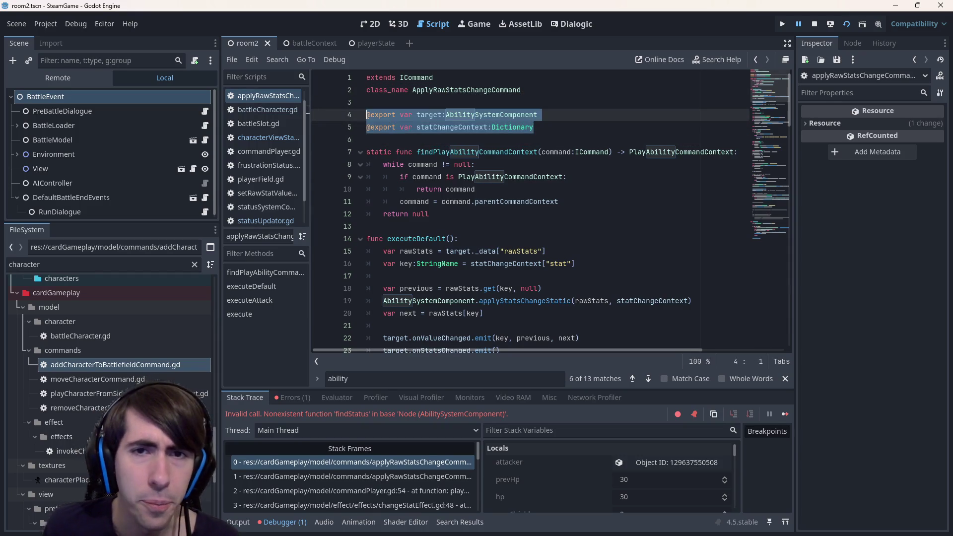
double_click(427, 115)
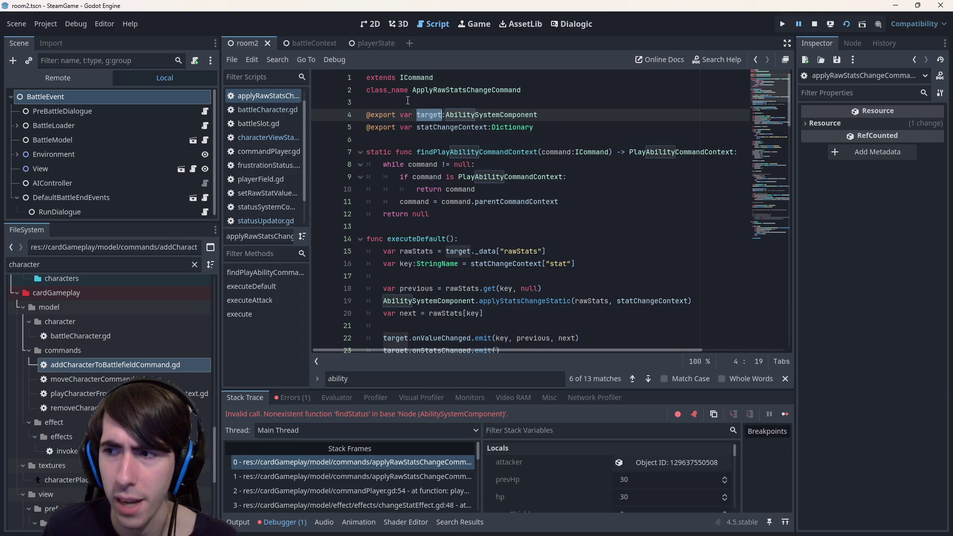
Highlight every use of statChangeContext in the script, then select target on line 4
double_click(475, 127)
scroll(472, 130, down, 4)
scroll(472, 129, down, 9)
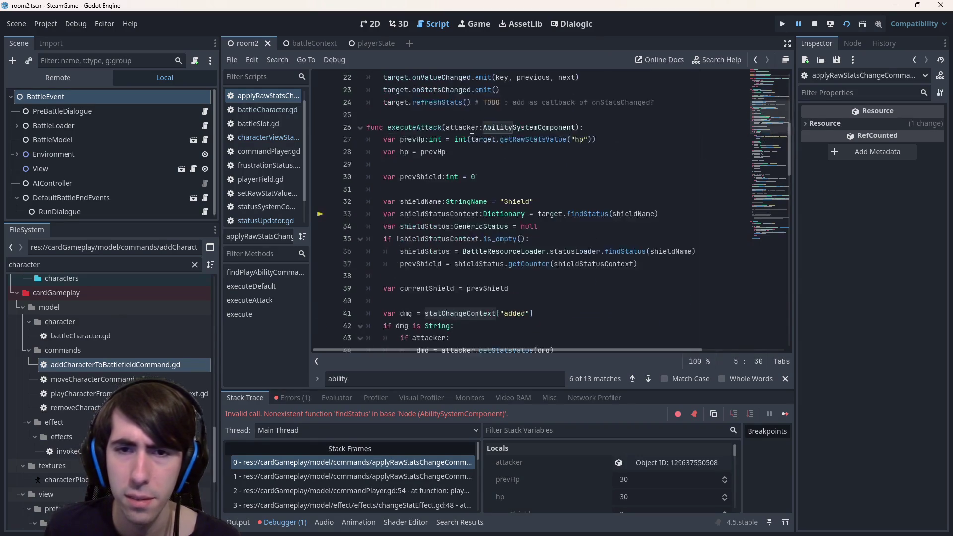
scroll(465, 130, down, 17)
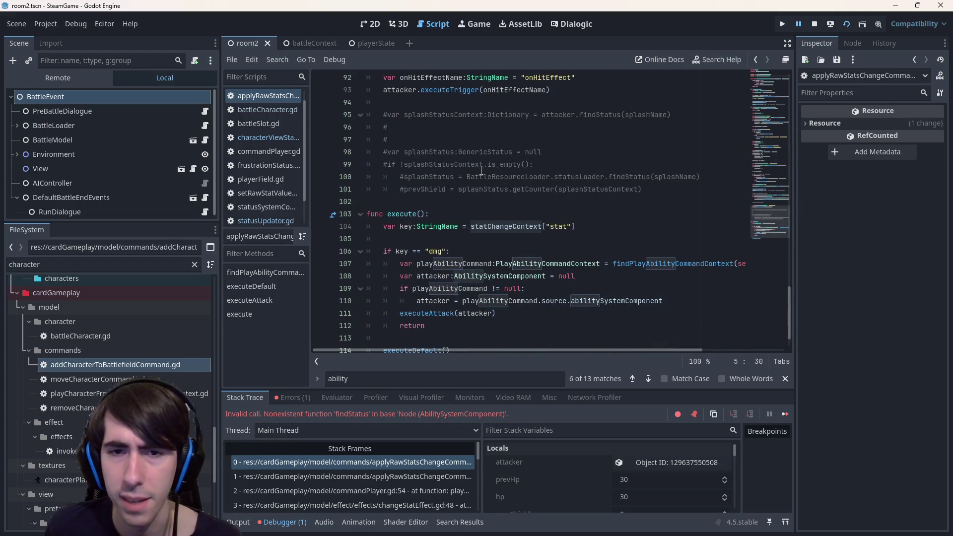
scroll(544, 238, up, 20)
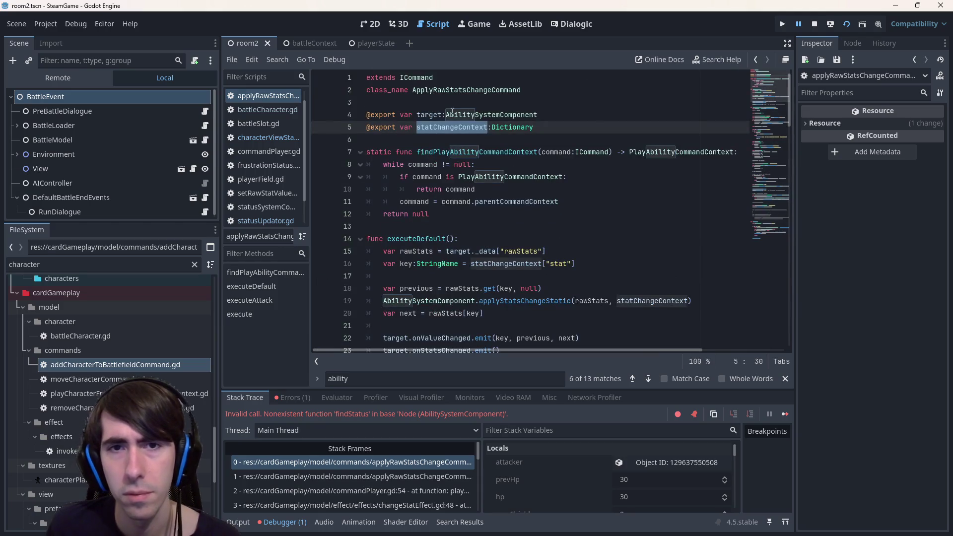
double_click(440, 114)
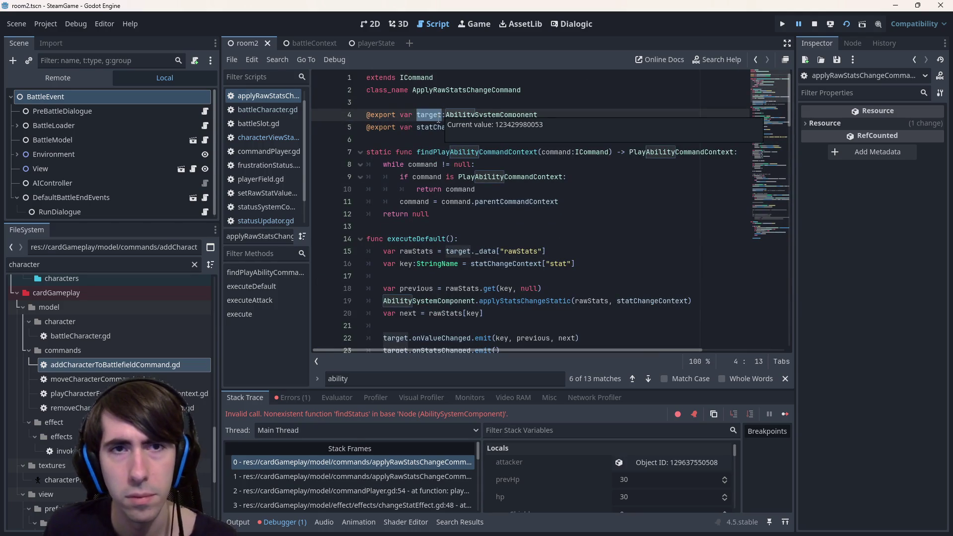
mouse_move(439, 120)
Search the project for ApplyRawStatsChangeCommand and open the changeStatEffect.gd usage at line 45
double_click(440, 91)
key(ctrl+shift+f)
key(Return)
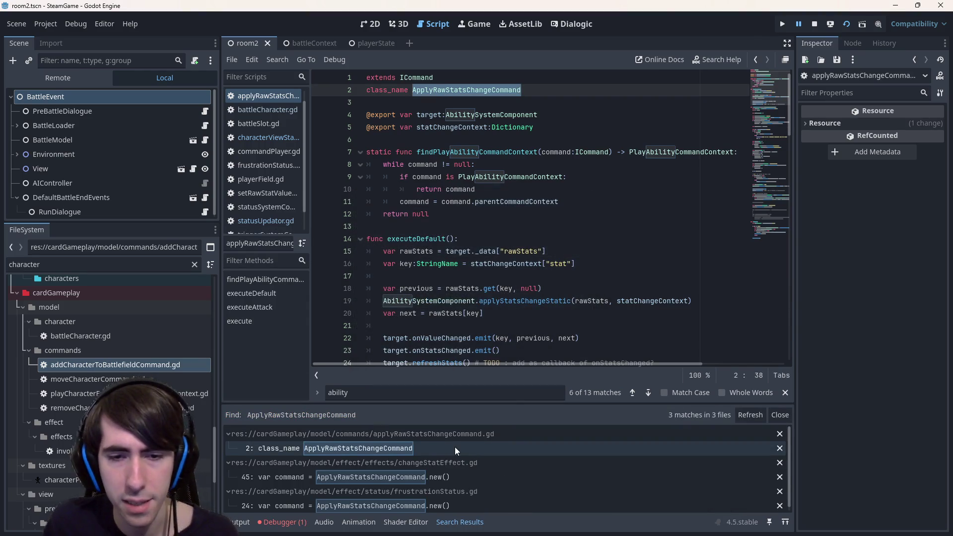
click(454, 447)
click(442, 475)
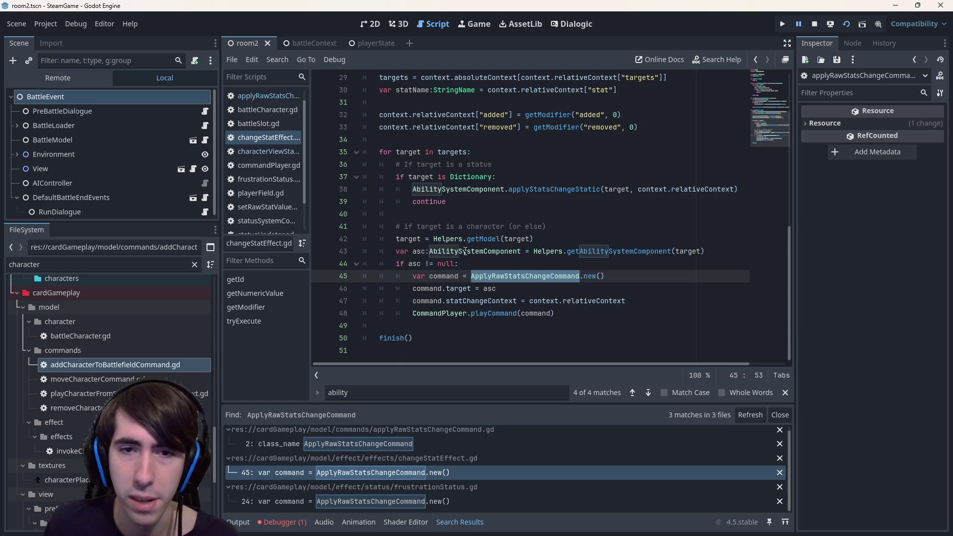
Check target in changeStatEffect.gd and the getAbilitySystemComponent definition in helpers.gd
double_click(404, 239)
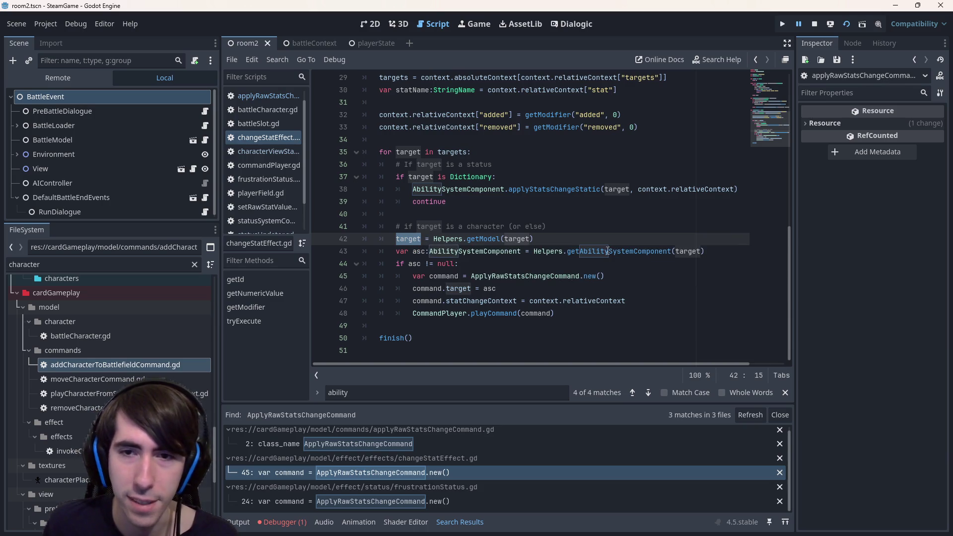
click(607, 251)
ctrl+click(621, 252)
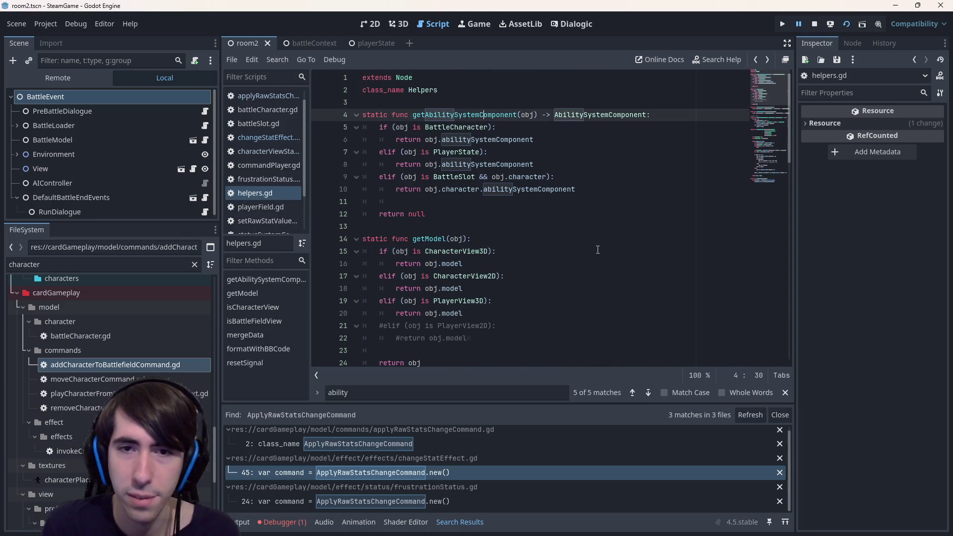
key(alt+Left)
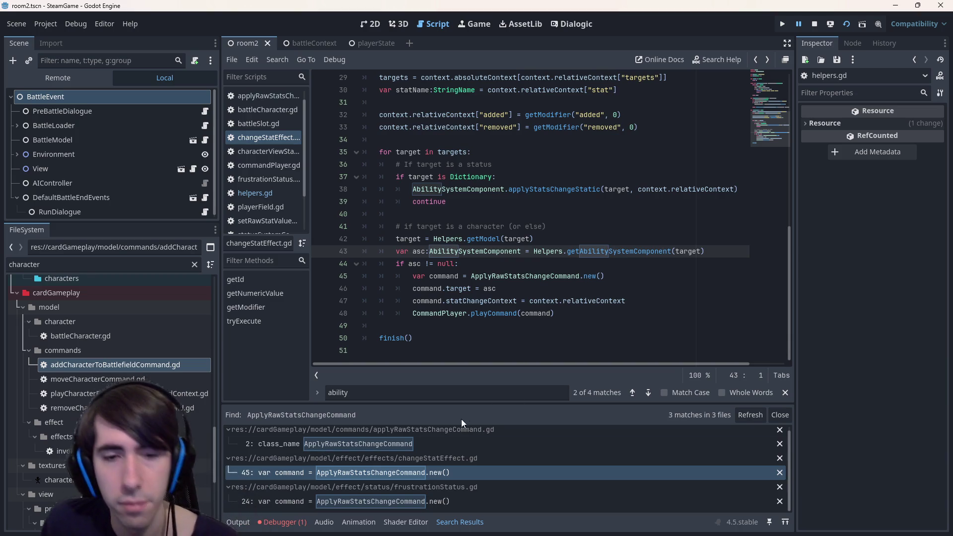
Review the frustrationStatus.gd usage, then return to the target declaration in ApplyRawStatsChangeCommand
click(438, 501)
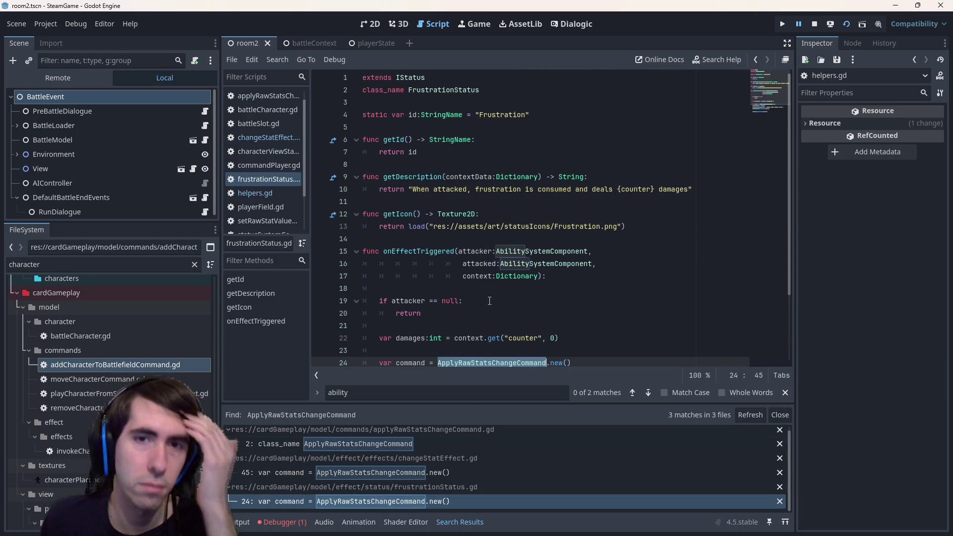
scroll(489, 301, down, 2)
scroll(490, 299, down, 1)
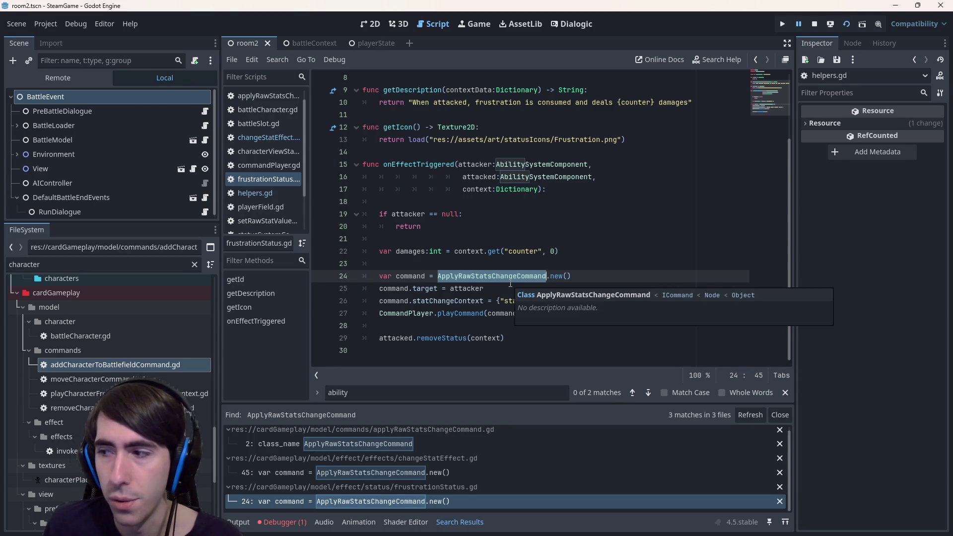
click(358, 445)
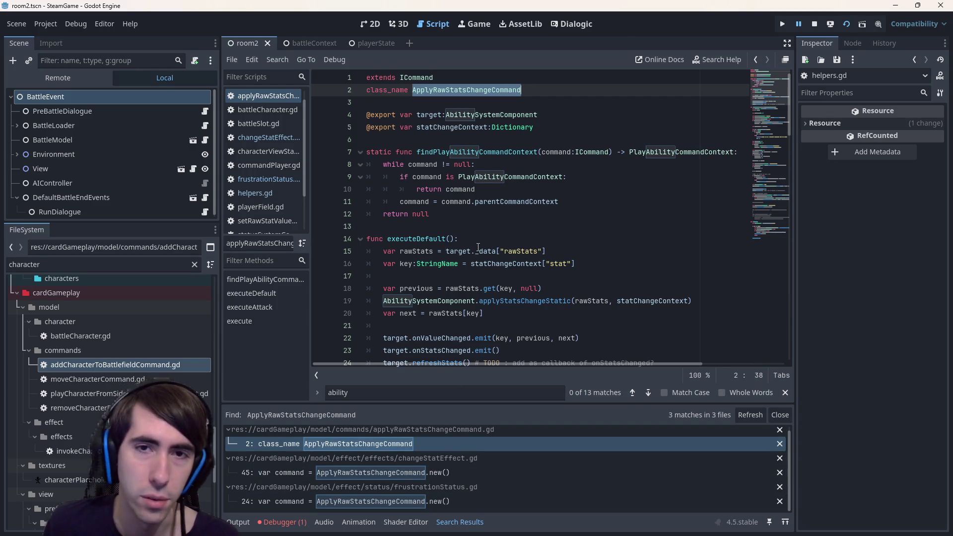
double_click(429, 116)
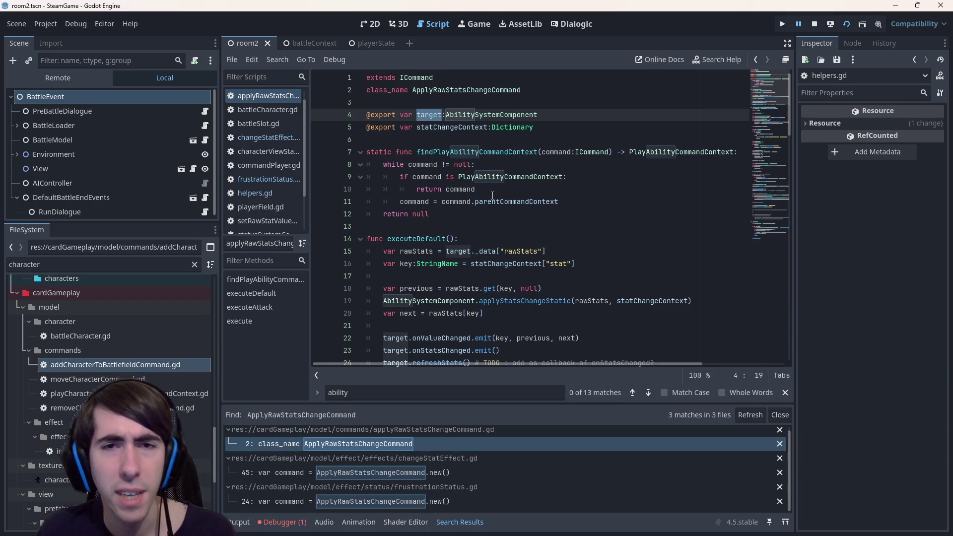
key(Right)
key(Right)
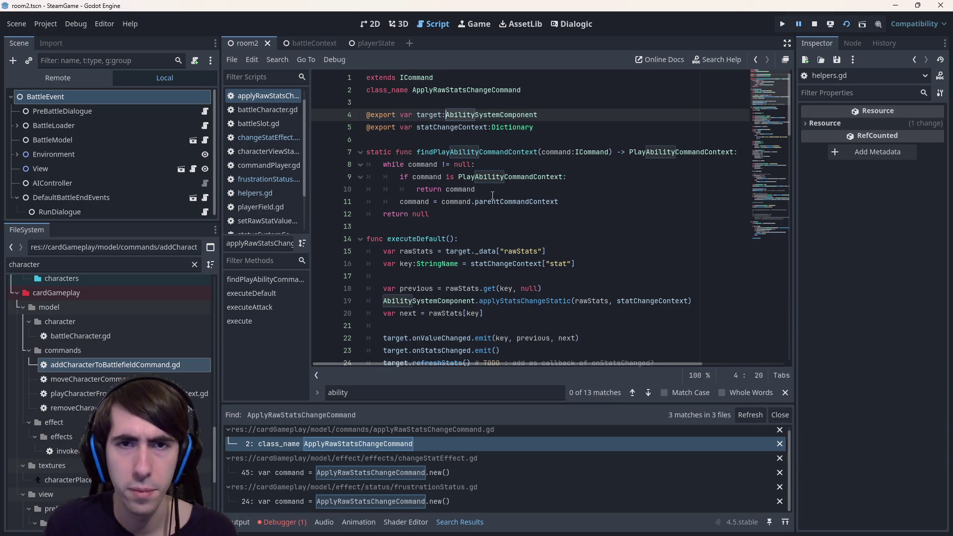
Change target's type on line 4 from AbilitySystemComponent to Node
key(ctrl+shift+Right)
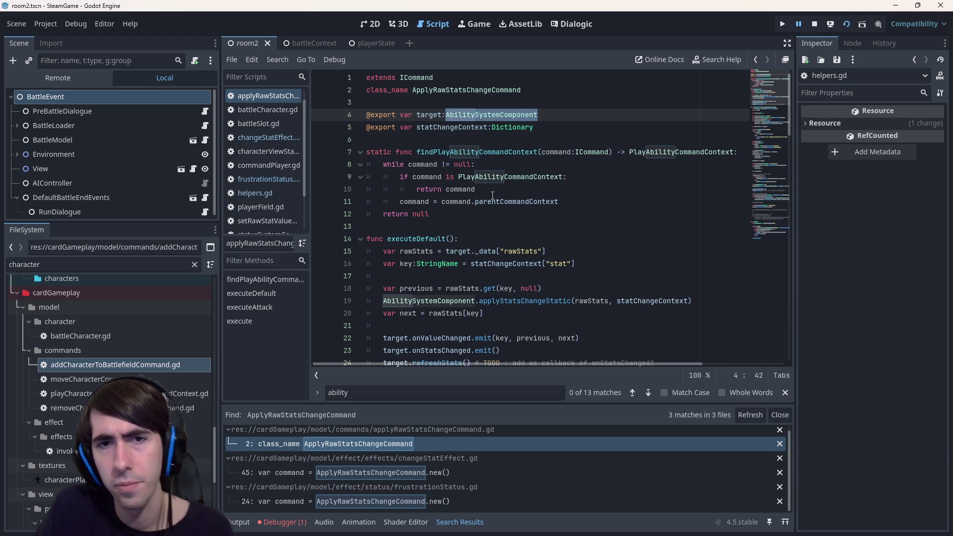
text(Node)
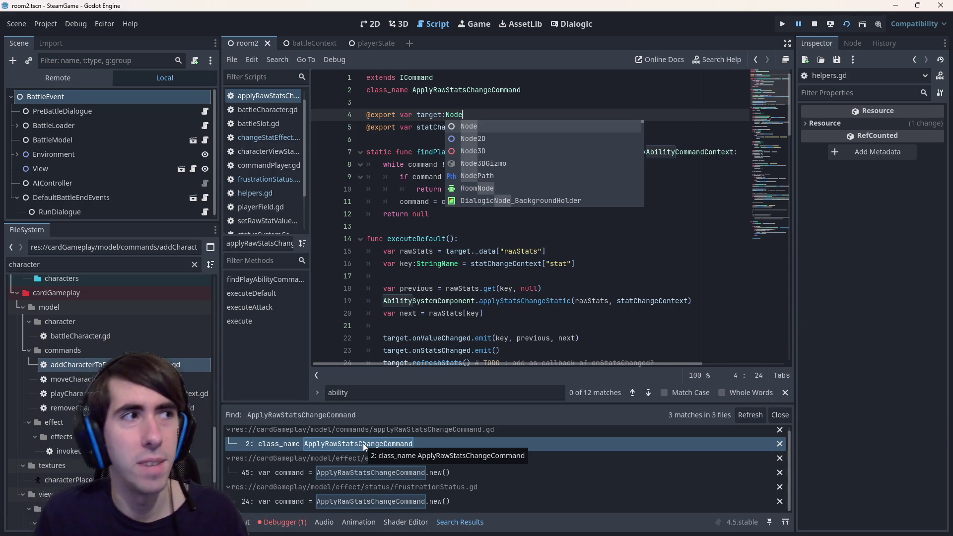
click(393, 440)
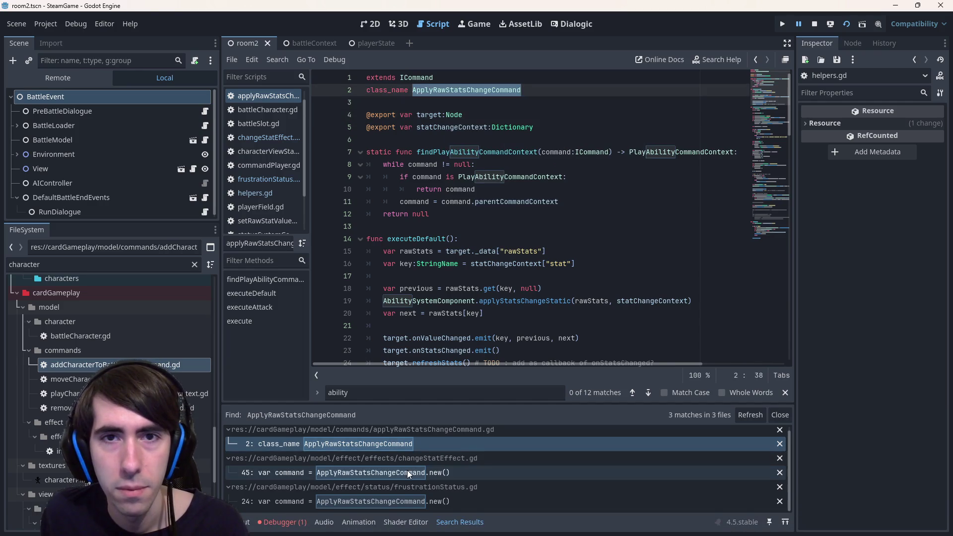
In changeStatEffect.gd line 46, assign command.target = target instead of asc
click(407, 470)
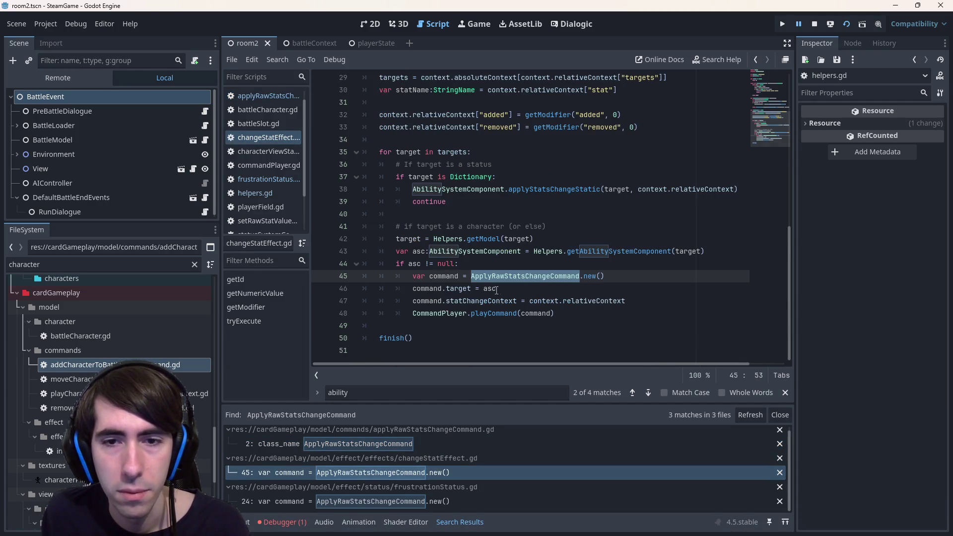
double_click(497, 288)
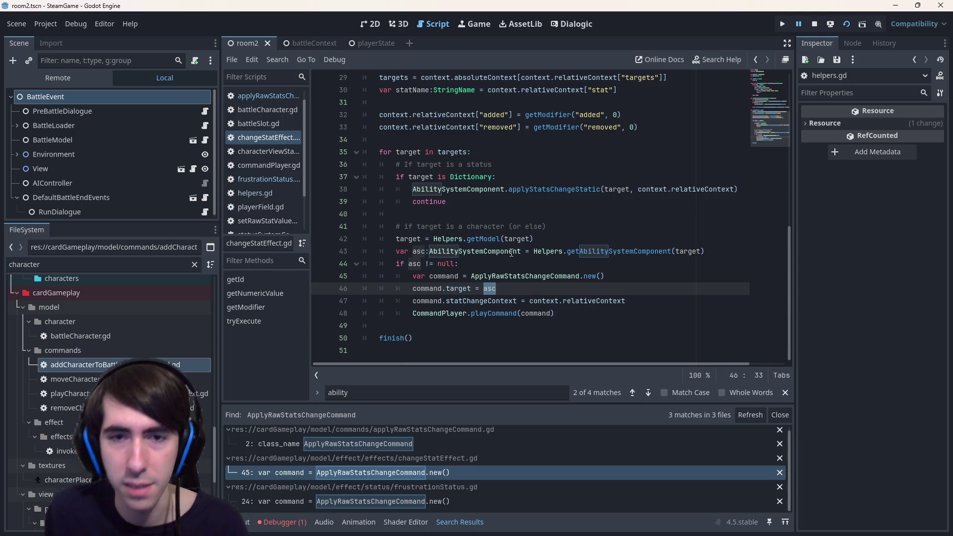
text(target)
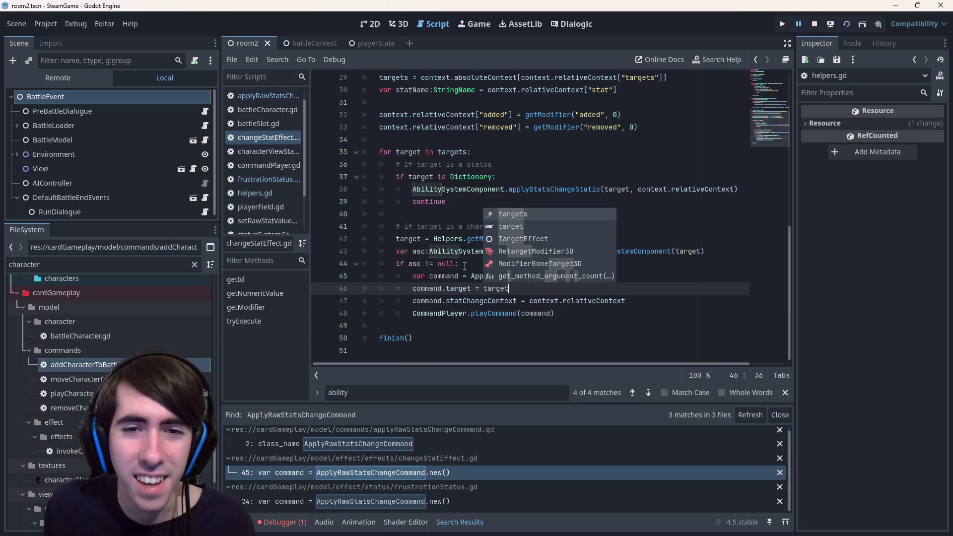
key(Escape)
click(514, 250)
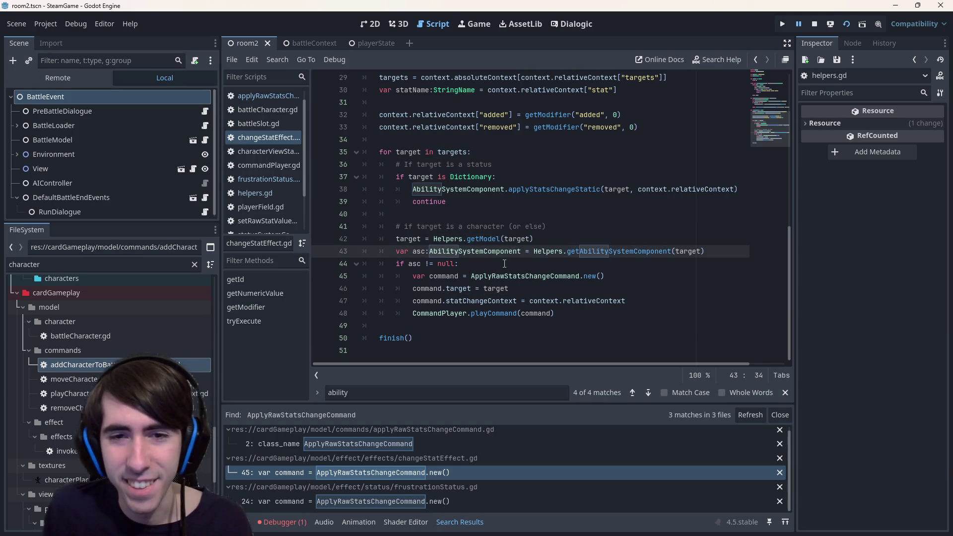
click(506, 264)
drag(508, 267, 318, 251)
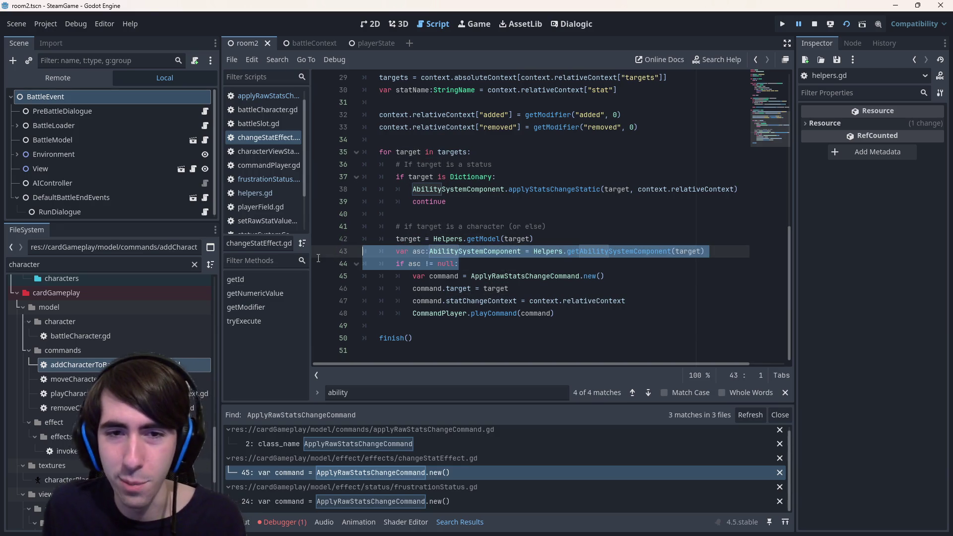
Comment out the asc declaration and null check, dedent the command lines, and save
key(ctrl+k)
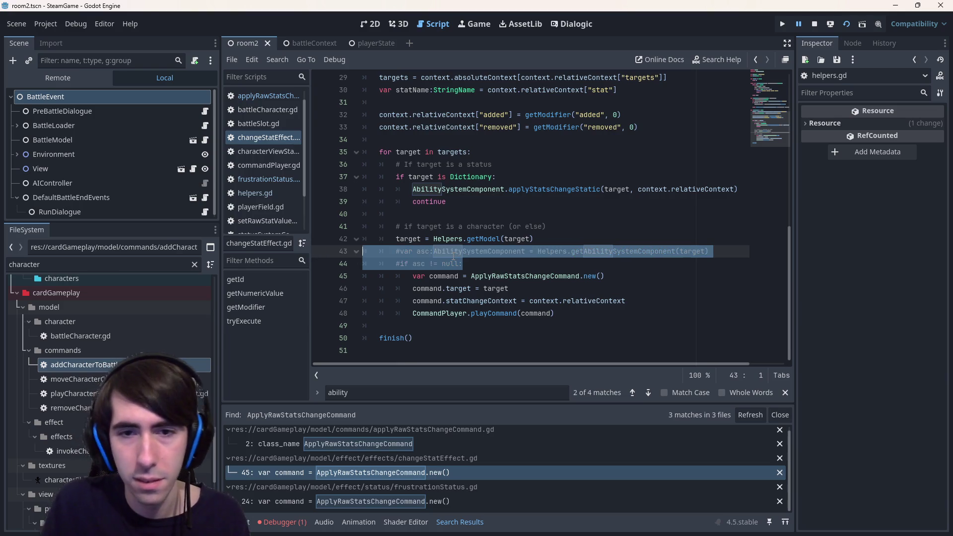
drag(620, 333, 365, 276)
key(shift+Tab)
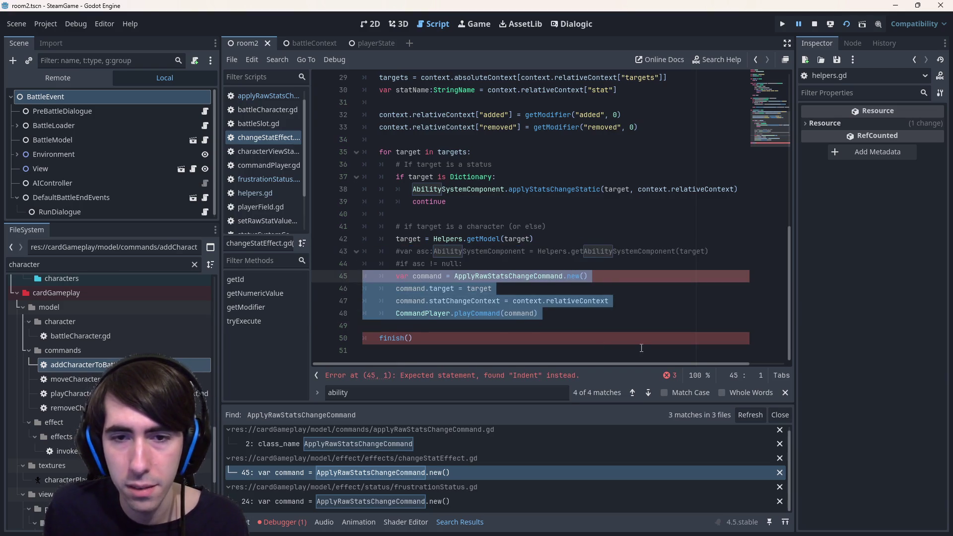
click(644, 351)
key(ctrl+s)
Open the frustrationStatus.gd usage and select the attacker parameter's type
double_click(476, 287)
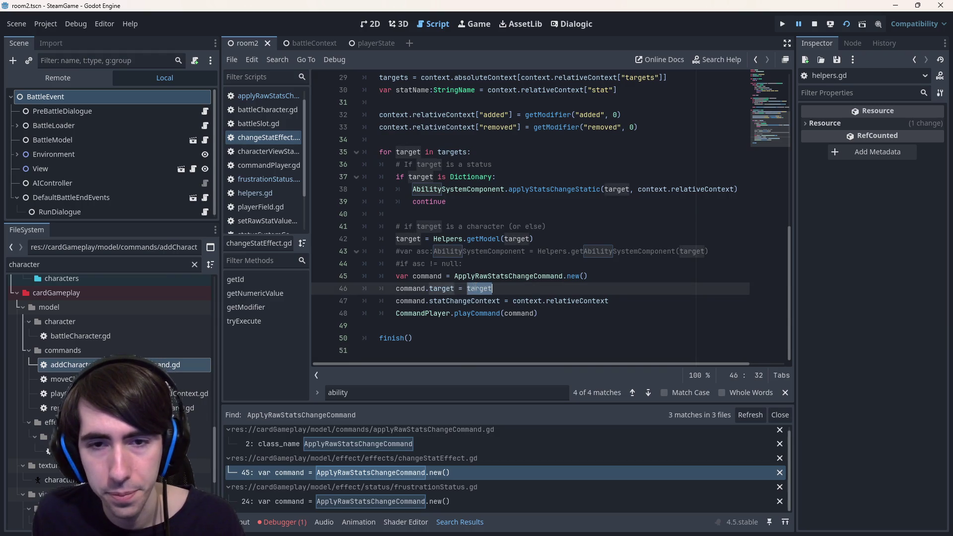
click(506, 240)
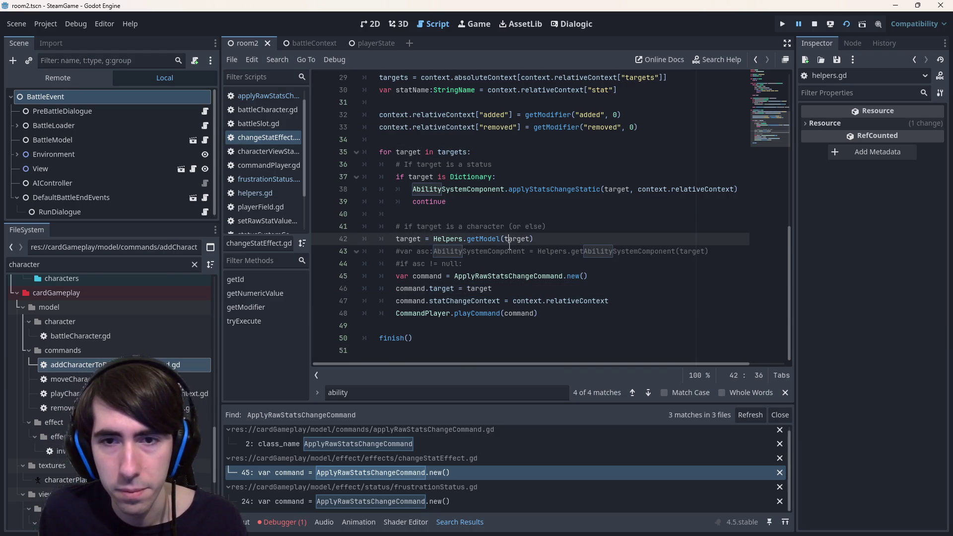
drag(709, 252, 384, 252)
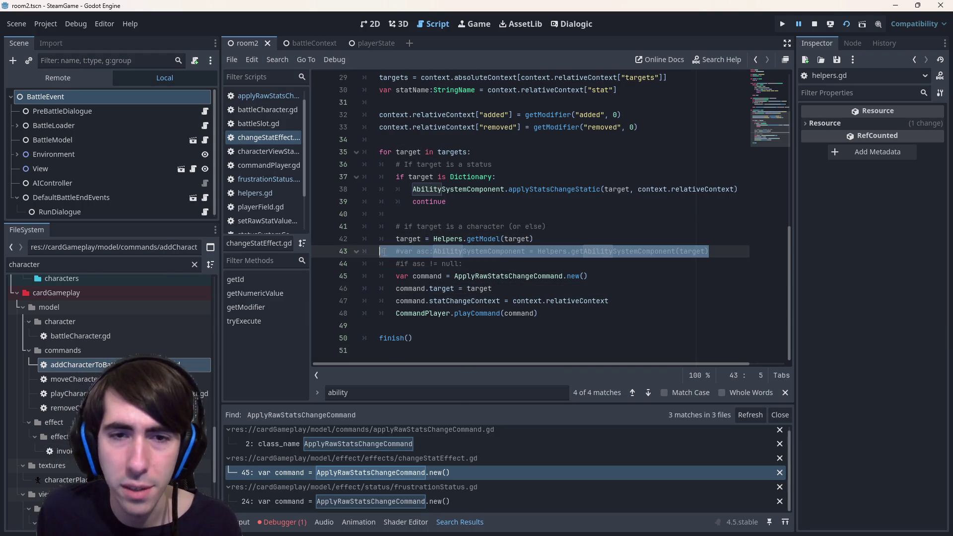
click(408, 475)
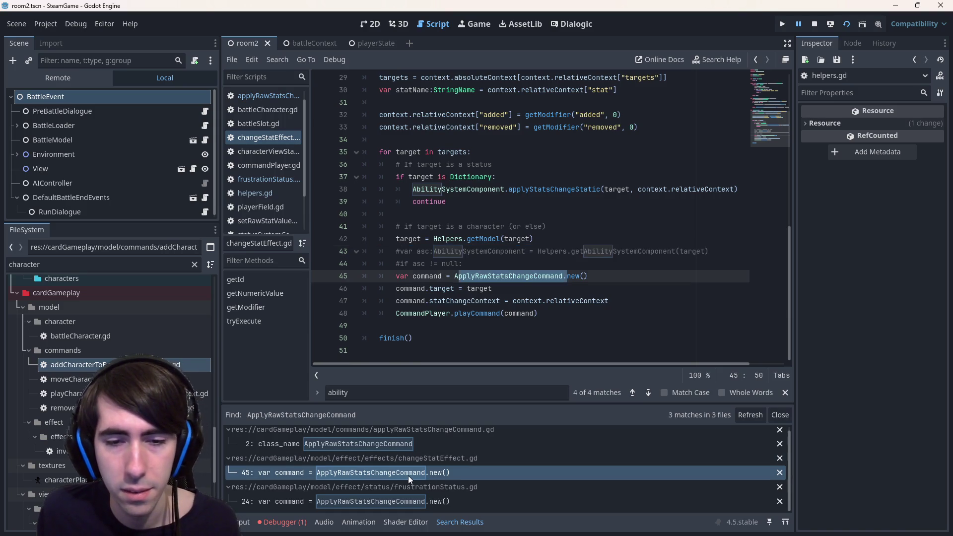
click(416, 501)
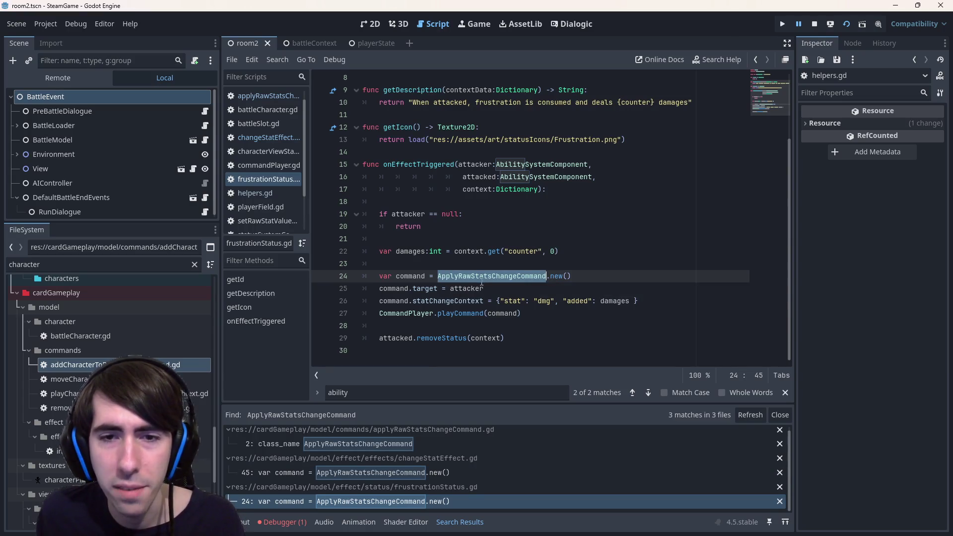
double_click(466, 289)
double_click(539, 165)
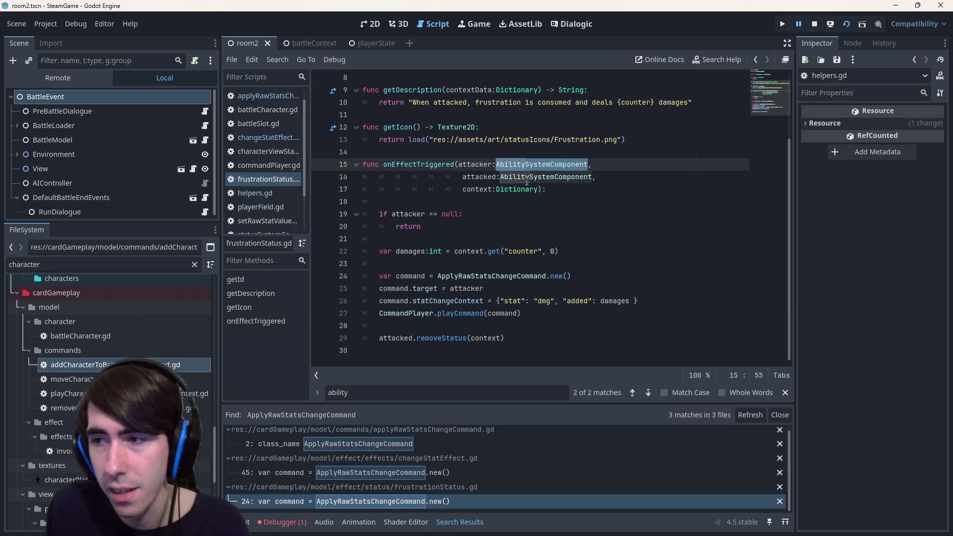
Retype the attacker and attacked parameters of onEffectTriggered as Node
text(N)
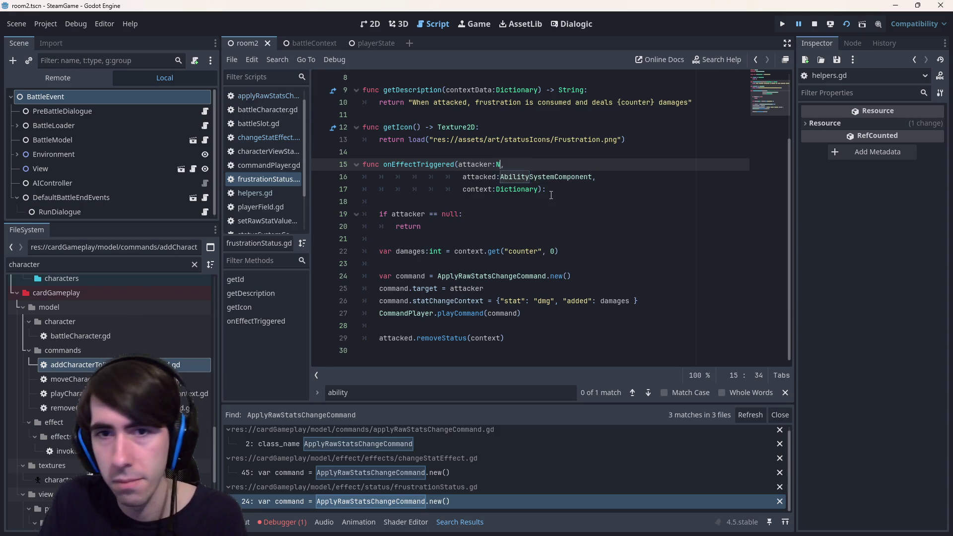
text(ode)
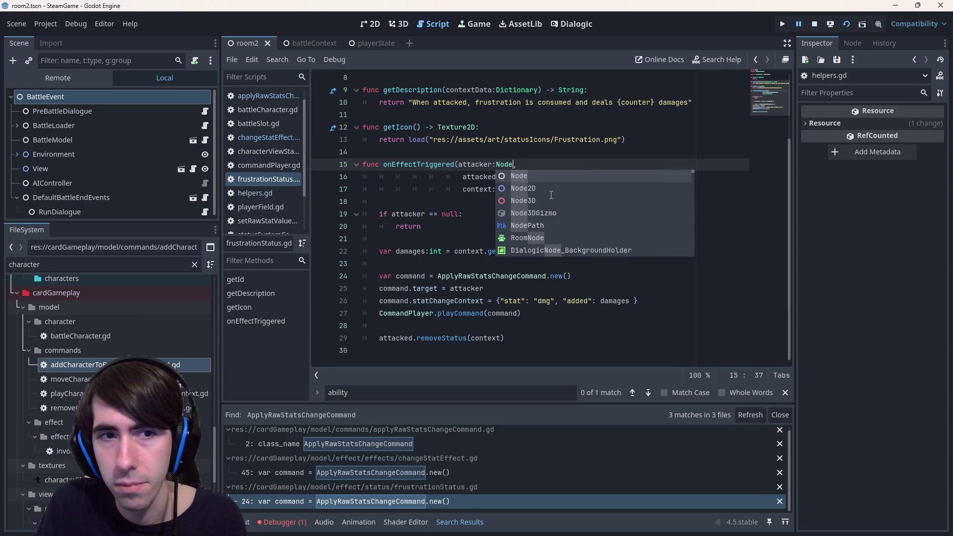
double_click(551, 194)
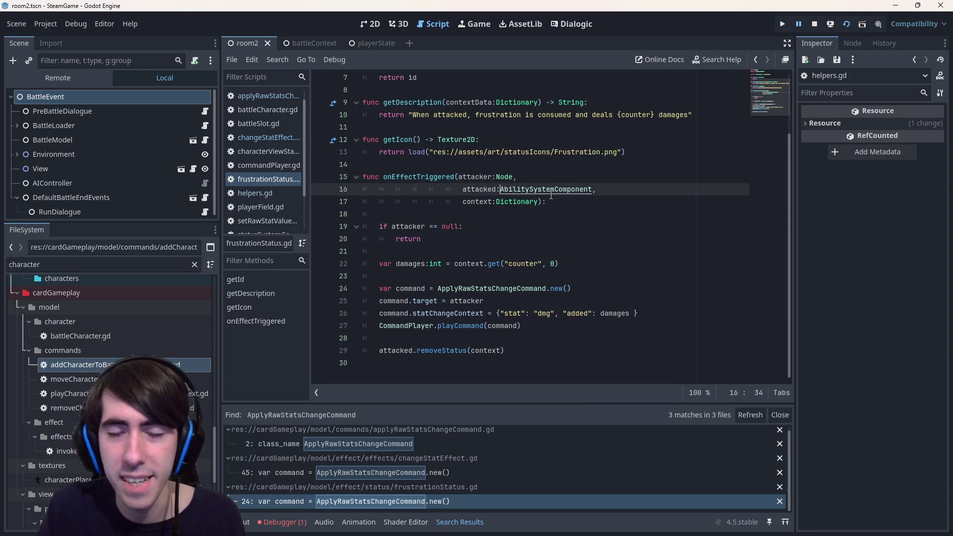
text(N)
key(BackSpace)
text(de,)
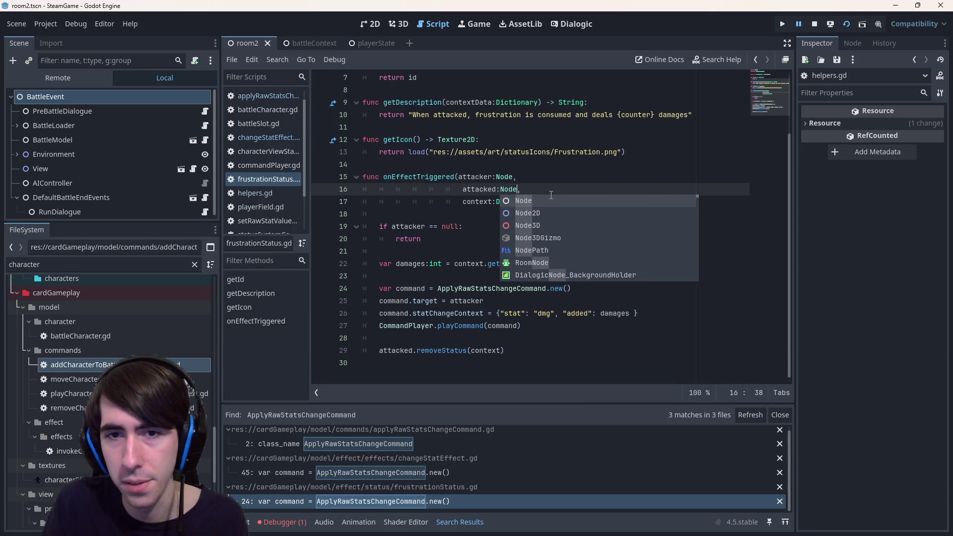
Return to changeStatEffect.gd and highlight the uses of target around command.target
key(alt+Left)
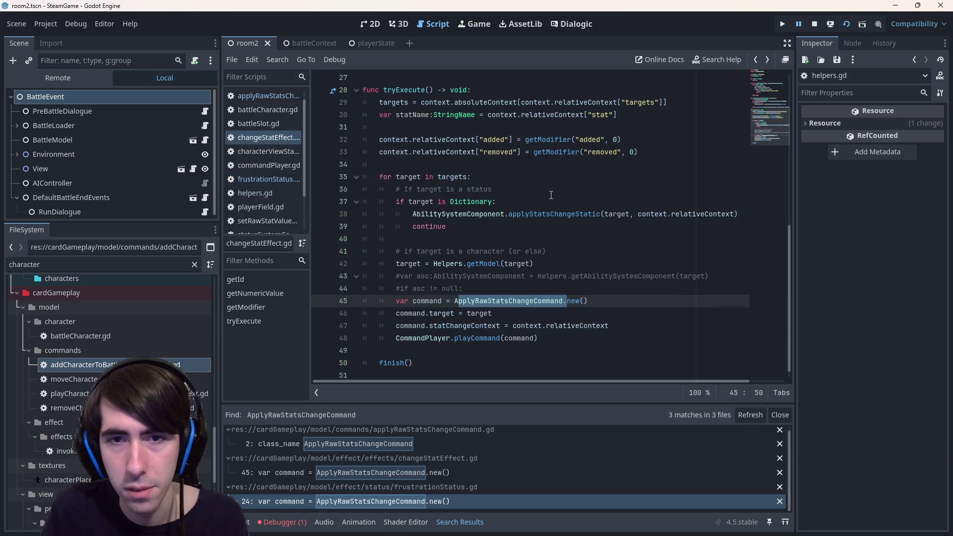
key(alt+Left)
key(alt+Right)
key(alt+Right)
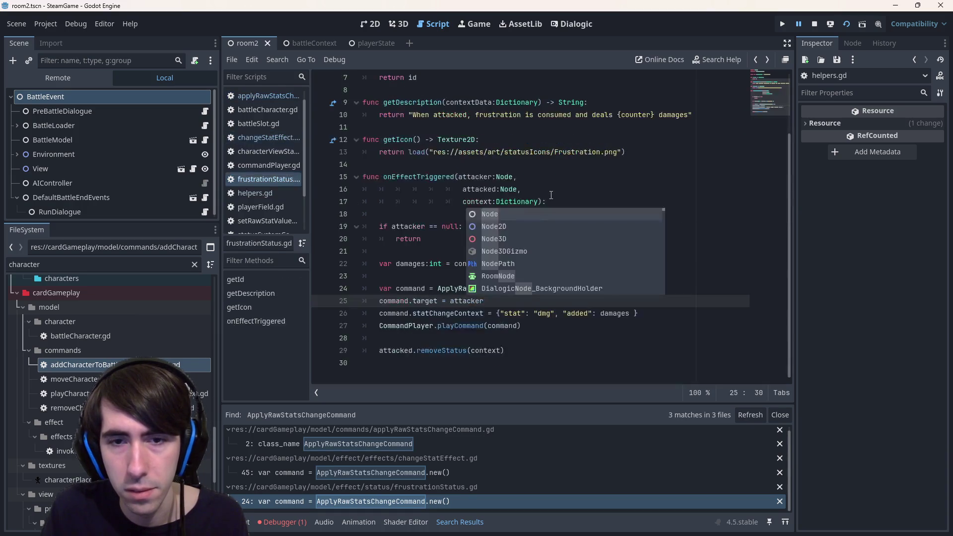
click(410, 445)
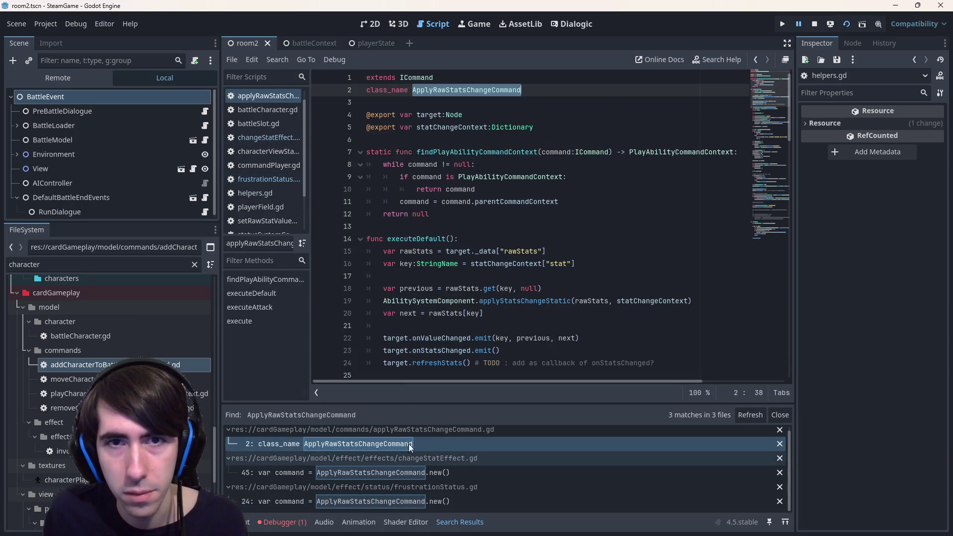
click(450, 472)
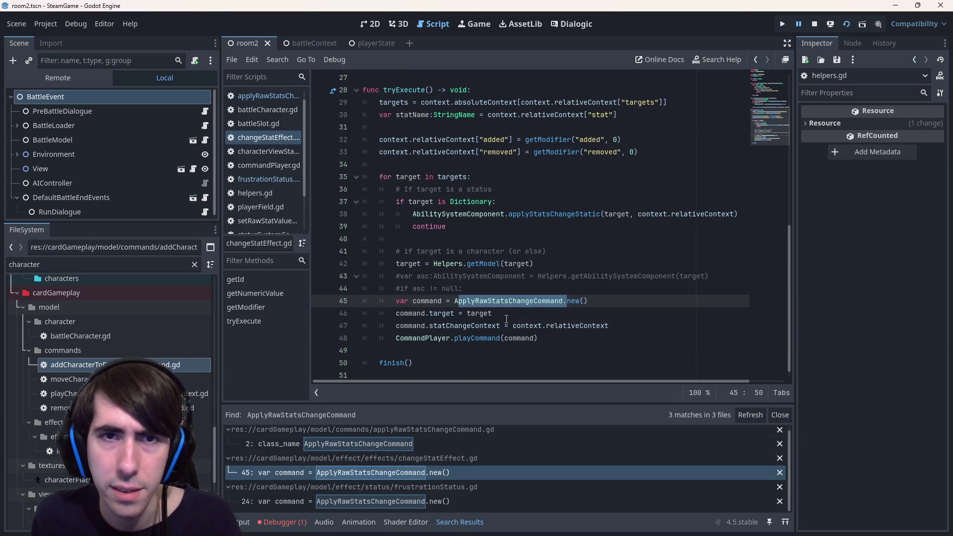
scroll(490, 295, down, 1)
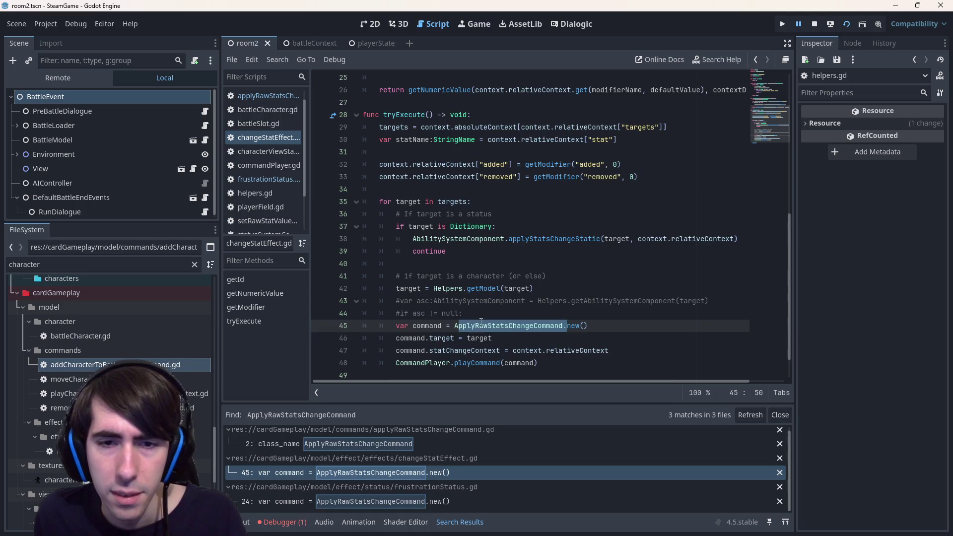
click(459, 301)
double_click(453, 301)
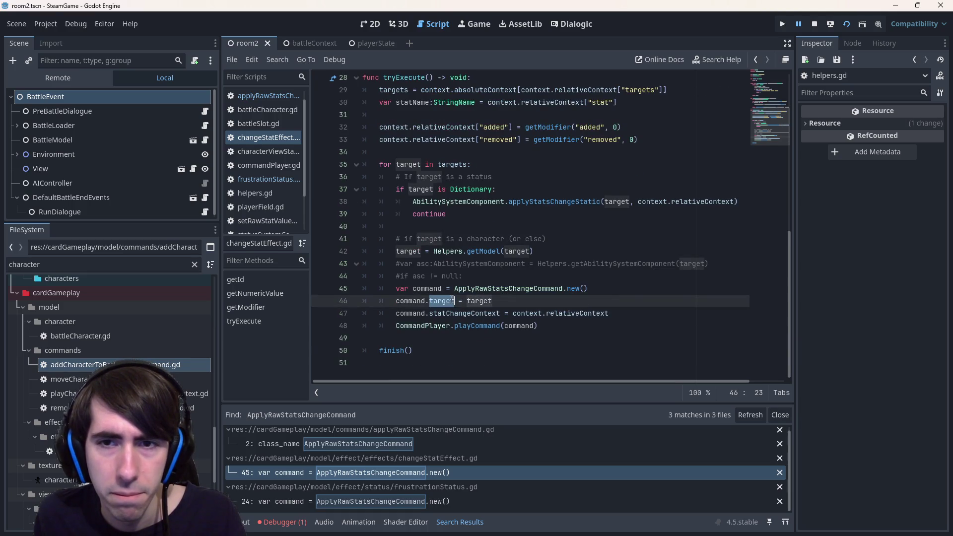
scroll(466, 283, up, 9)
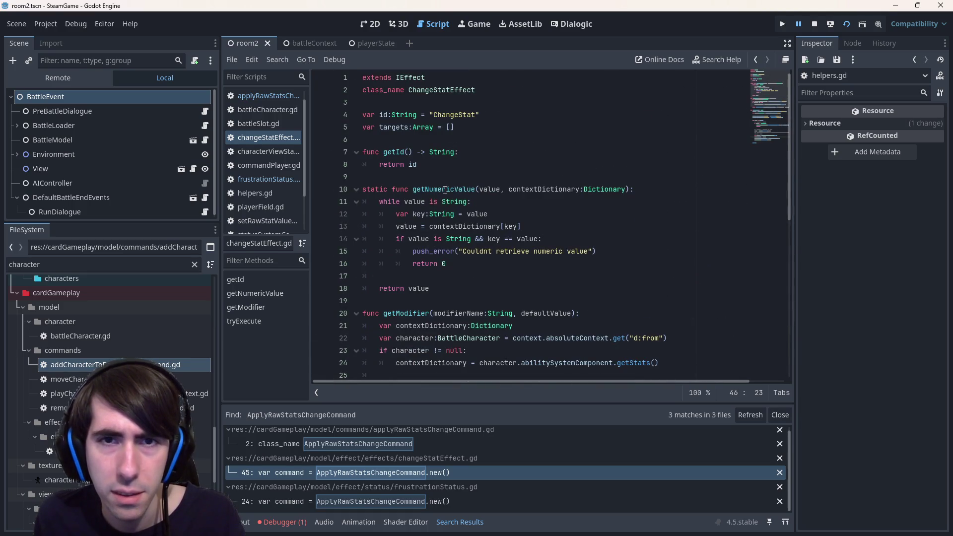
scroll(437, 200, down, 3)
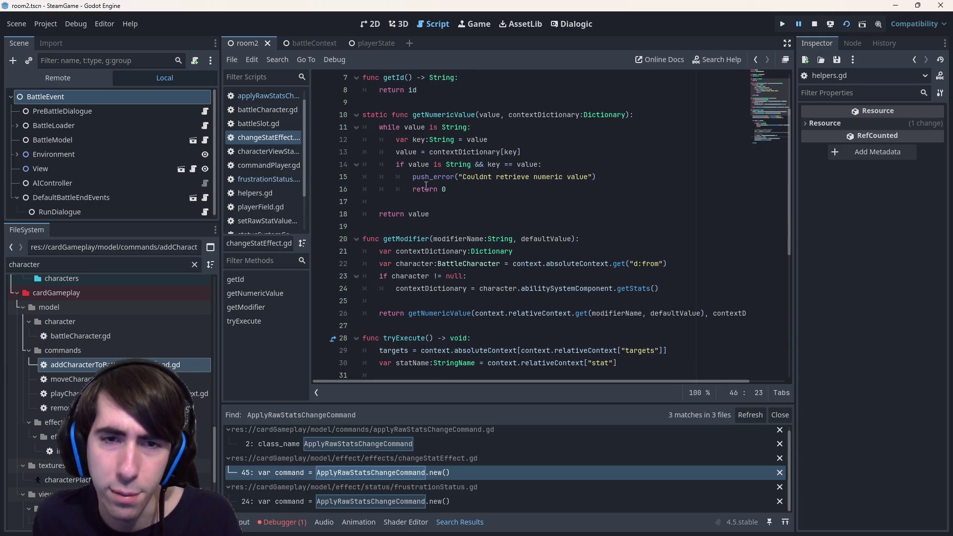
Scroll through changeStatEffect.gd, highlighting the character variable's uses in getModifier
scroll(424, 187, down, 3)
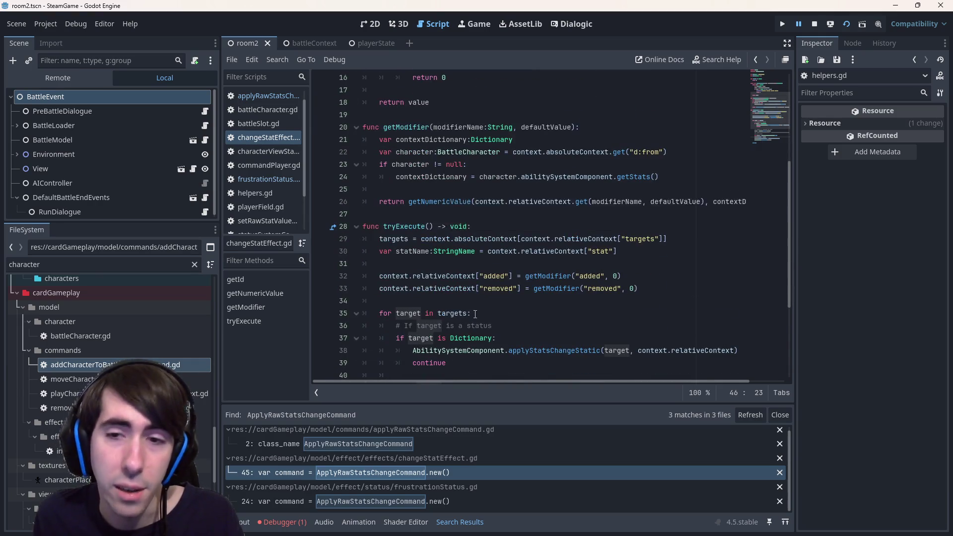
scroll(469, 289, down, 2)
scroll(469, 289, down, 3)
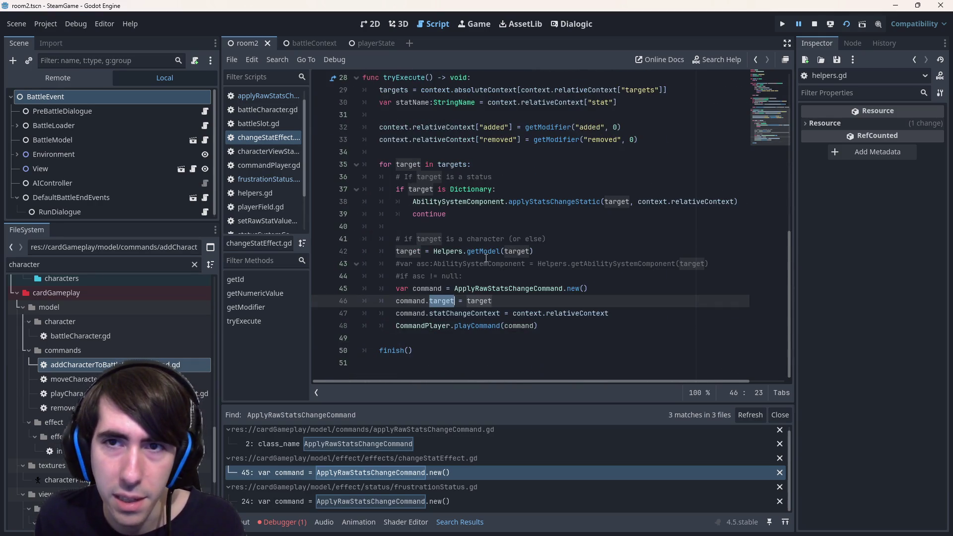
scroll(486, 258, up, 7)
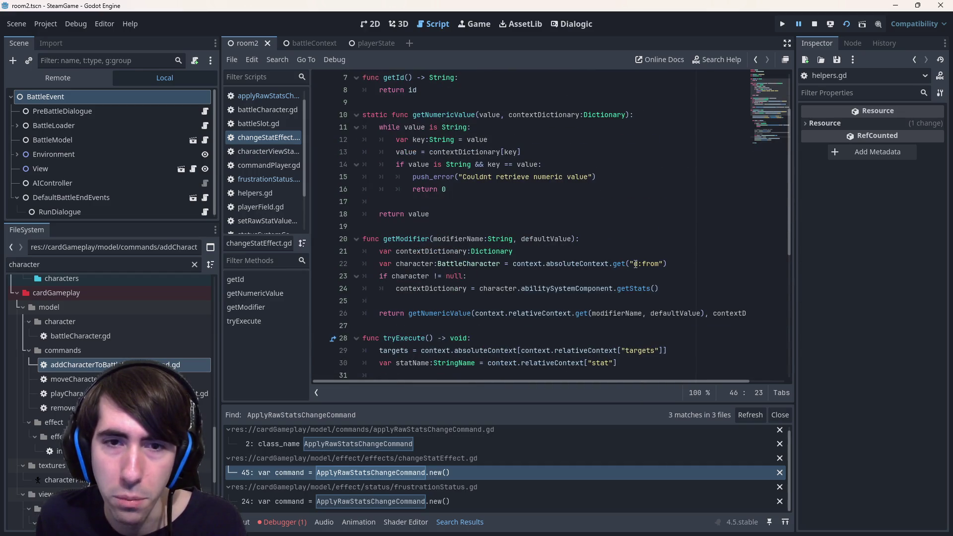
click(635, 264)
double_click(417, 265)
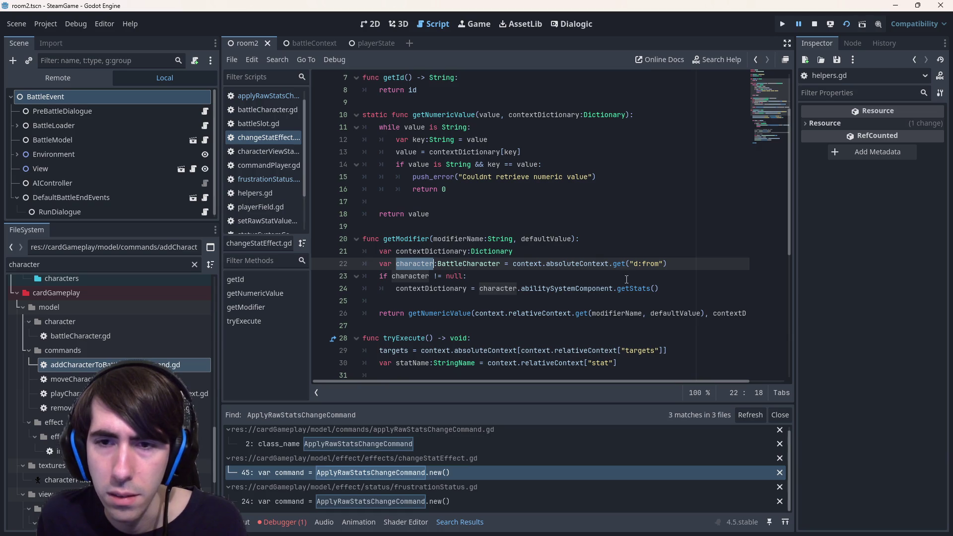
mouse_move(641, 288)
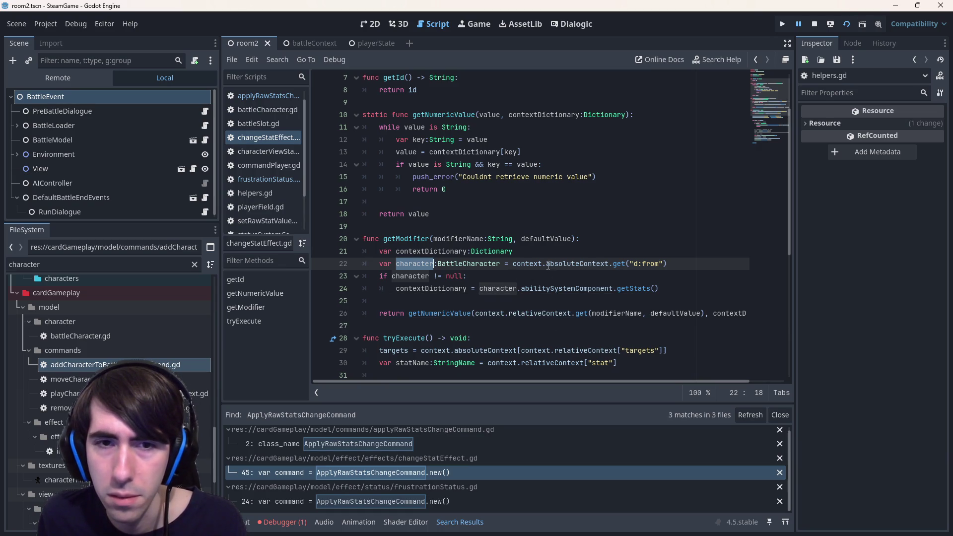
scroll(550, 269, down, 4)
scroll(438, 194, down, 1)
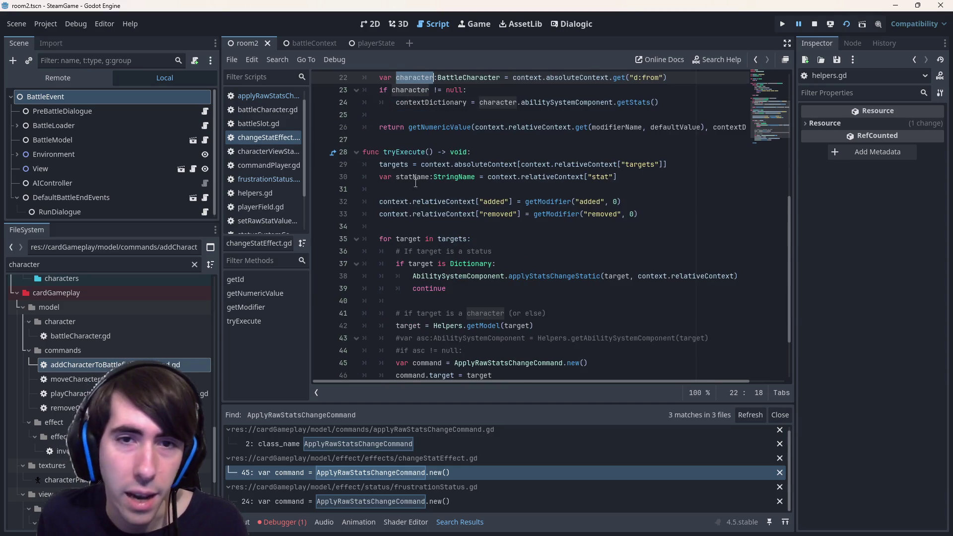
scroll(438, 199, down, 2)
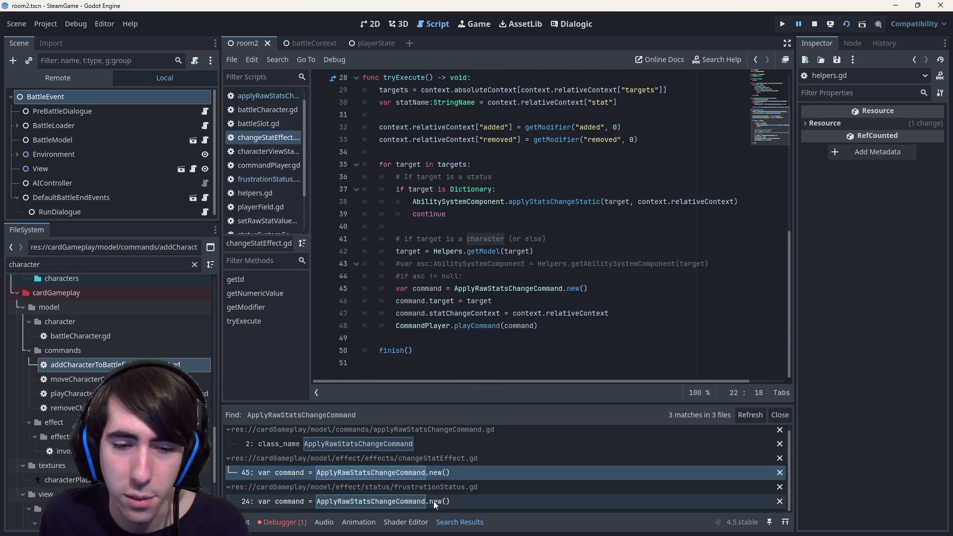
Visit the frustrationStatus.gd and changeStatEffect.gd results, ending on the applyRawStatsChangeCommand.gd class_name
click(434, 501)
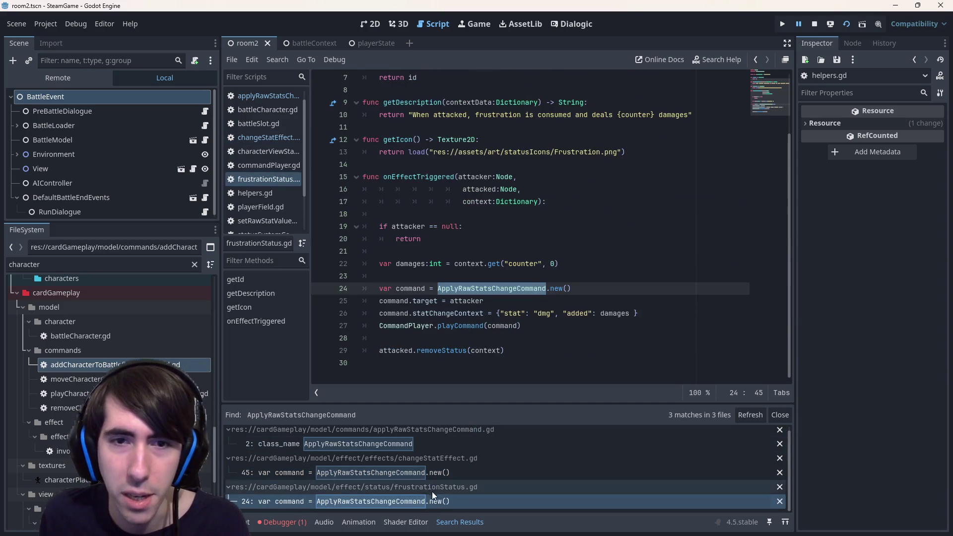
click(454, 475)
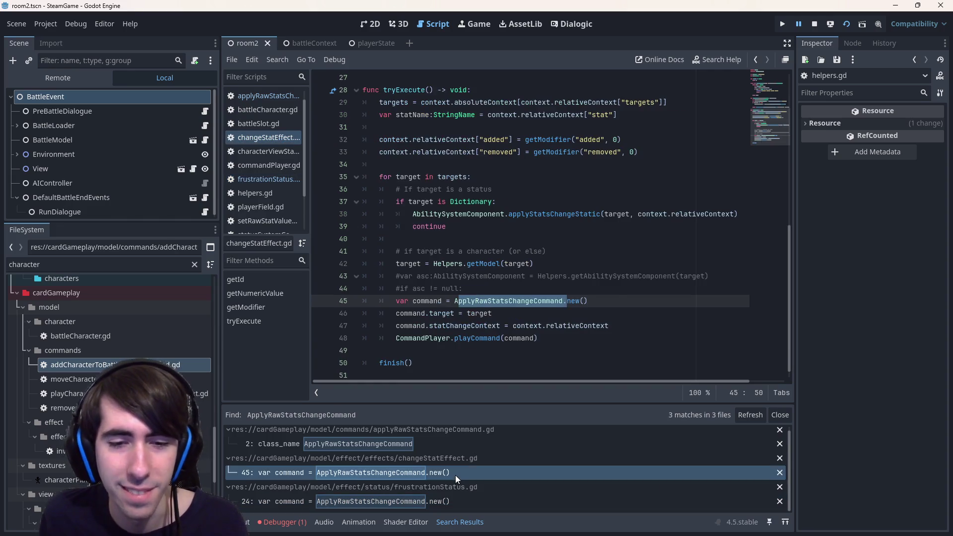
click(427, 444)
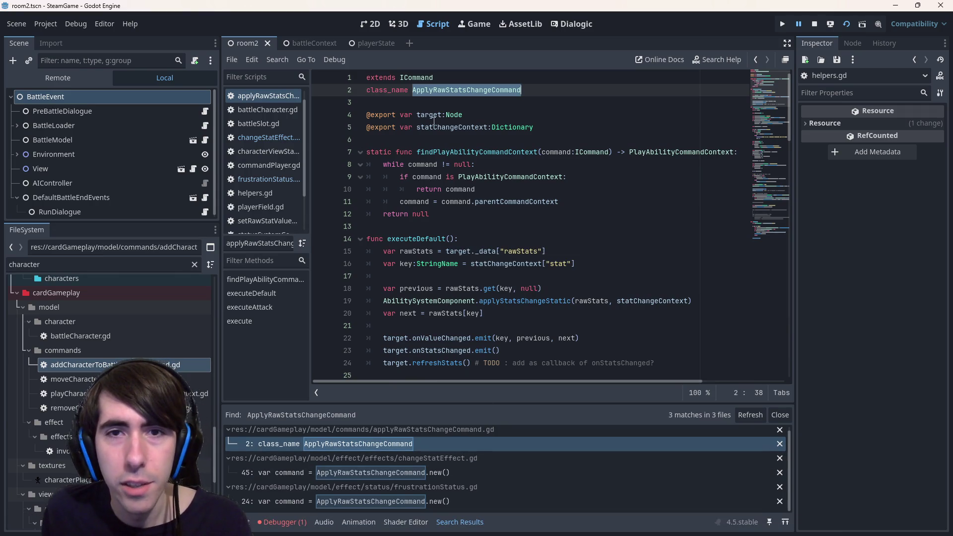
double_click(462, 80)
Paste the Helpers asc lookup into executeDefault, rename it targetAsc, and save
double_click(472, 90)
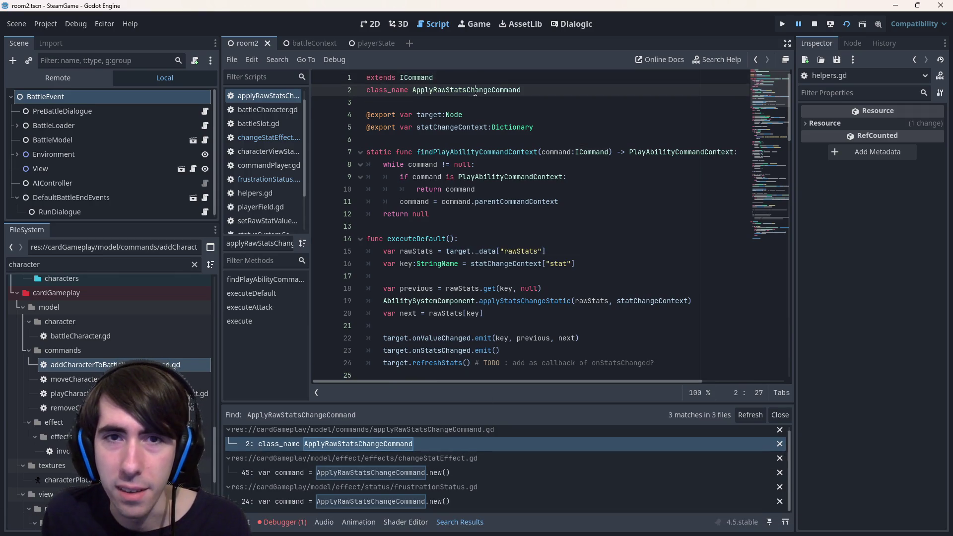
scroll(450, 190, down, 3)
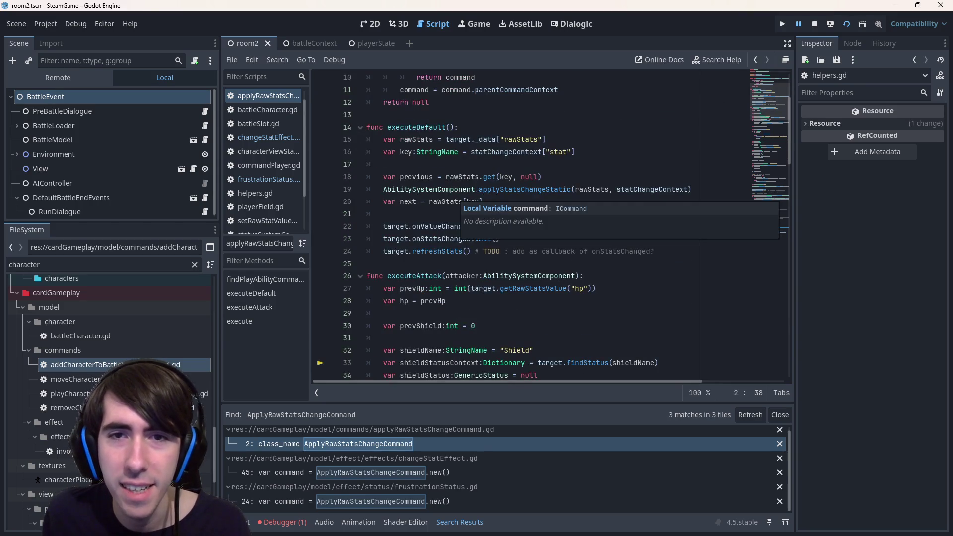
double_click(457, 139)
scroll(524, 232, up, 2)
scroll(507, 199, down, 2)
click(485, 162)
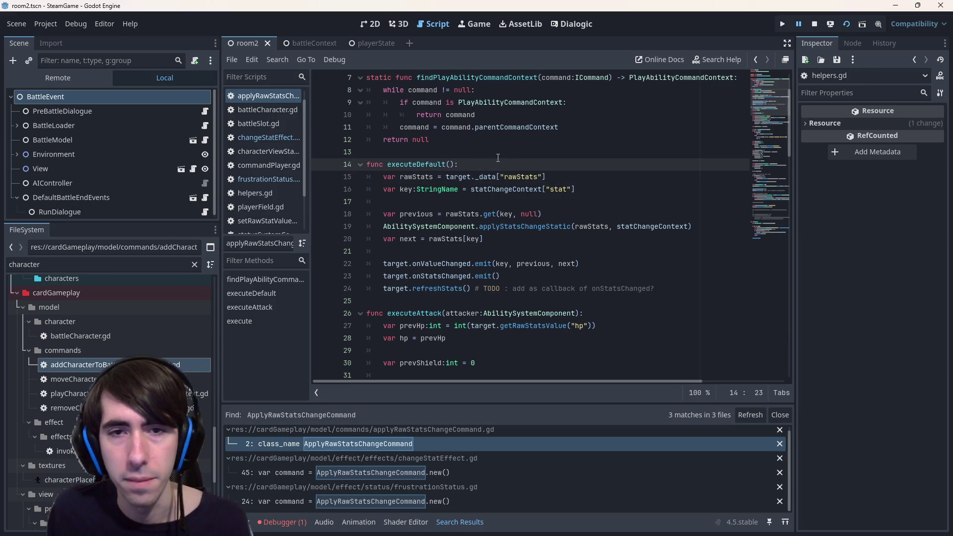
key(Return)
key(ctrl+v)
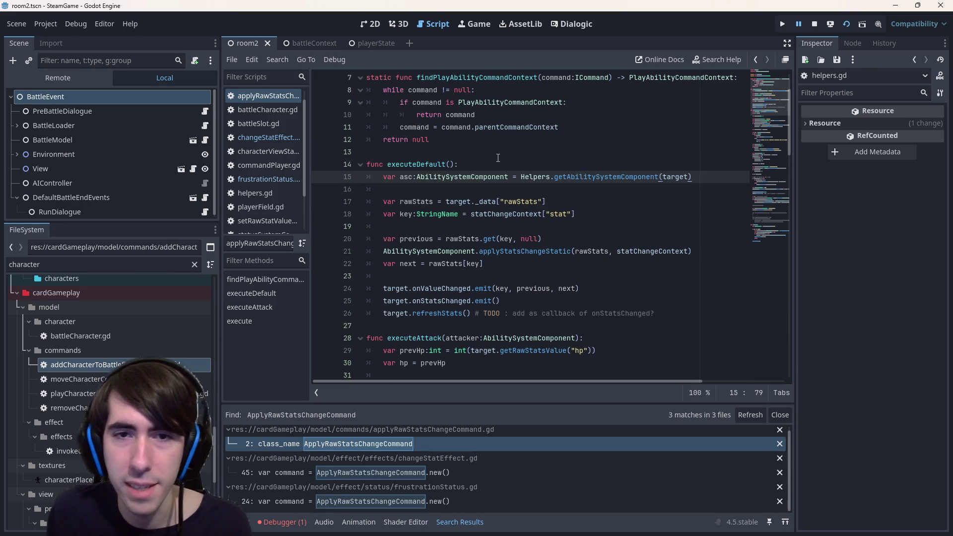
click(404, 175)
key(BackSpace)
text(targ)
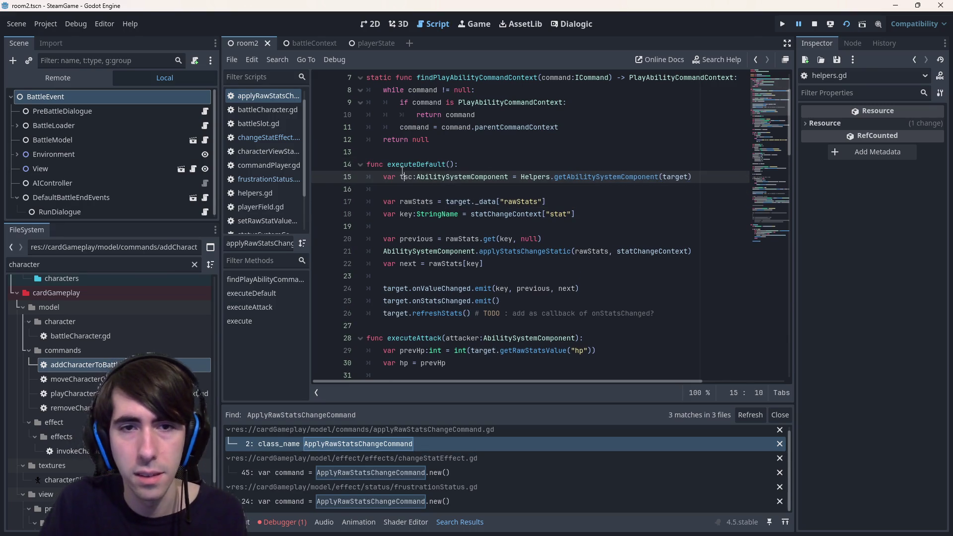
text(etA)
key(ctrl+s)
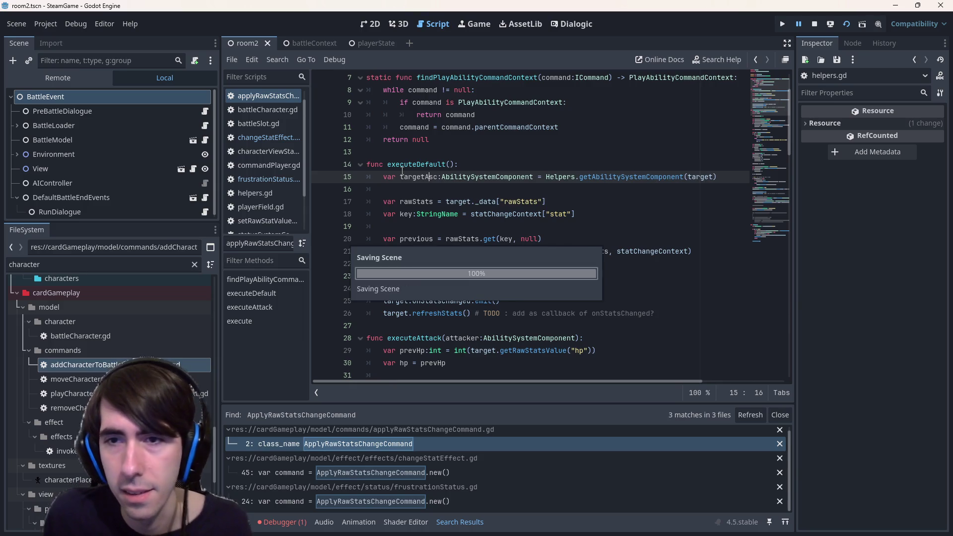
Add an 'if targetAsc == null:' check with a push_error call below the declaration
double_click(697, 176)
double_click(421, 179)
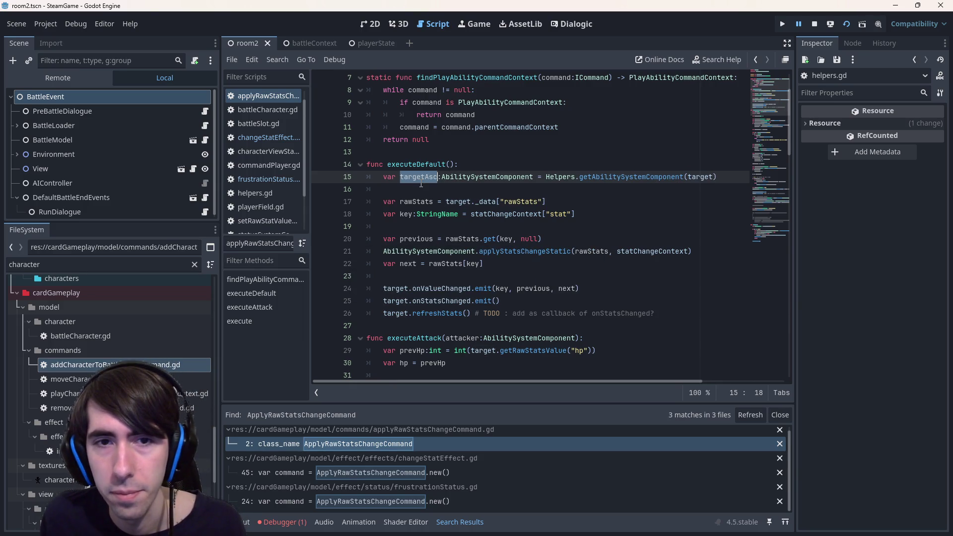
click(730, 181)
key(Return)
text(if targetAsc )
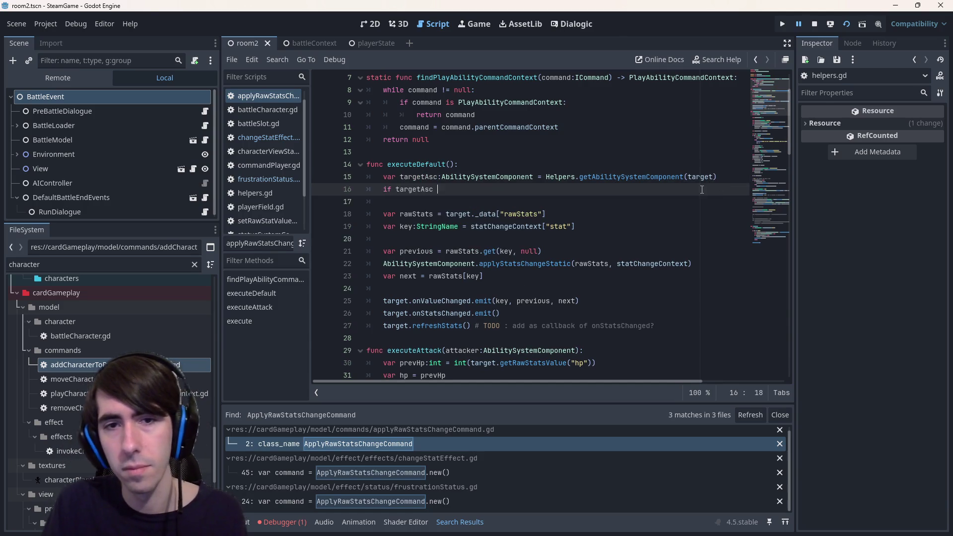
text(== null)
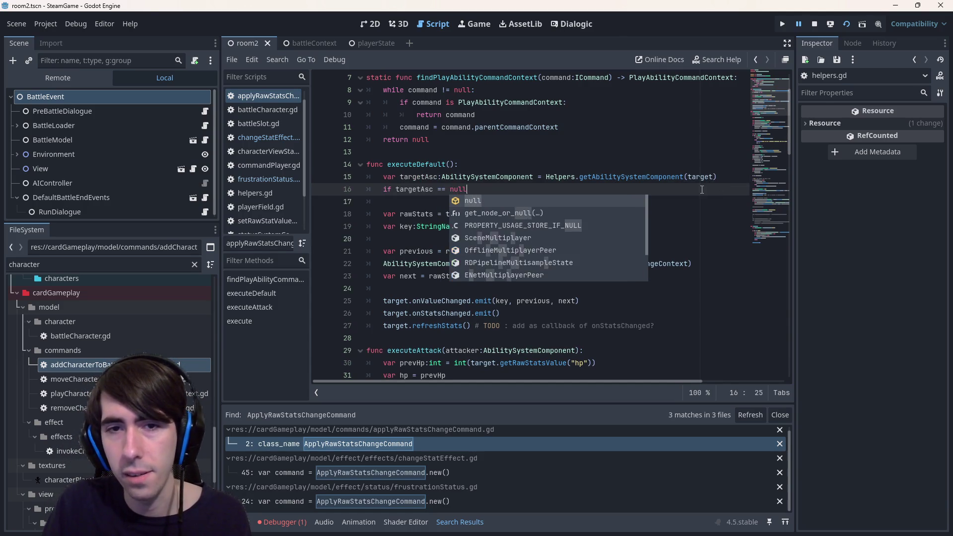
text(:)
key(Return)
text(sh_er)
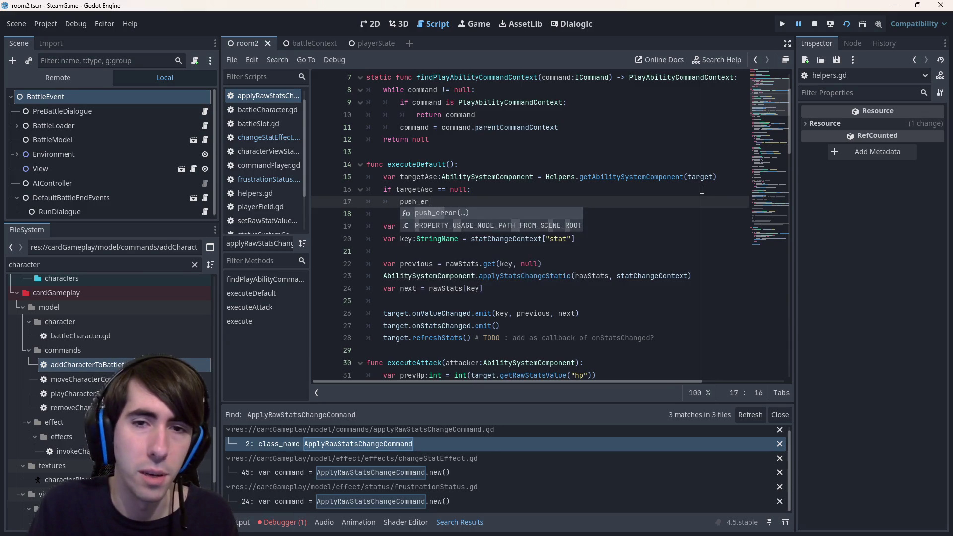
key(Return)
text(")
text(target)
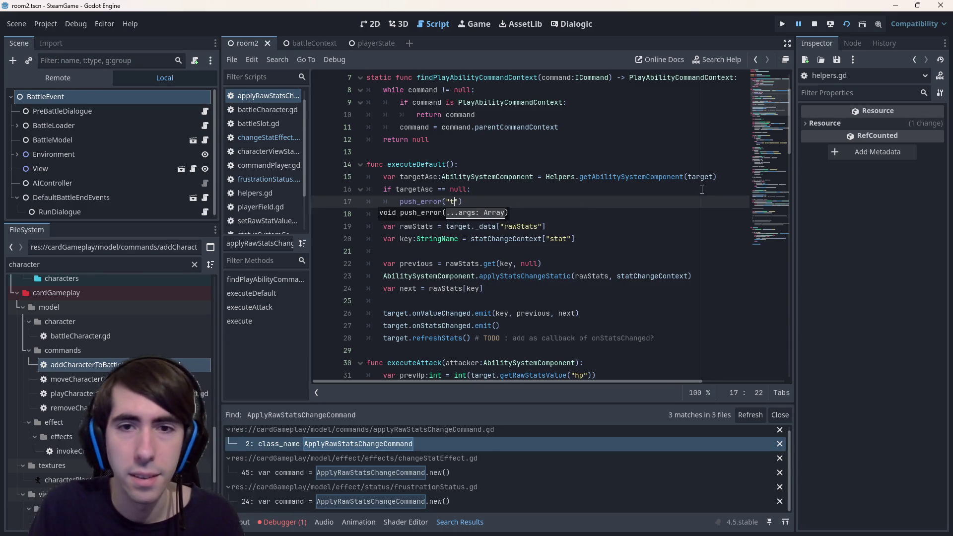
key(BackSpace)
key(BackSpace)
key(BackSpace)
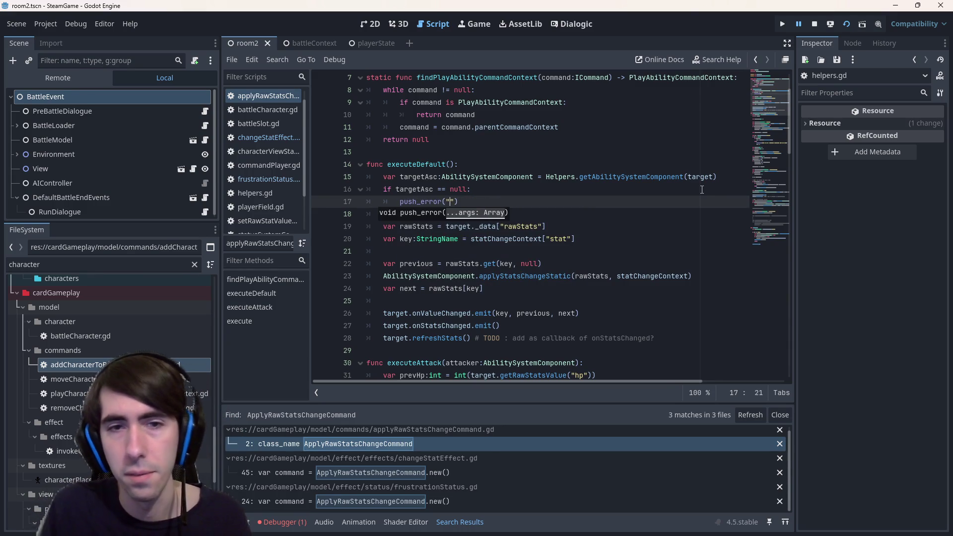
Make the error read 'ApplyRawStatsChangeCommand: target doesn't have an AbilitySystemComponent' and save
scroll(705, 119, up, 2)
double_click(467, 90)
key(ctrl+c)
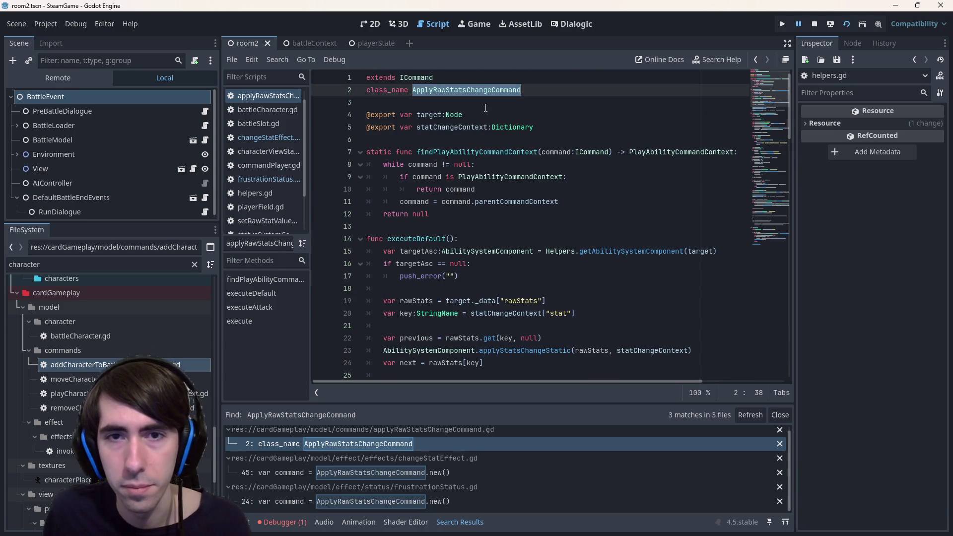
click(447, 277)
key(Right)
key(ctrl+v)
text(: targ)
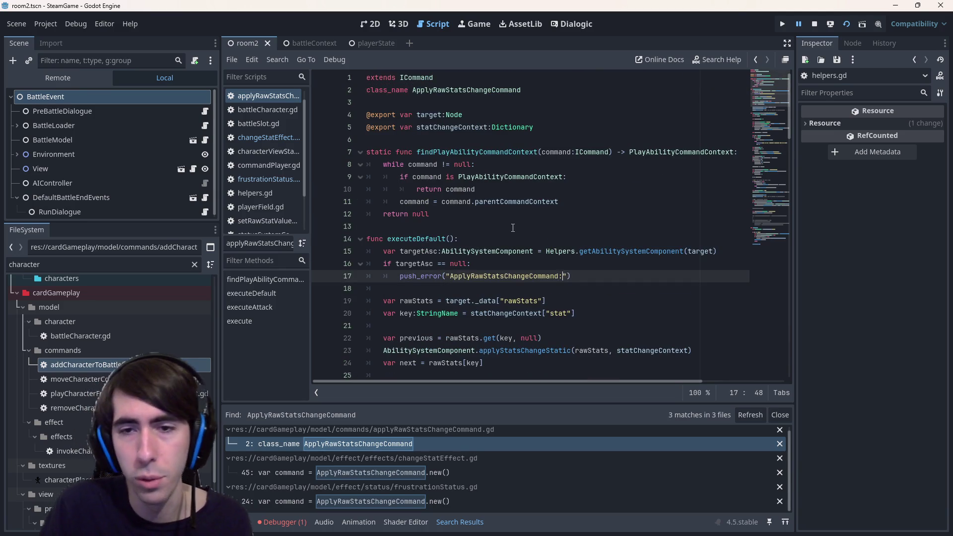
text(et doesn't have )
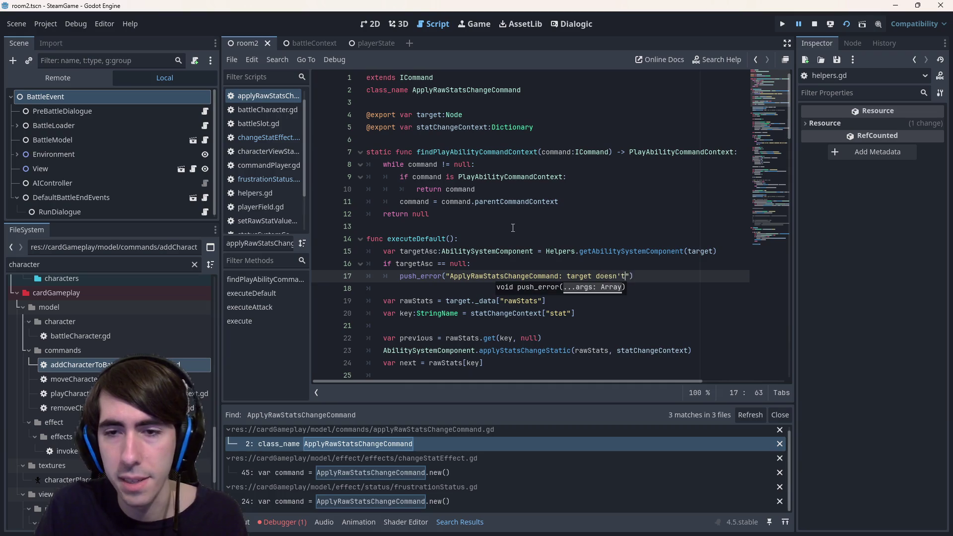
text(a)
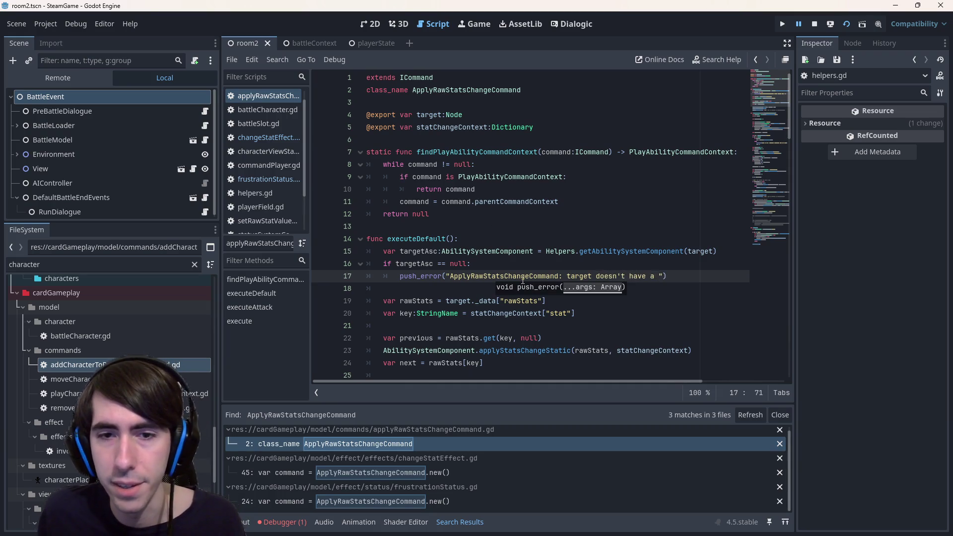
double_click(489, 254)
key(ctrl+c)
click(659, 276)
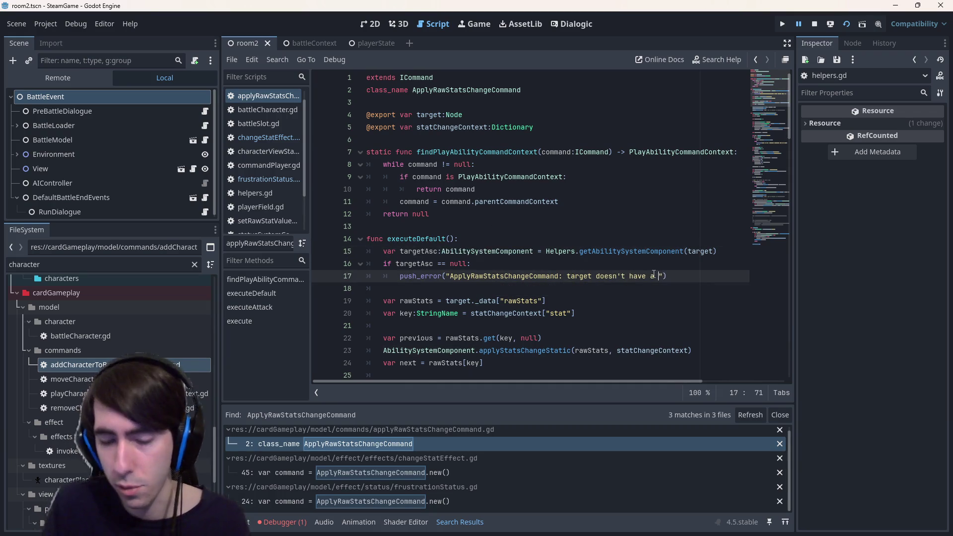
text(n)
key(ctrl+v)
key(ctrl+s)
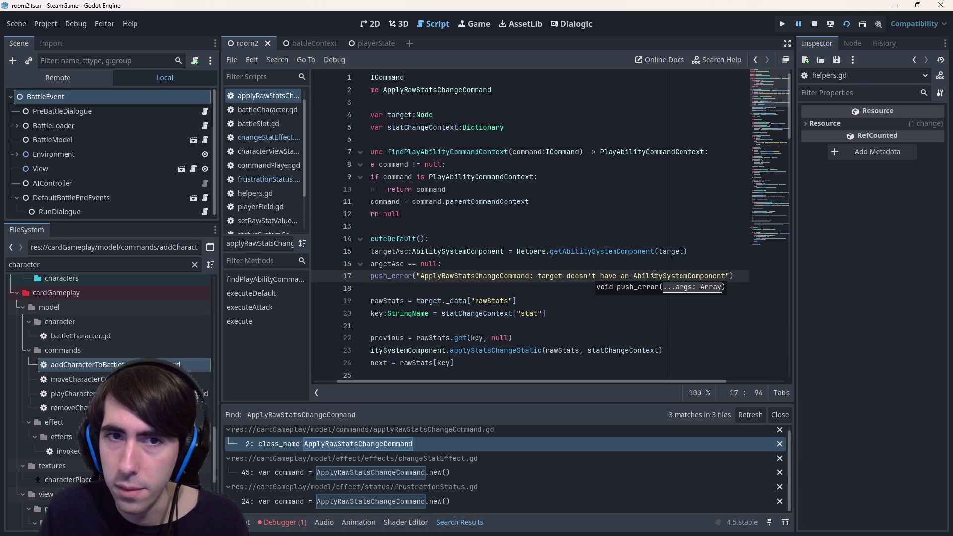
Add a return after the push_error inside the null check
key(Return)
text(retu)
key(Return)
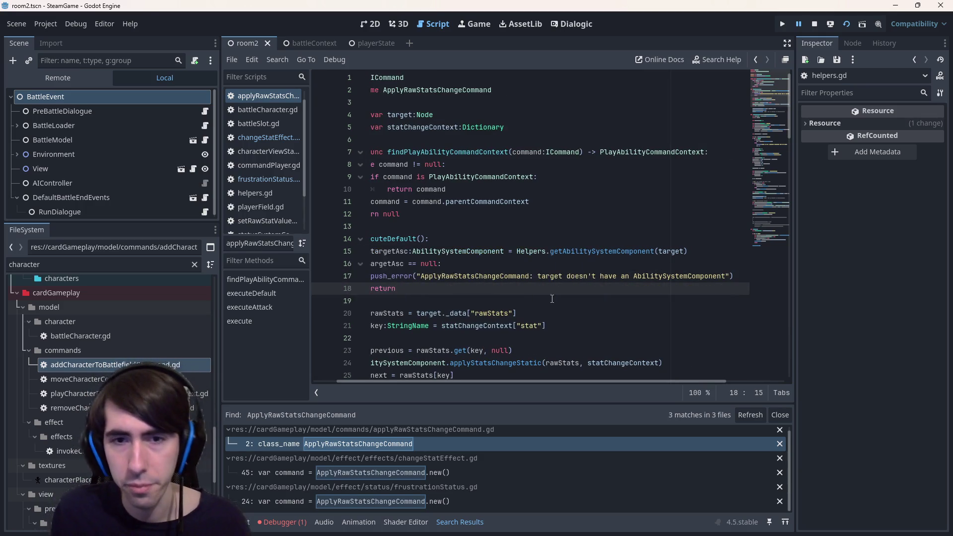
key(Down)
key(Home)
key(shift+Up)
key(shift+Up)
Replace the remaining target uses in executeDefault with targetAsc
scroll(533, 290, down, 1)
double_click(421, 140)
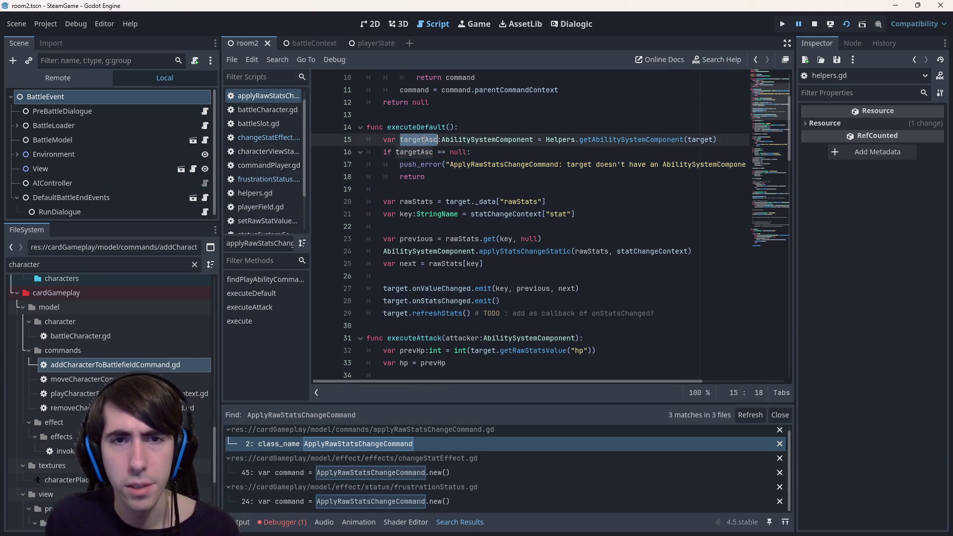
double_click(471, 202)
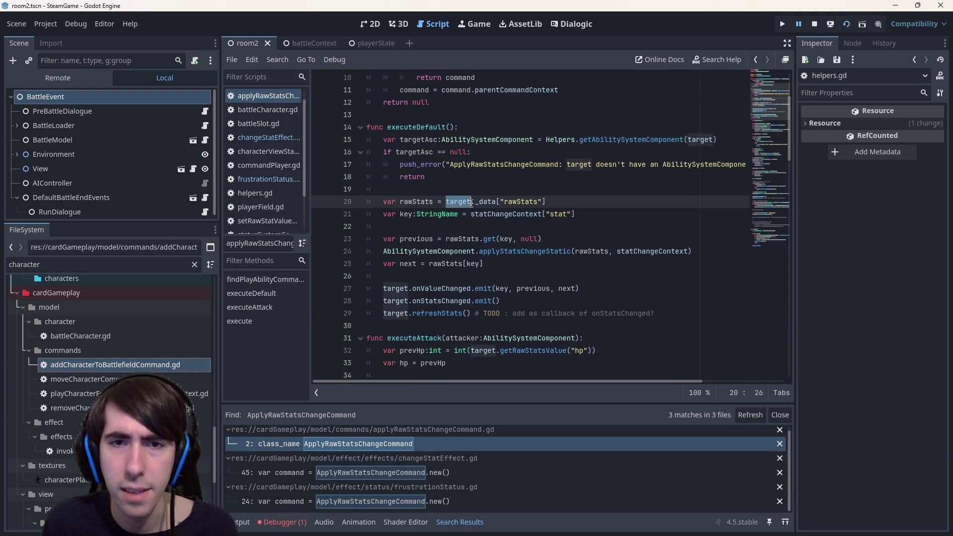
key(ctrl+d)
key(ctrl+d)
key(ctrl+d)
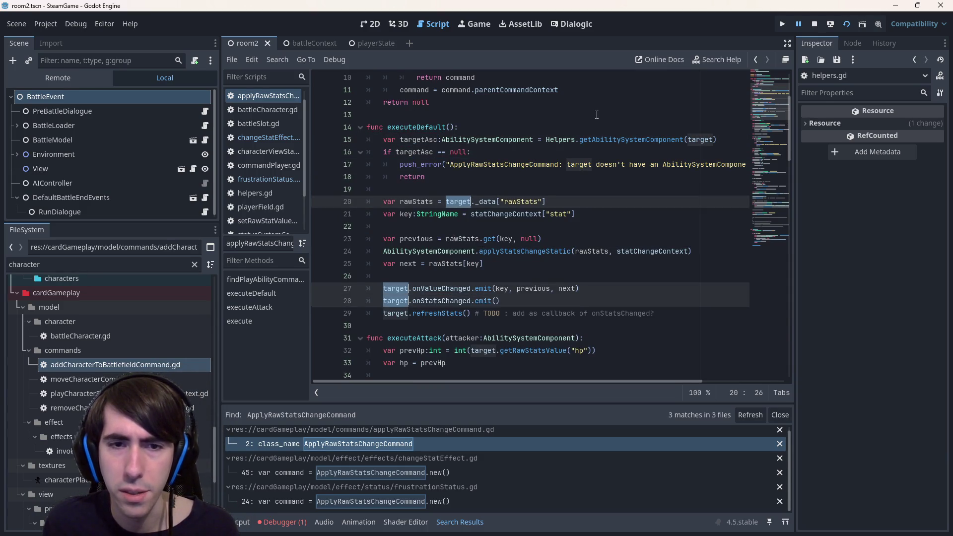
text(Asc)
drag(718, 140, 347, 141)
key(ctrl+c)
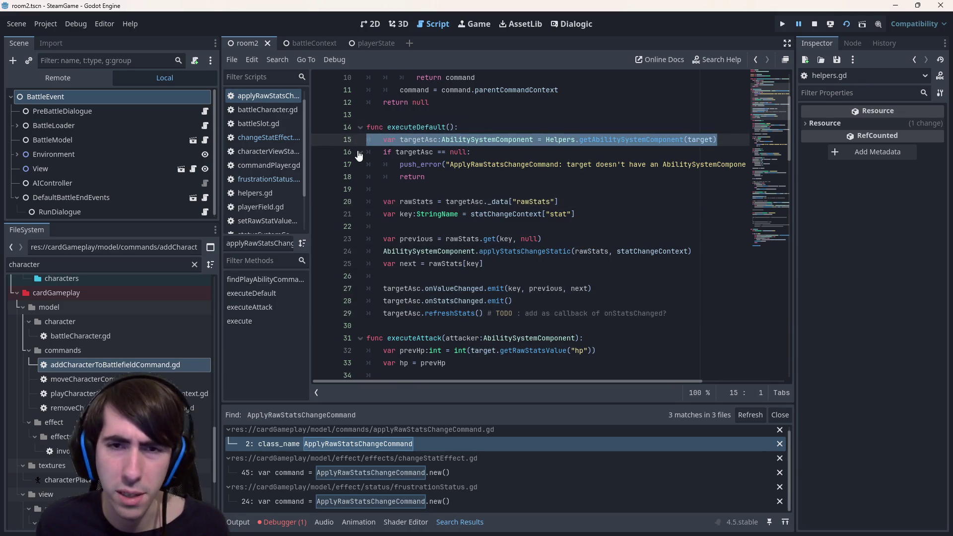
Review executeAttack and the attacker variable that execute passes to it
scroll(523, 233, down, 5)
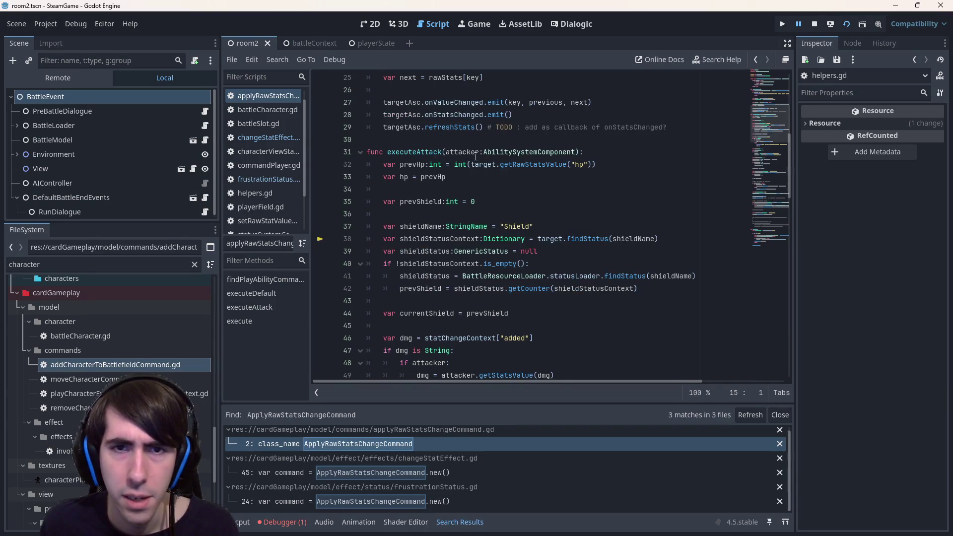
double_click(418, 152)
scroll(481, 254, down, 5)
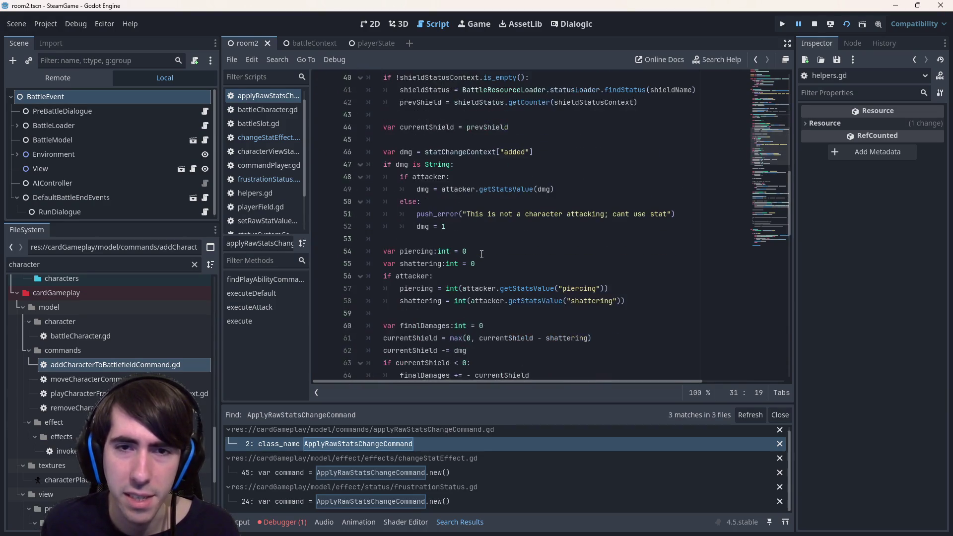
scroll(482, 254, down, 17)
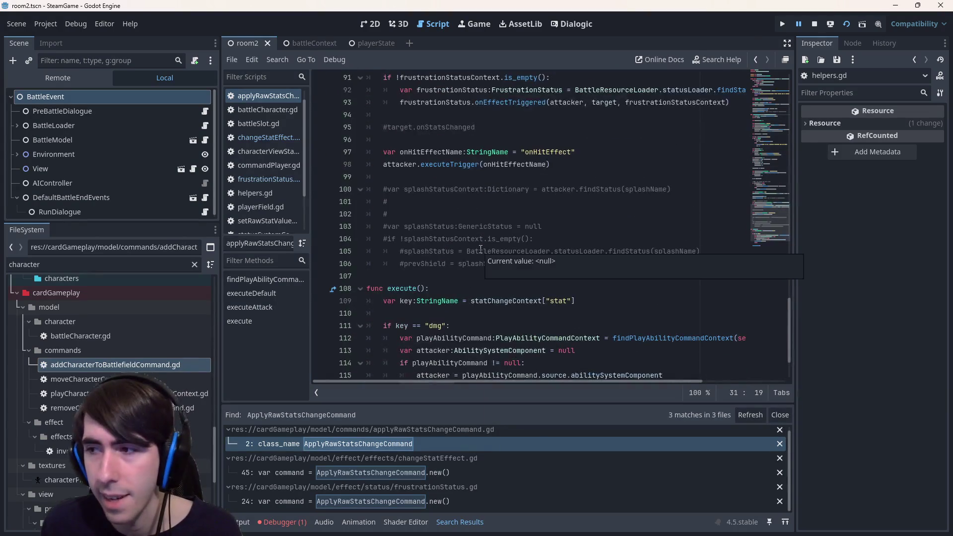
scroll(480, 248, up, 10)
scroll(484, 250, down, 13)
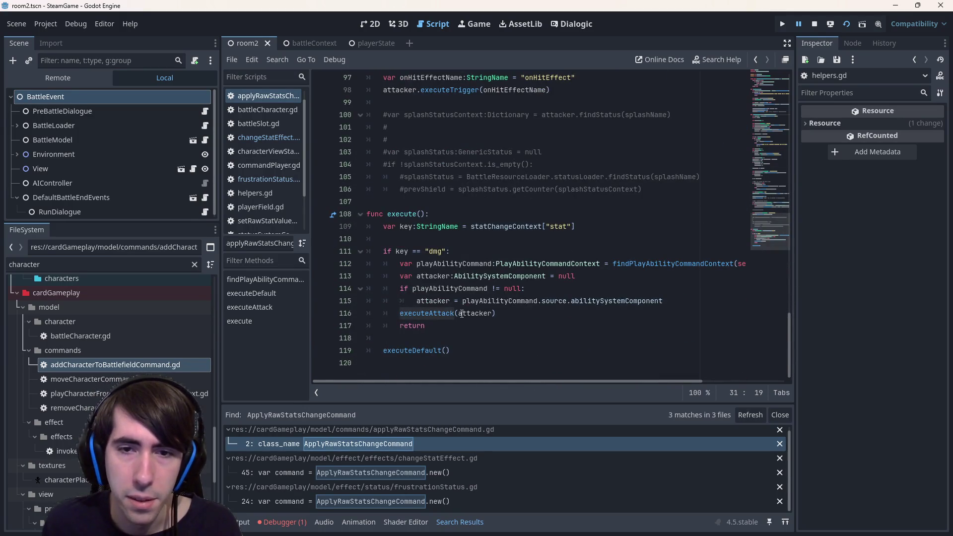
double_click(433, 301)
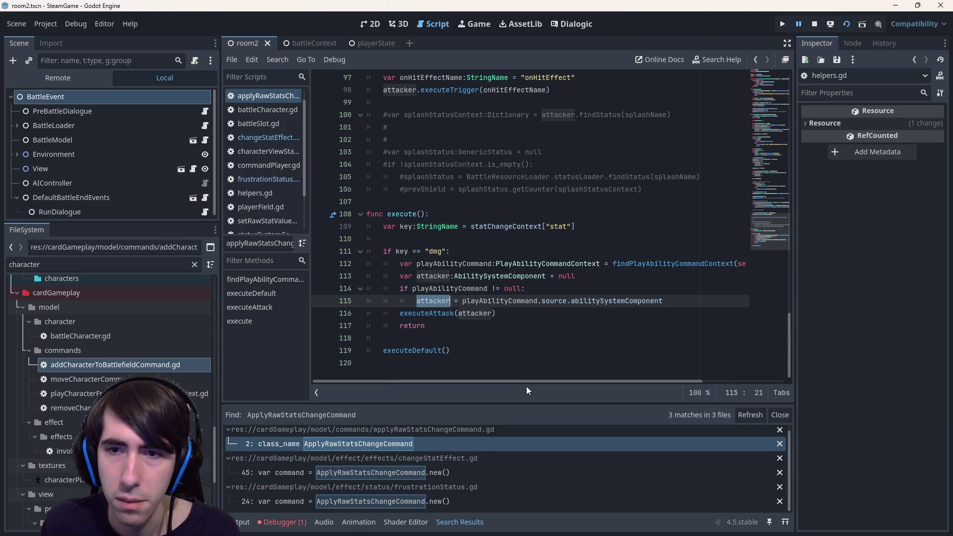
mouse_move(523, 380)
mouse_down()
mouse_move(567, 379)
mouse_move(523, 380)
mouse_up()
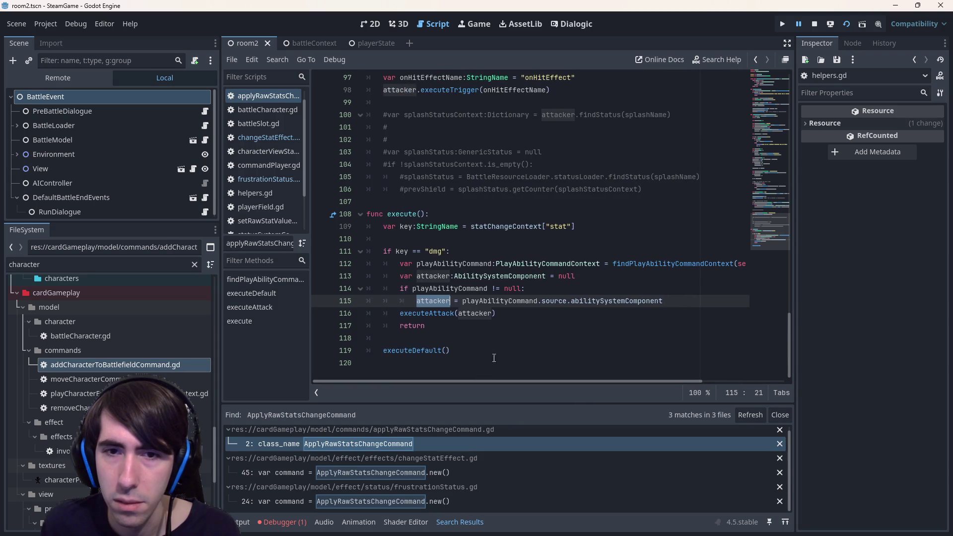
click(643, 264)
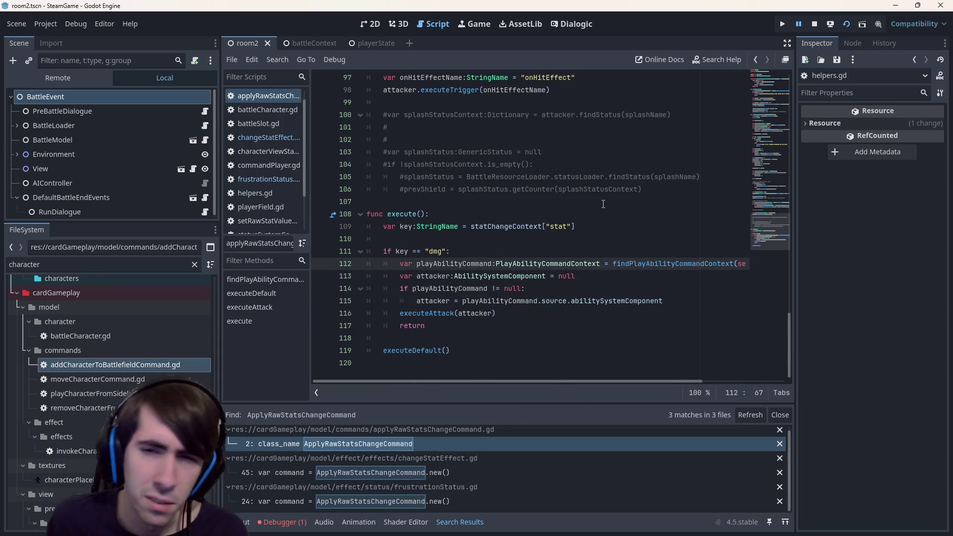
Trace the attacker's abilitySystemComponent assignment, then select executeAttack's attacker parameter
mouse_move(572, 380)
mouse_down()
mouse_move(636, 381)
mouse_move(420, 376)
mouse_up()
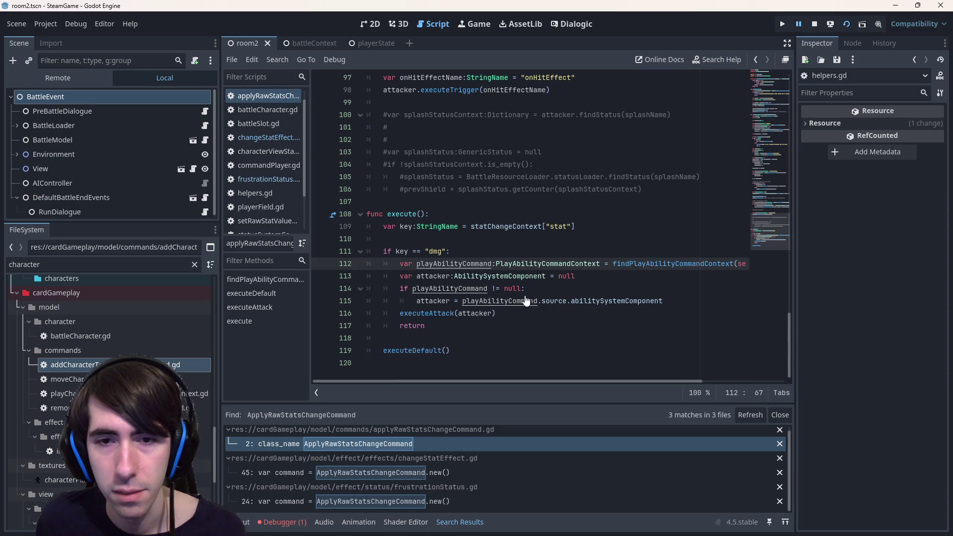
double_click(574, 303)
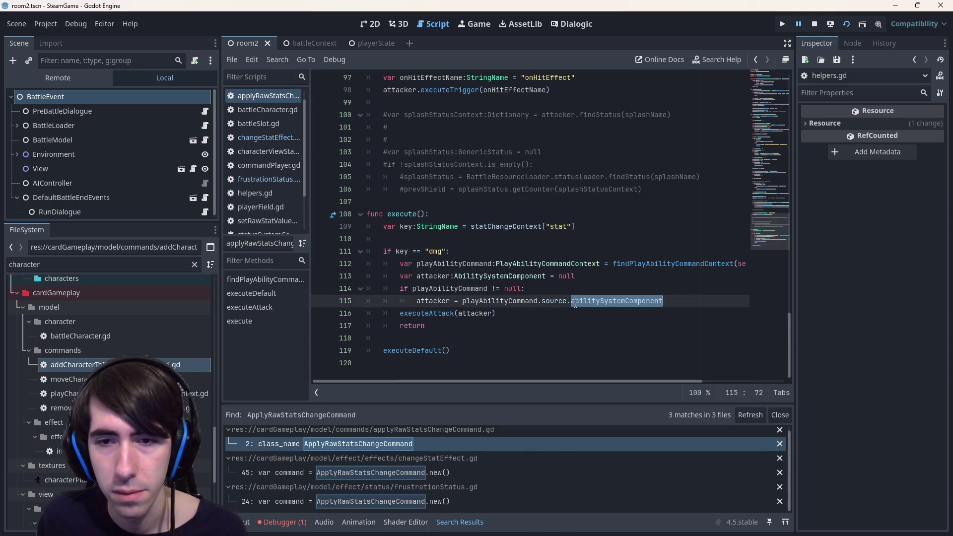
double_click(433, 301)
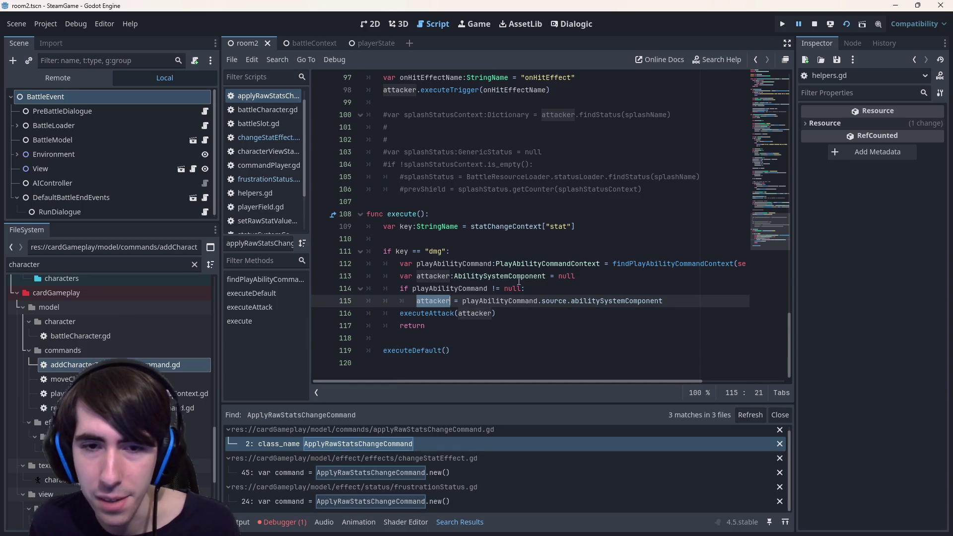
click(430, 314)
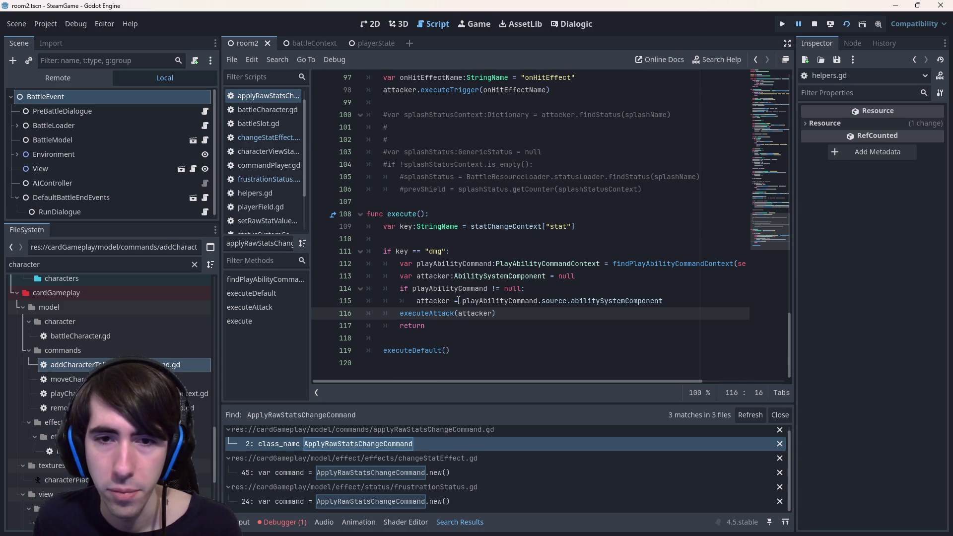
mouse_move(480, 284)
drag(576, 276, 283, 256)
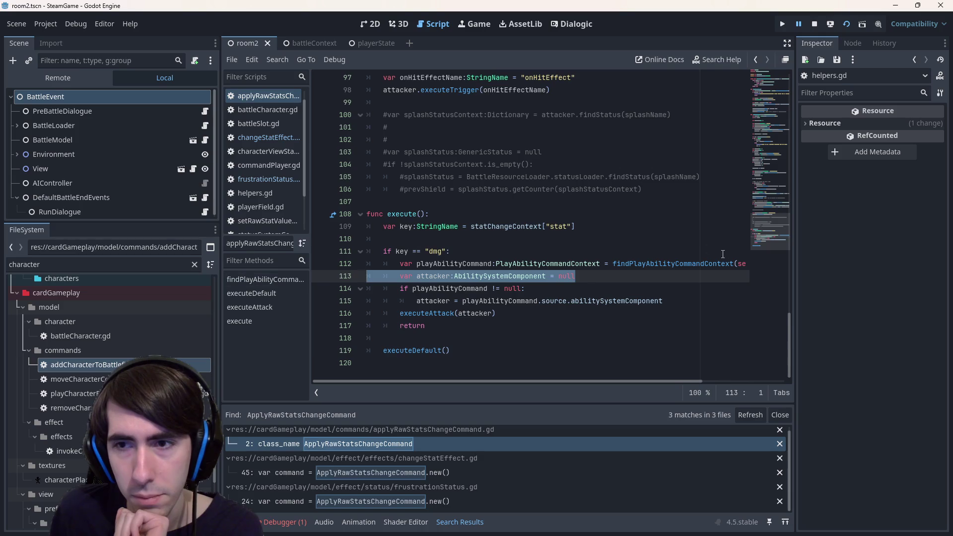
drag(765, 231, 760, 49)
scroll(428, 118, down, 8)
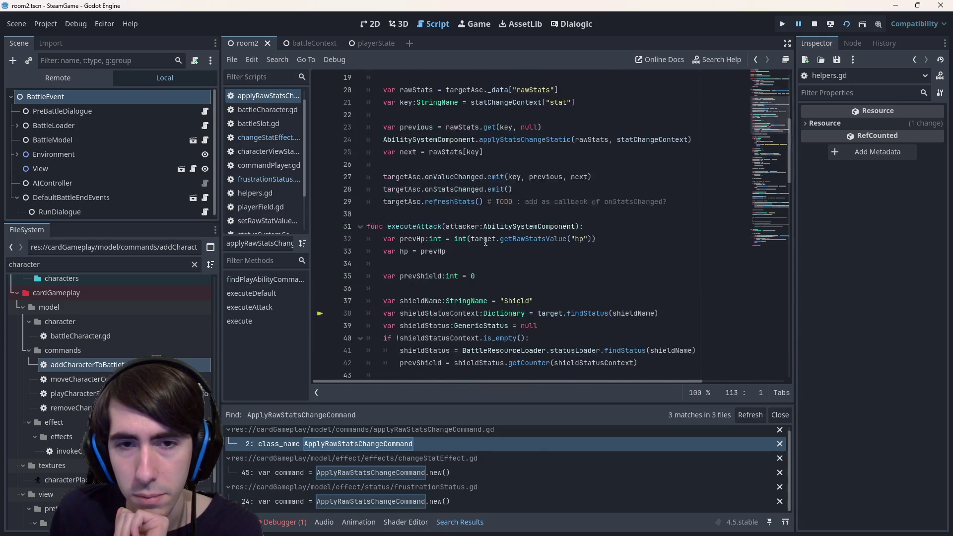
click(465, 151)
double_click(464, 151)
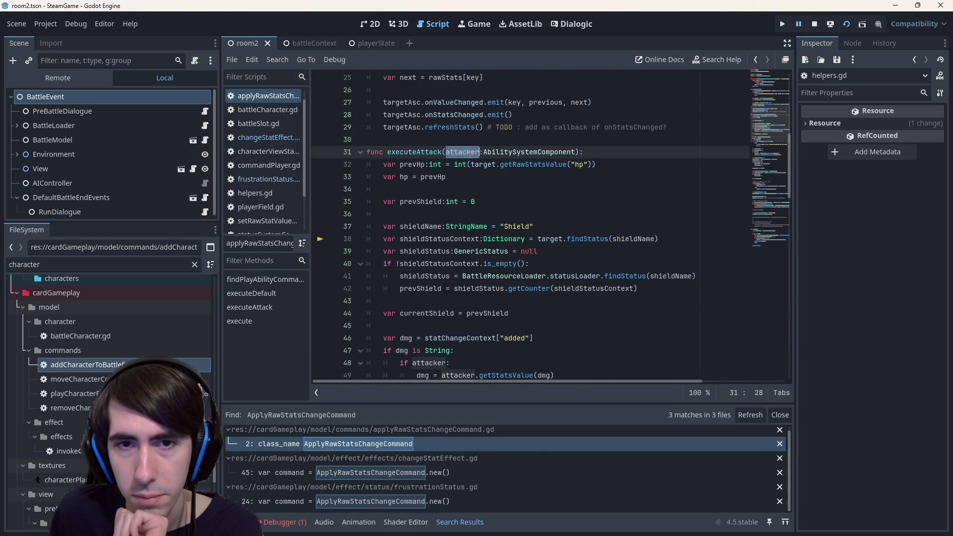
Paste the targetAsc Helpers lookup under func executeAttack and duplicate it below
scroll(477, 169, down, 3)
scroll(492, 182, up, 4)
click(607, 189)
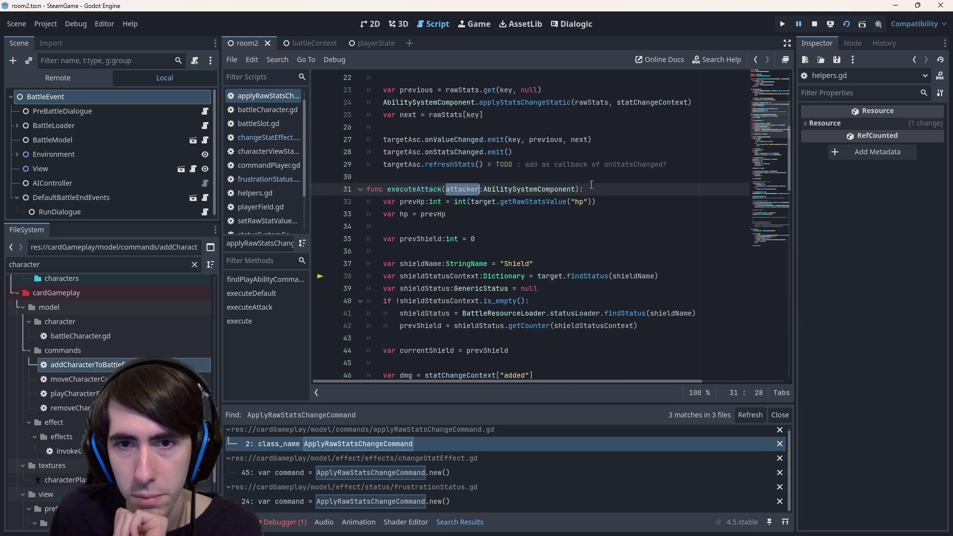
key(Return)
key(Return)
key(Up)
key(ctrl+v)
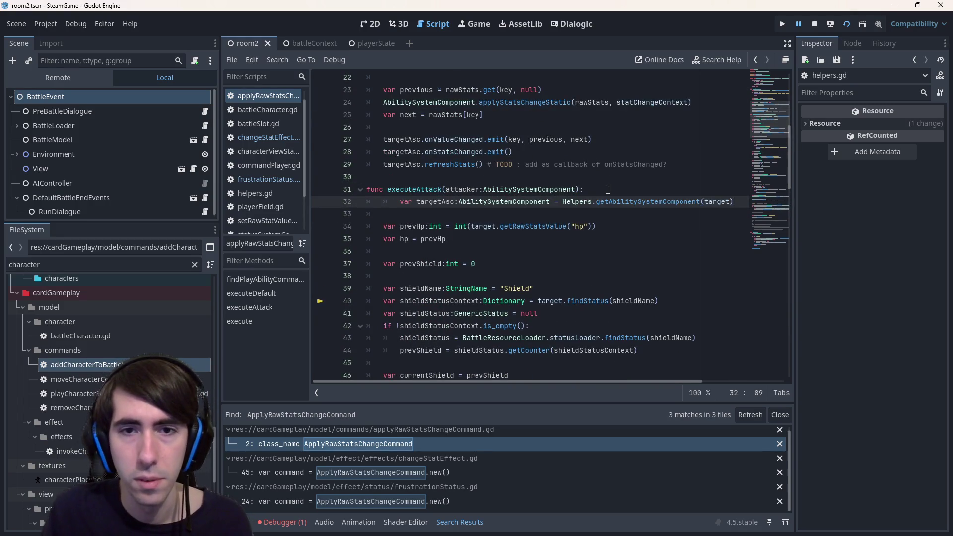
key(shift+Tab)
key(Return)
key(ctrl+v)
key(shift+Tab)
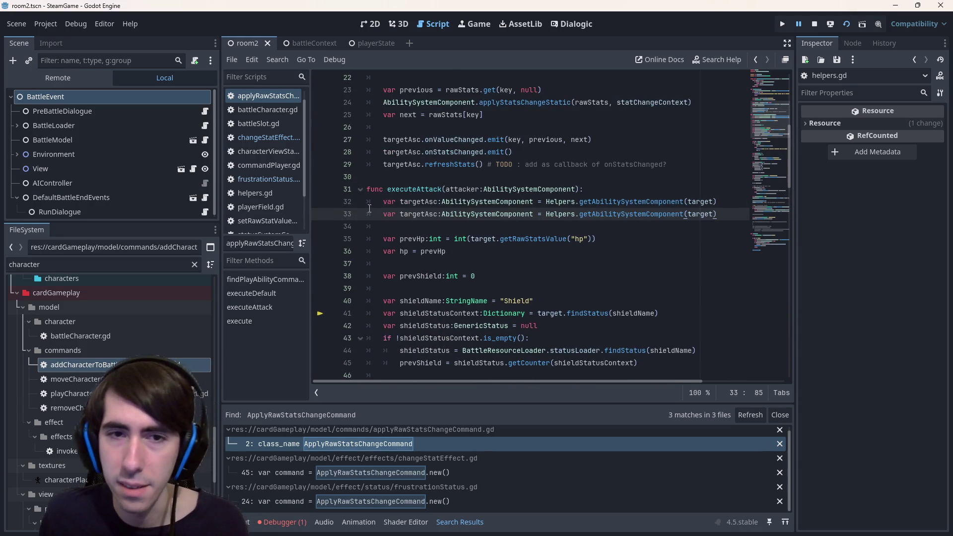
Turn the duplicated line into attackerAsc, fetched with attacker as the argument
double_click(413, 189)
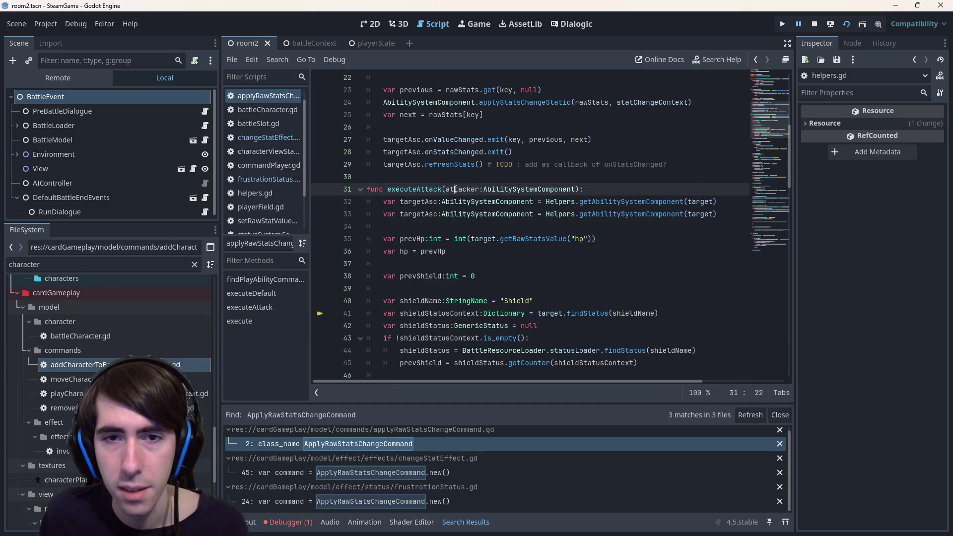
click(426, 214)
key(ctrl+BackSpace)
text(attacker)
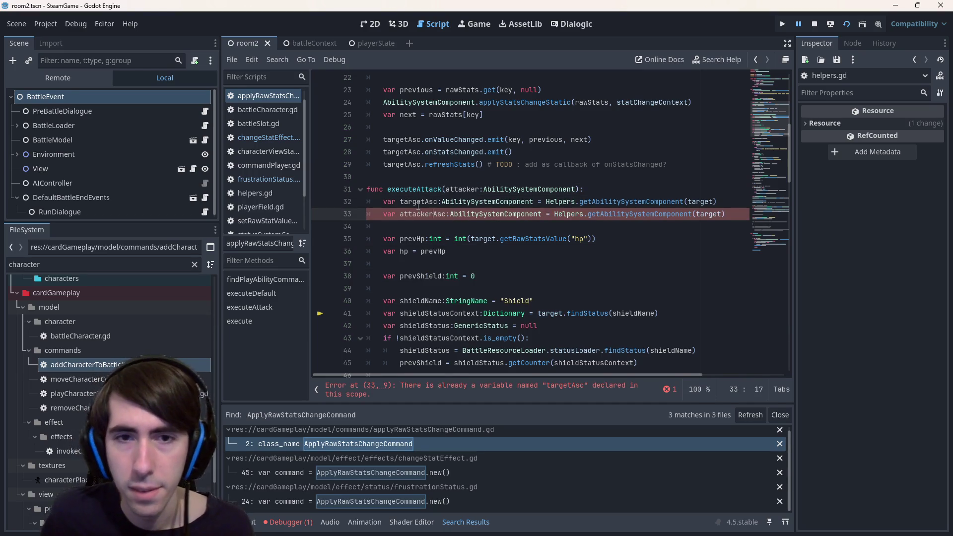
double_click(462, 190)
key(ctrl+c)
double_click(708, 214)
key(ctrl+v)
Change the attacker parameter type to Node and save the script
double_click(514, 189)
text(Nod)
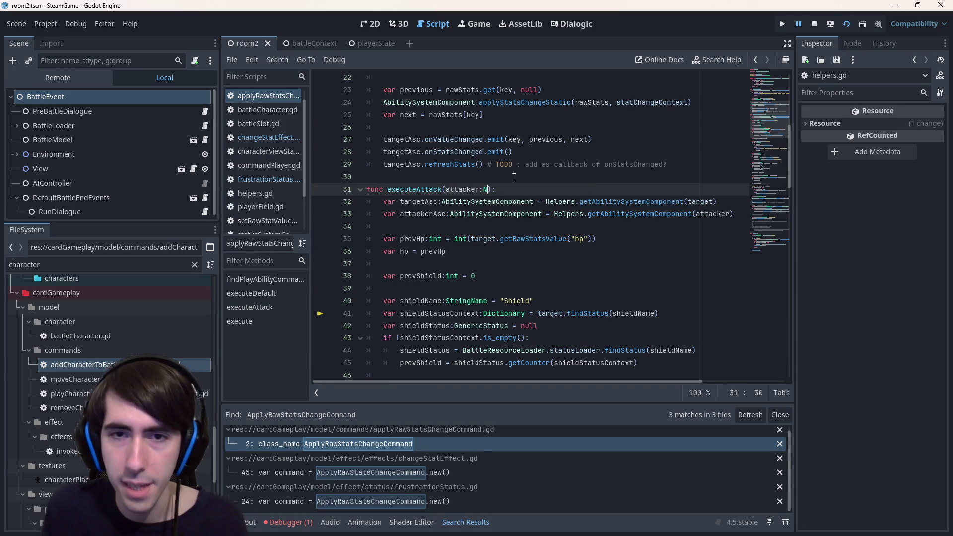
key(ctrl+s)
key(Return)
double_click(415, 189)
double_click(423, 202)
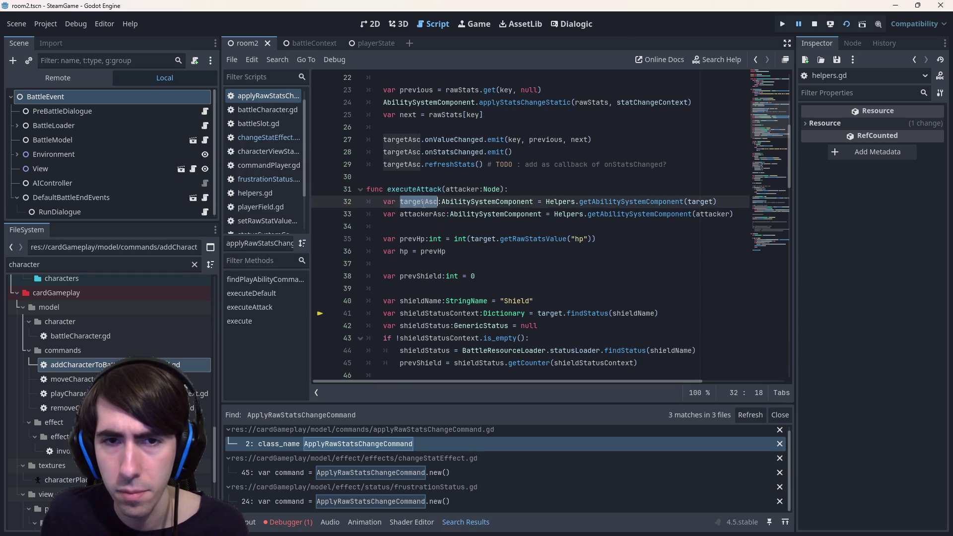
double_click(459, 191)
scroll(446, 223, down, 5)
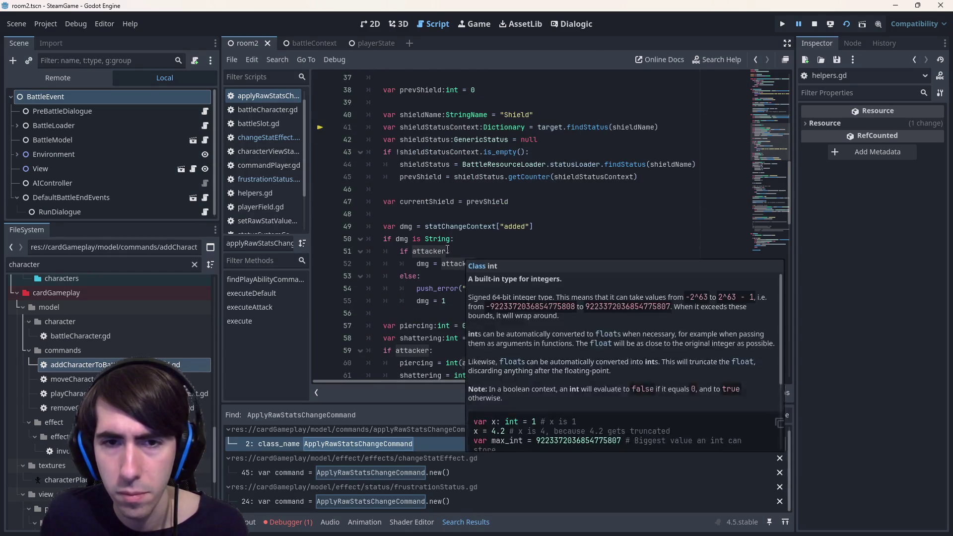
double_click(430, 252)
mouse_move(480, 228)
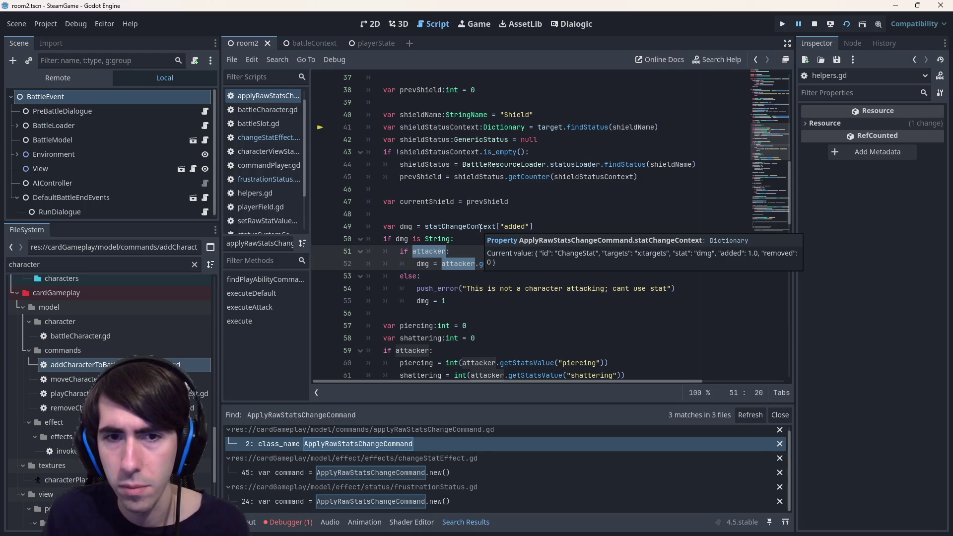
scroll(469, 216, down, 1)
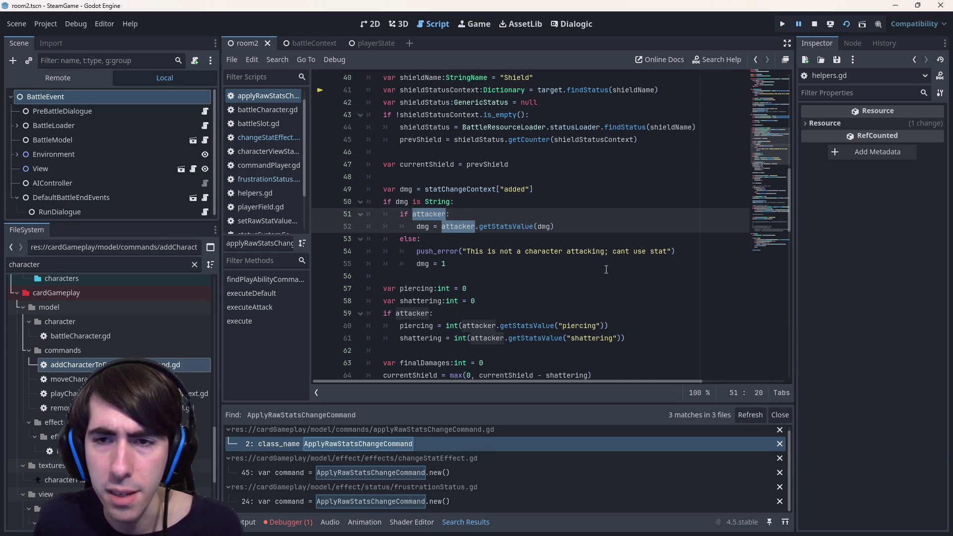
scroll(608, 269, up, 6)
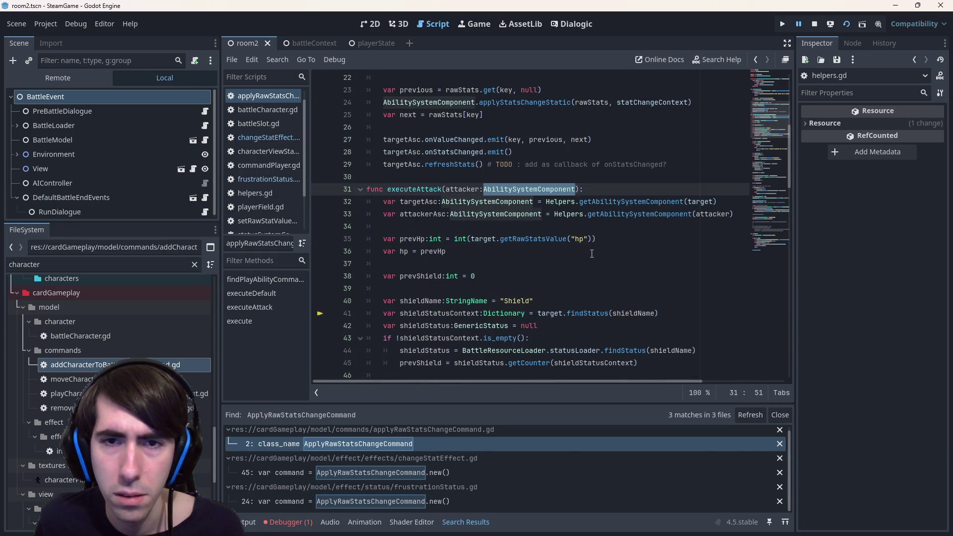
scroll(592, 254, down, 6)
click(433, 214)
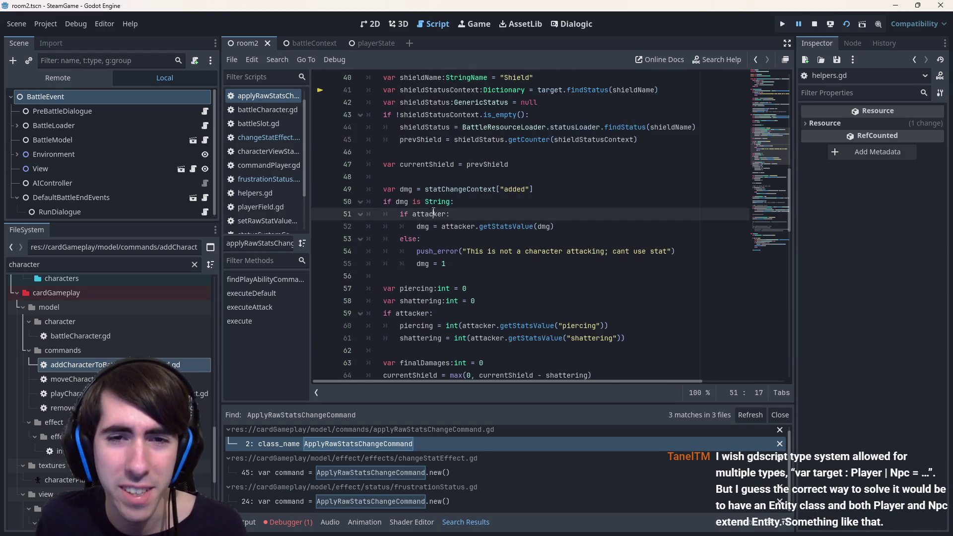
double_click(433, 214)
scroll(469, 217, up, 5)
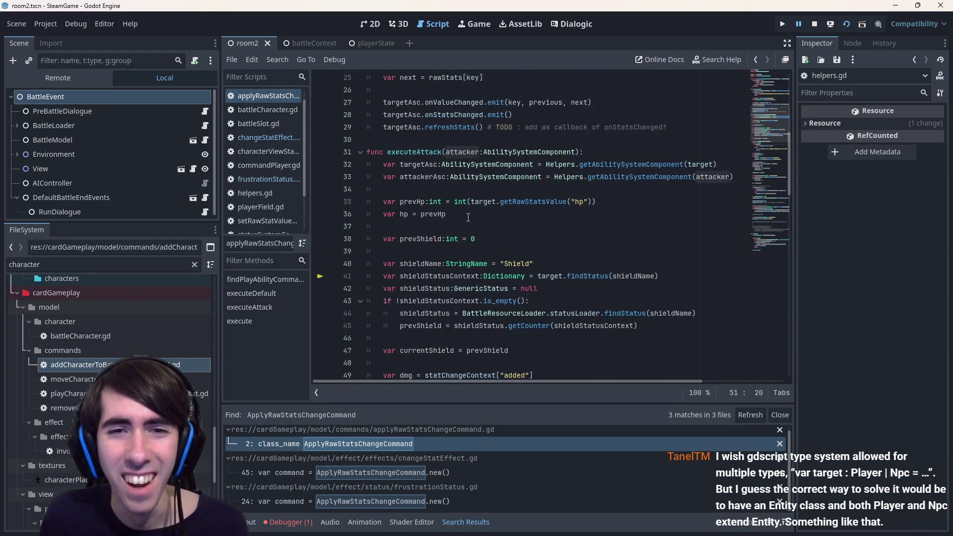
scroll(469, 217, down, 1)
scroll(463, 208, down, 3)
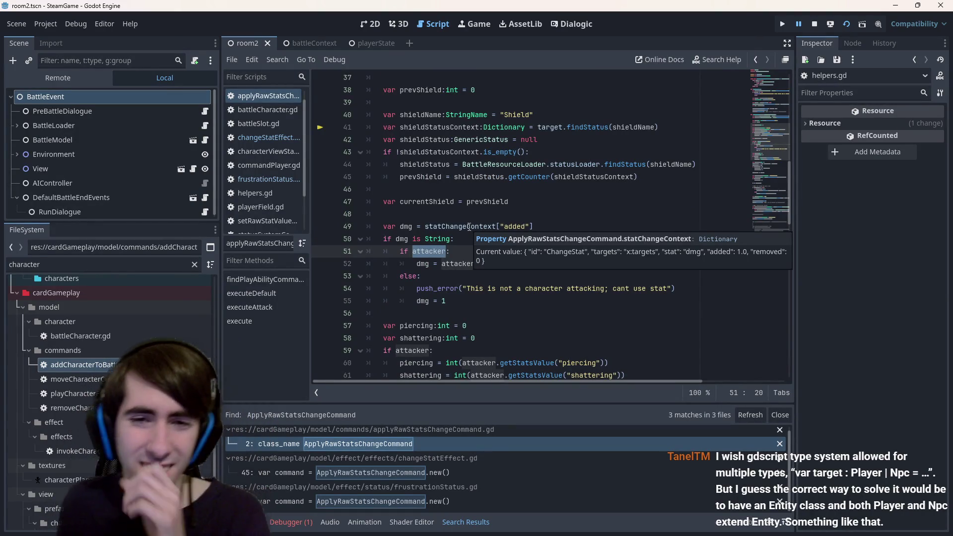
scroll(477, 199, up, 4)
click(496, 151)
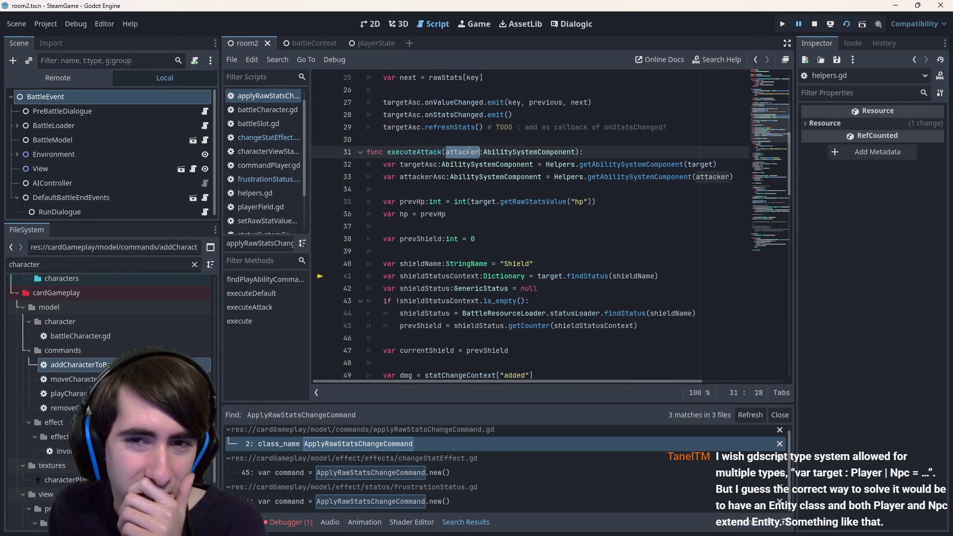
double_click(497, 151)
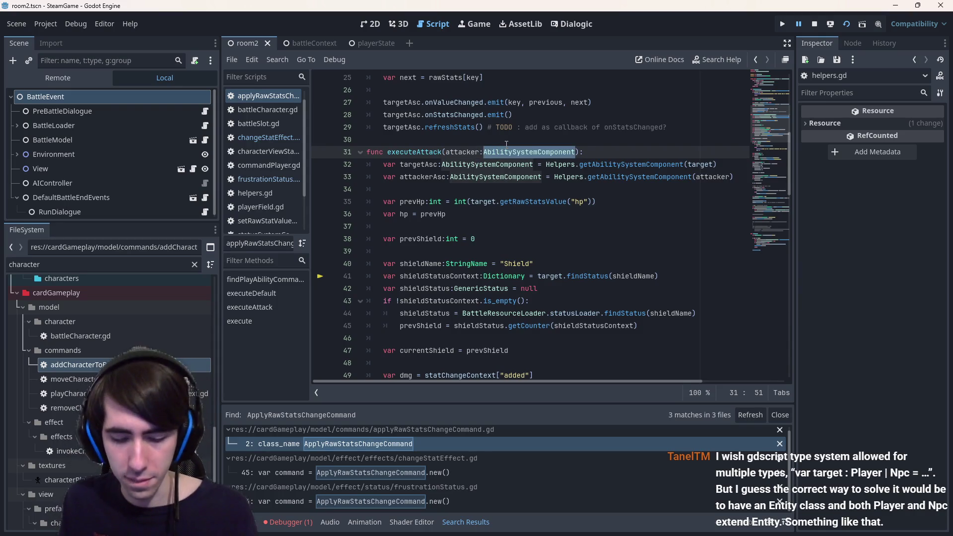
text(Node)
double_click(418, 164)
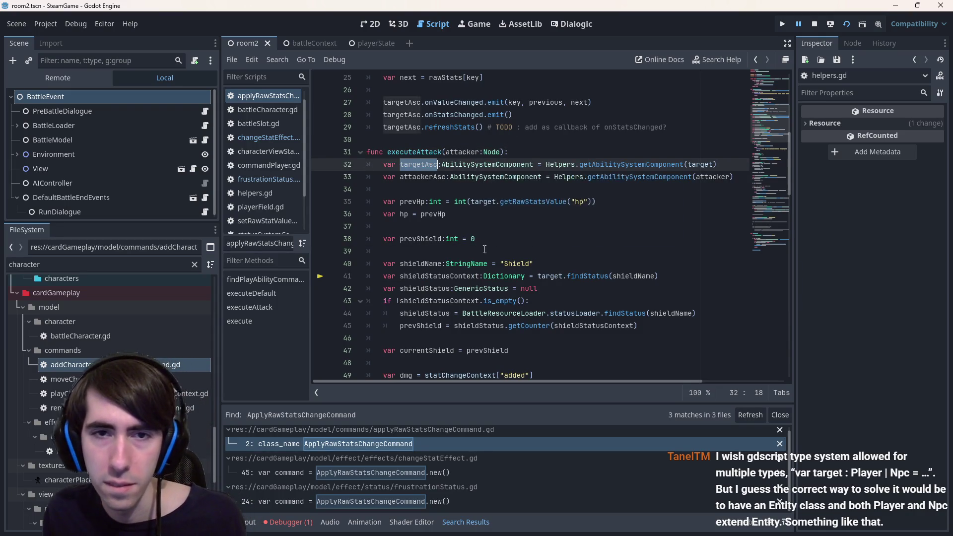
scroll(447, 198, down, 4)
scroll(450, 203, up, 3)
key(ctrl+z)
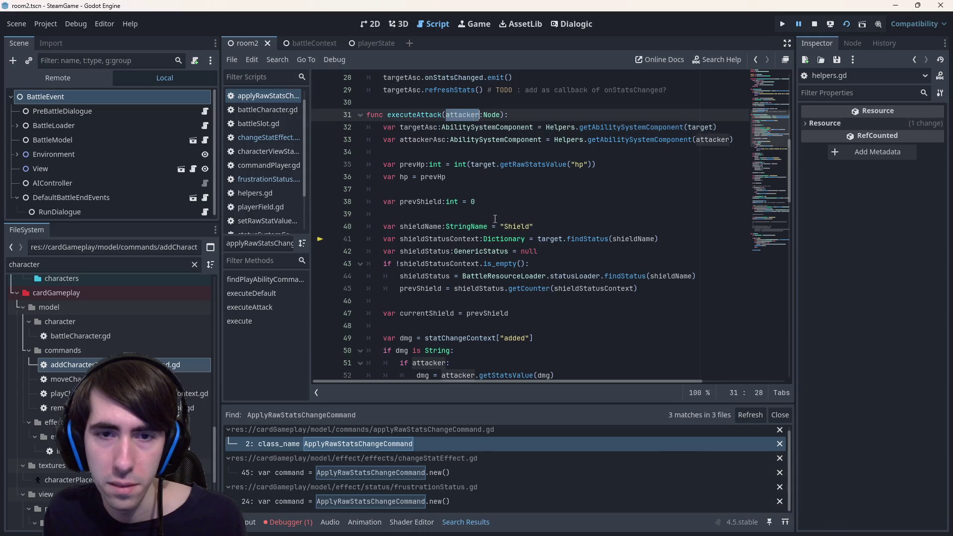
scroll(397, 283, down, 3)
scroll(427, 258, up, 4)
scroll(431, 258, down, 2)
double_click(431, 326)
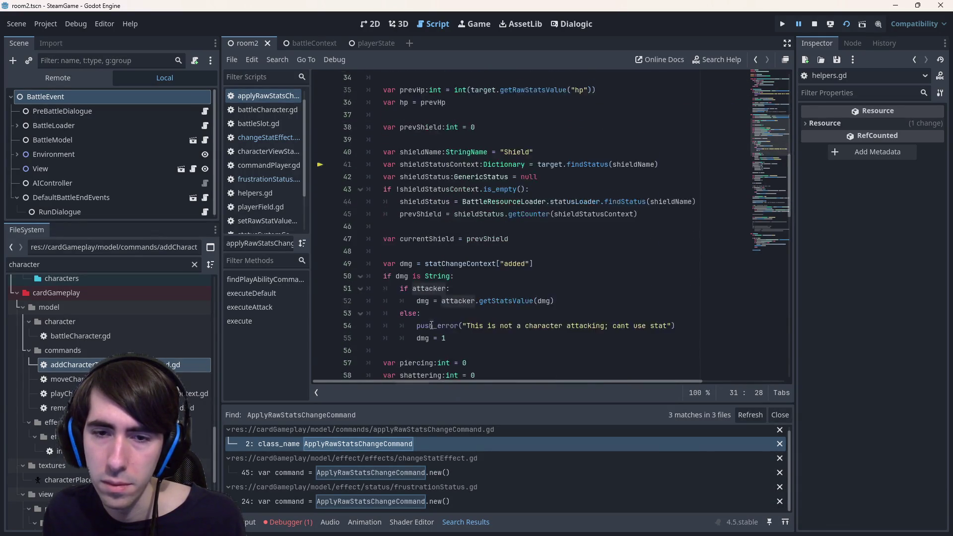
scroll(430, 318, down, 2)
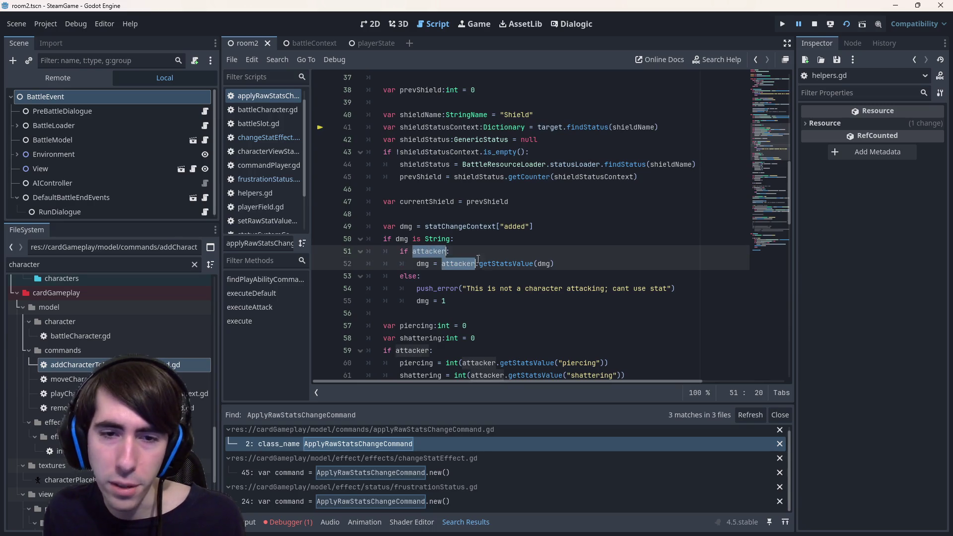
scroll(429, 250, down, 4)
scroll(701, 299, down, 3)
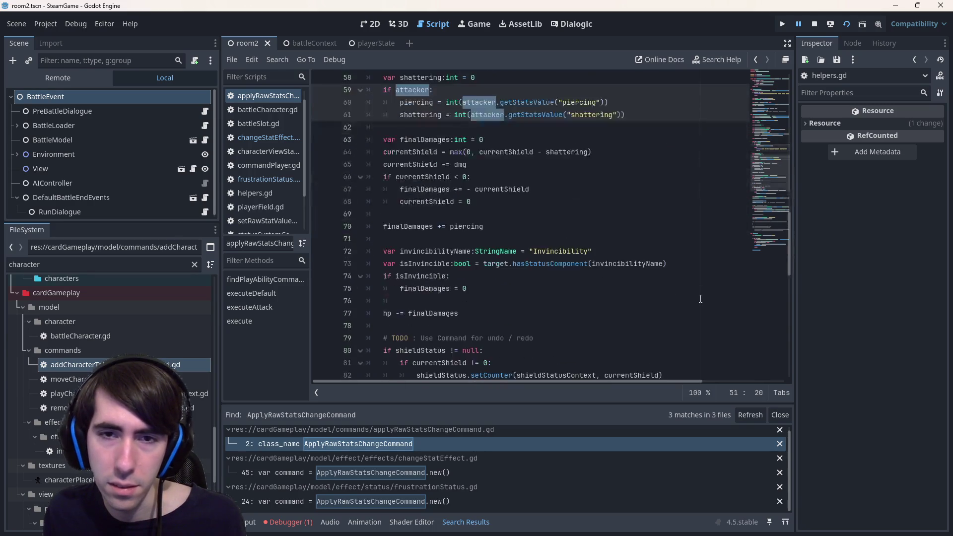
scroll(521, 239, up, 11)
double_click(418, 177)
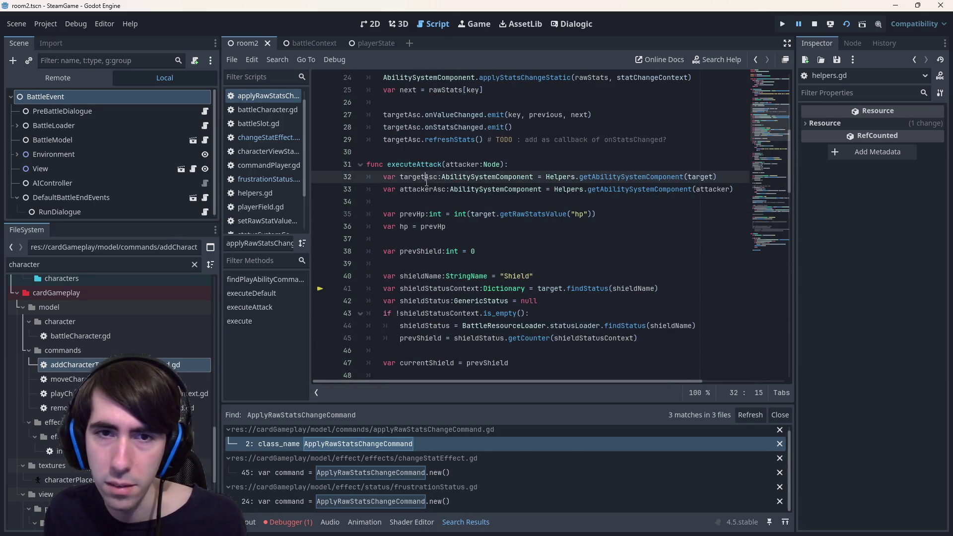
mouse_move(511, 289)
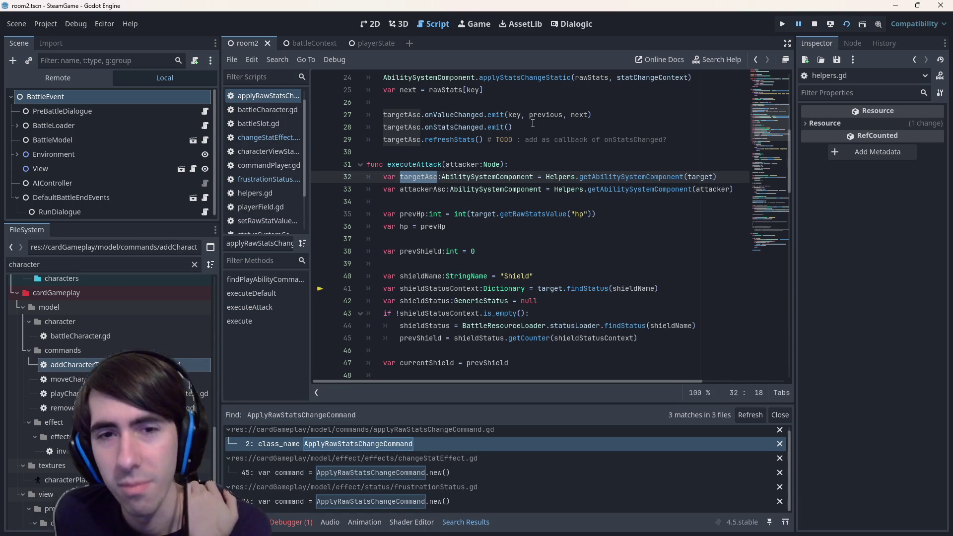
Scroll through executeAttack to review the damage lookup lines
scroll(435, 203, down, 4)
scroll(447, 213, up, 12)
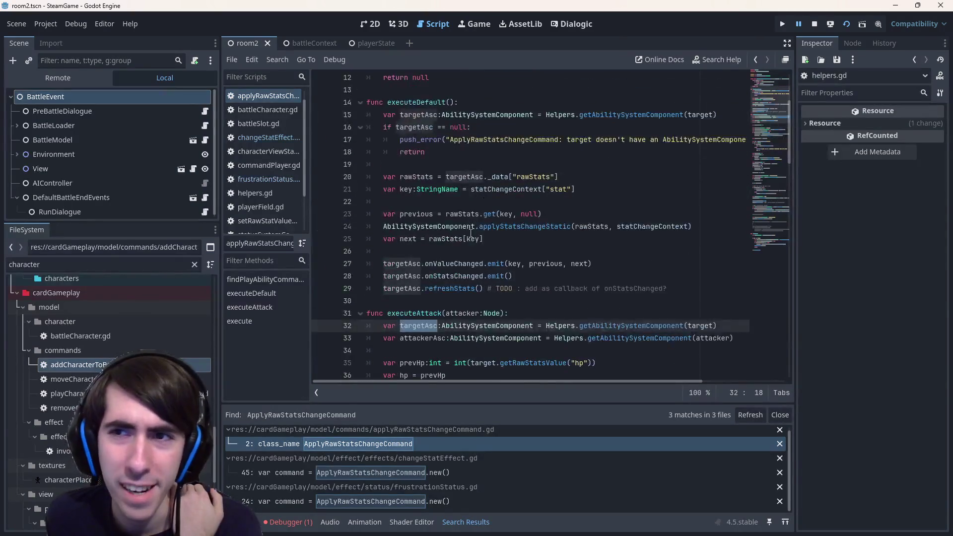
scroll(472, 230, down, 6)
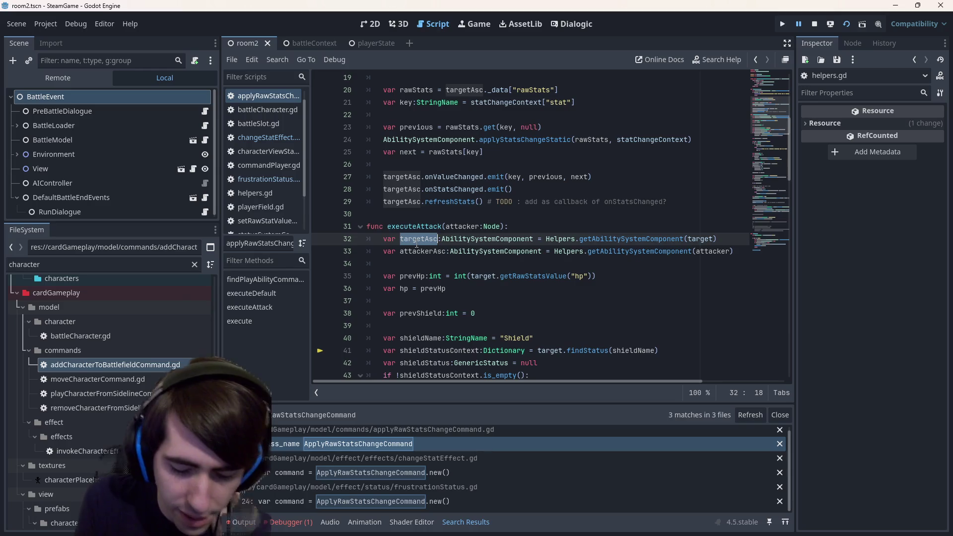
scroll(416, 243, down, 5)
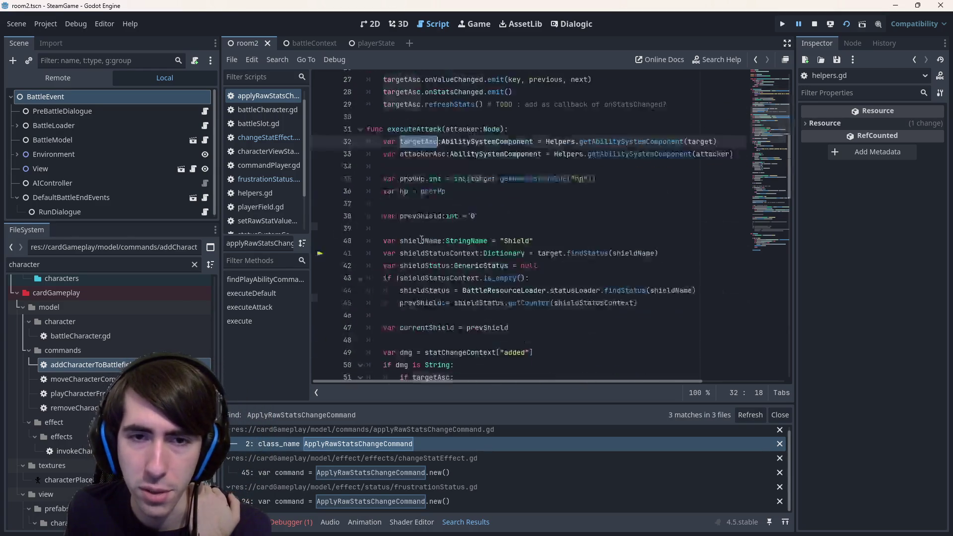
scroll(416, 242, up, 2)
scroll(416, 242, down, 1)
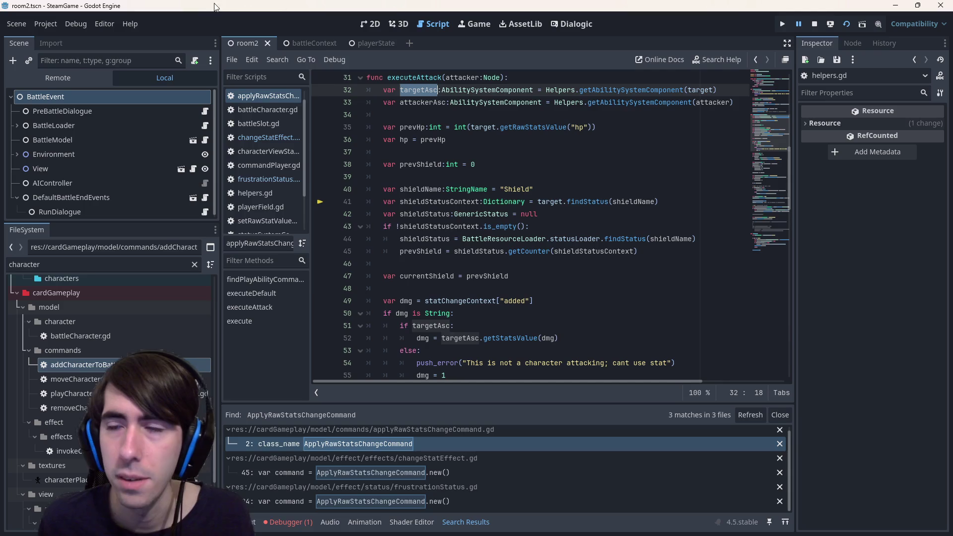
Highlight targetAsc, attackerAsc and the attacker parameter to locate their uses
click(523, 152)
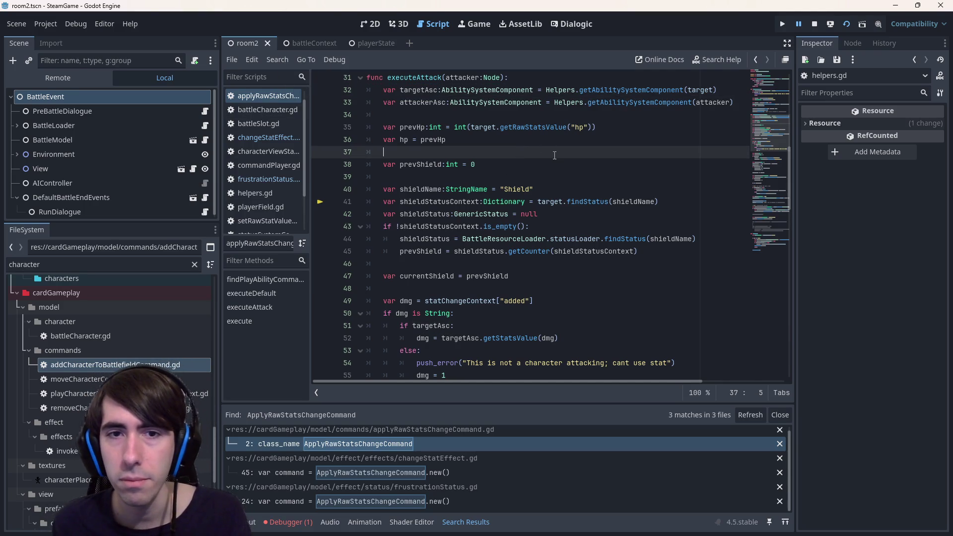
click(406, 89)
double_click(406, 89)
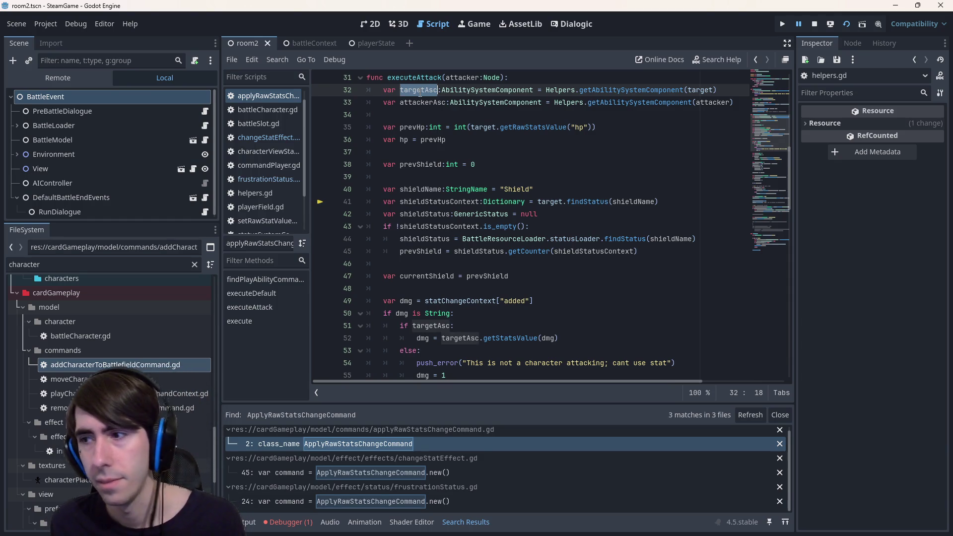
double_click(415, 104)
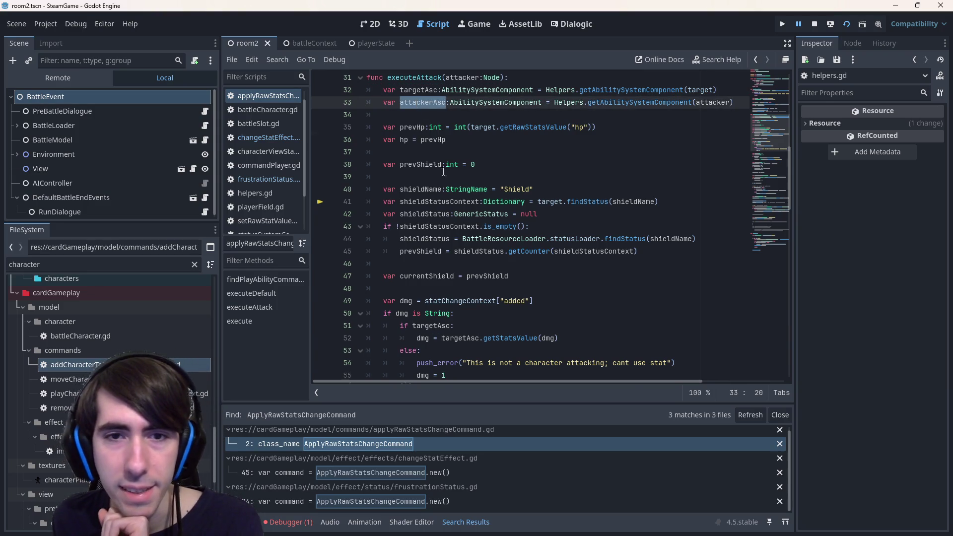
scroll(442, 171, up, 10)
scroll(459, 223, down, 4)
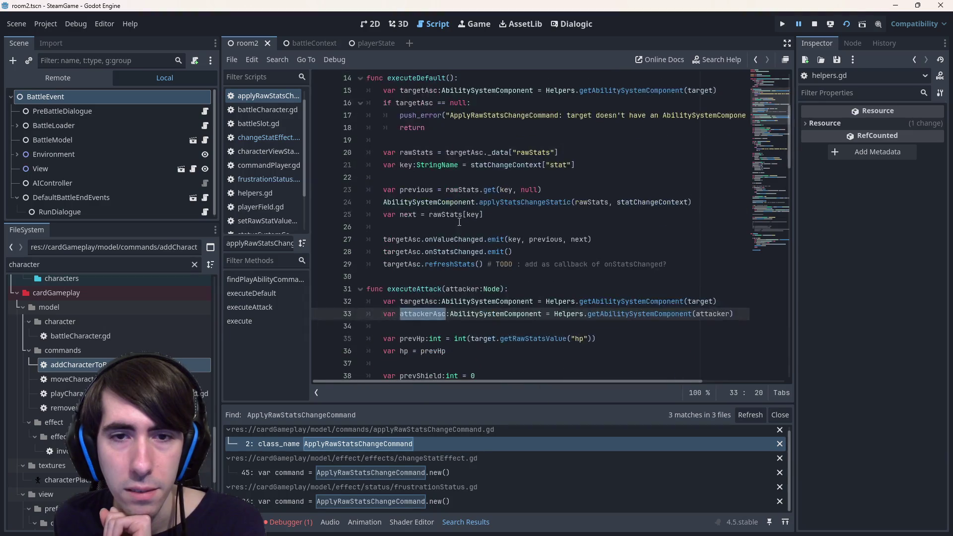
scroll(459, 222, down, 1)
double_click(462, 177)
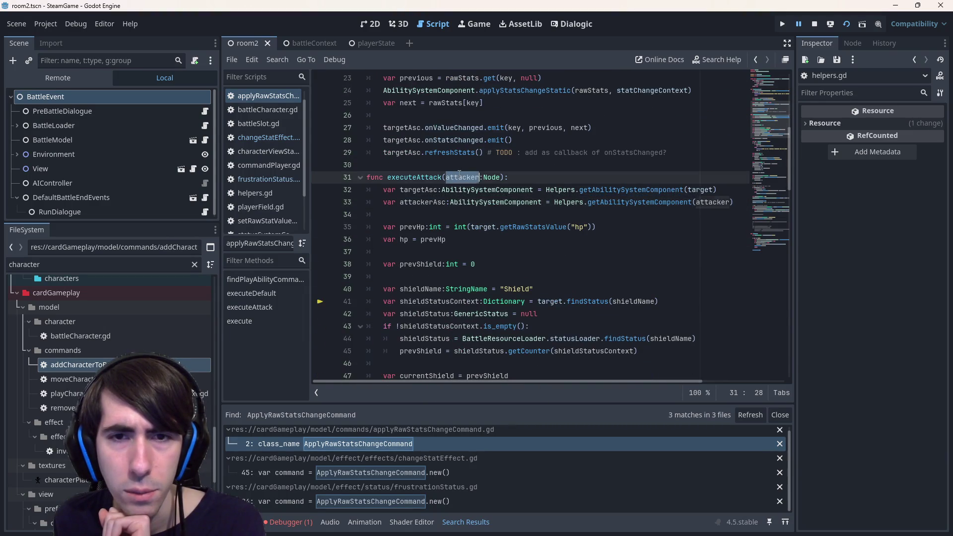
scroll(465, 249, down, 15)
scroll(467, 276, down, 5)
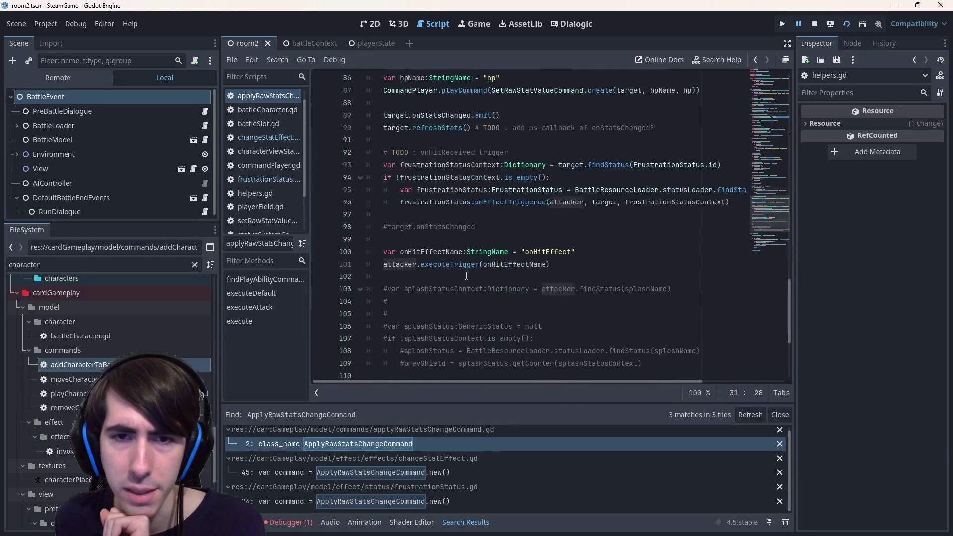
Rename the onEffectTriggered and remaining attacker references to attackerAsc
double_click(586, 201)
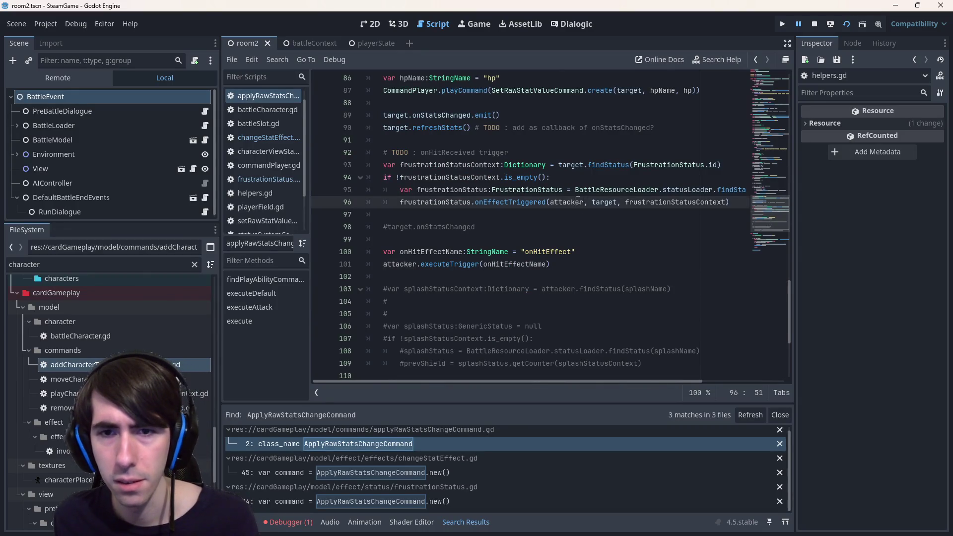
scroll(571, 248, down, 4)
scroll(556, 294, up, 3)
key(ctrl+d)
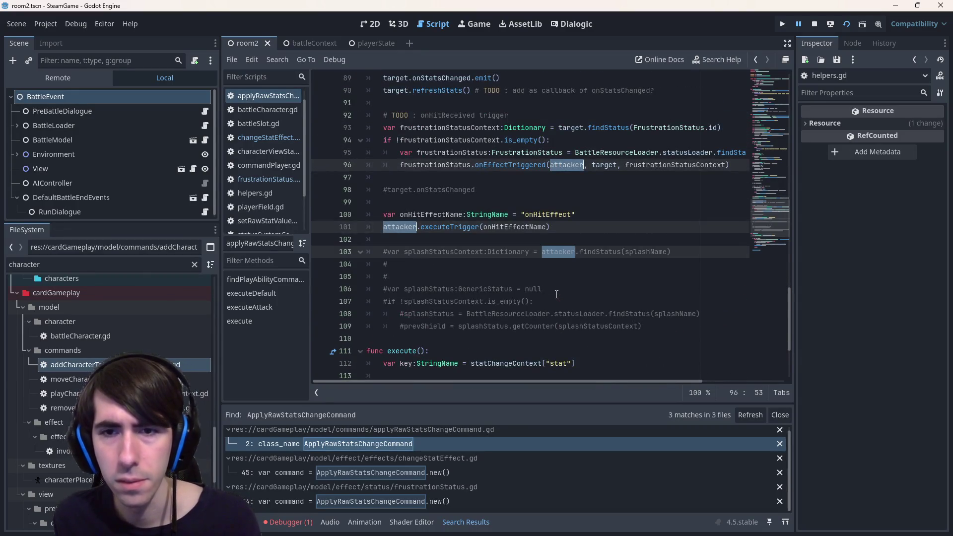
key(Right)
text(Asc)
scroll(557, 295, up, 15)
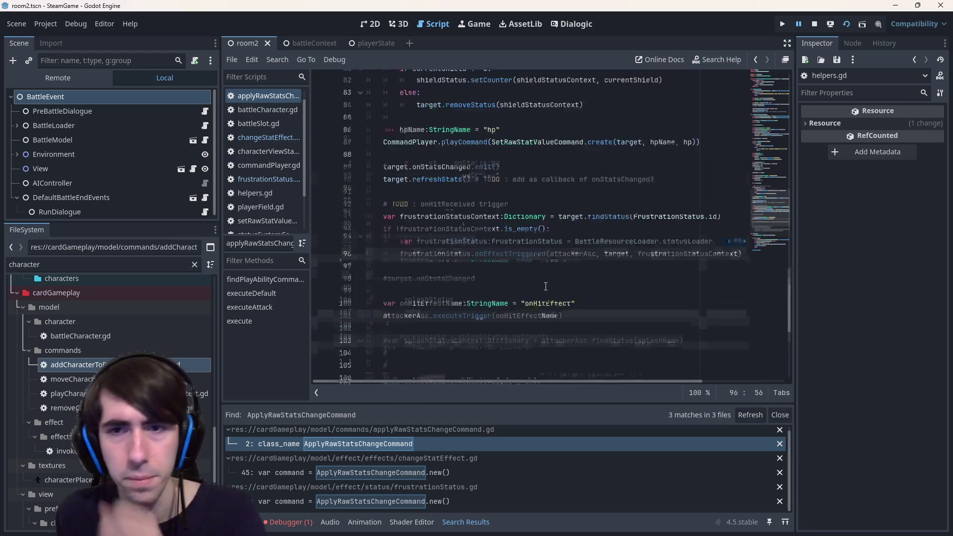
scroll(437, 185, up, 3)
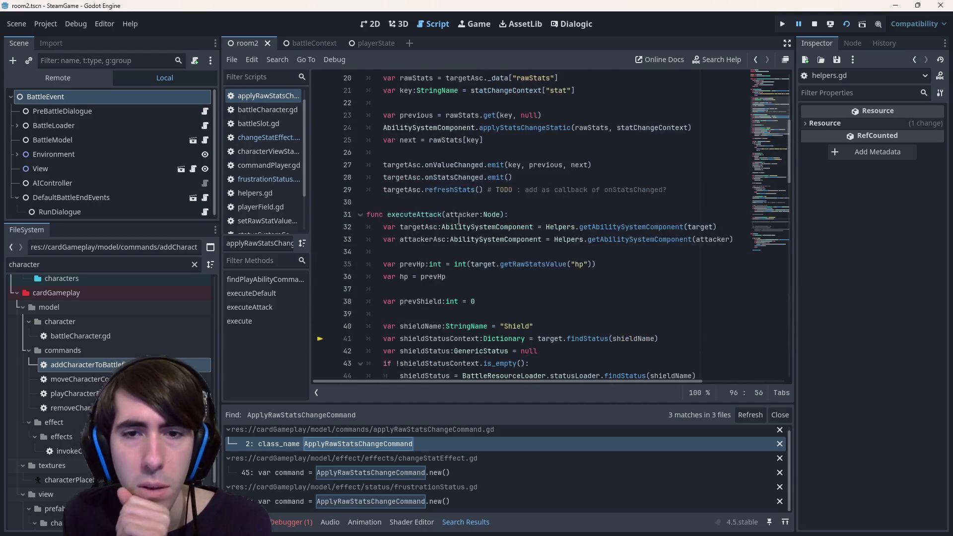
scroll(460, 214, down, 1)
Replace target with targetAsc in the prevHp line and the shield lookup
scroll(461, 168, up, 7)
double_click(429, 115)
scroll(484, 267, down, 4)
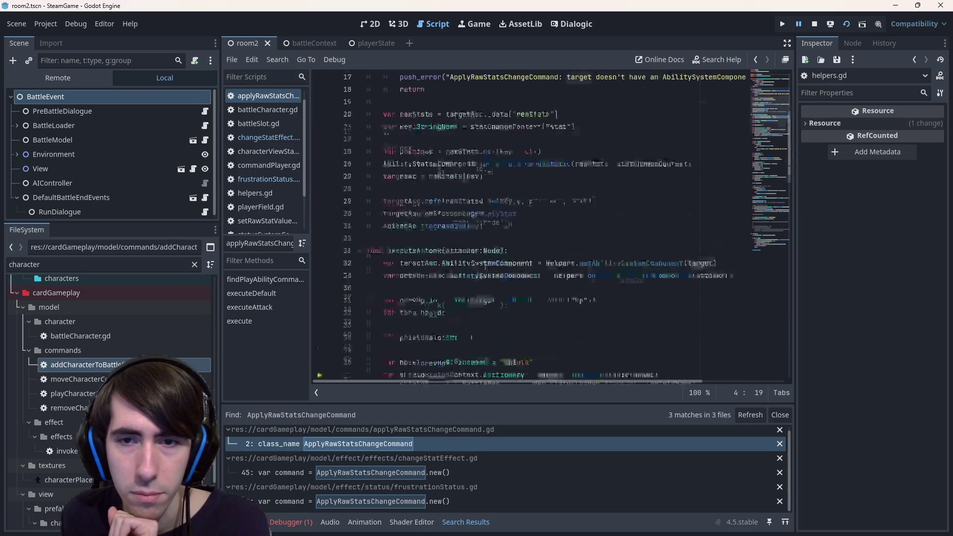
scroll(484, 238, down, 3)
scroll(492, 175, down, 14)
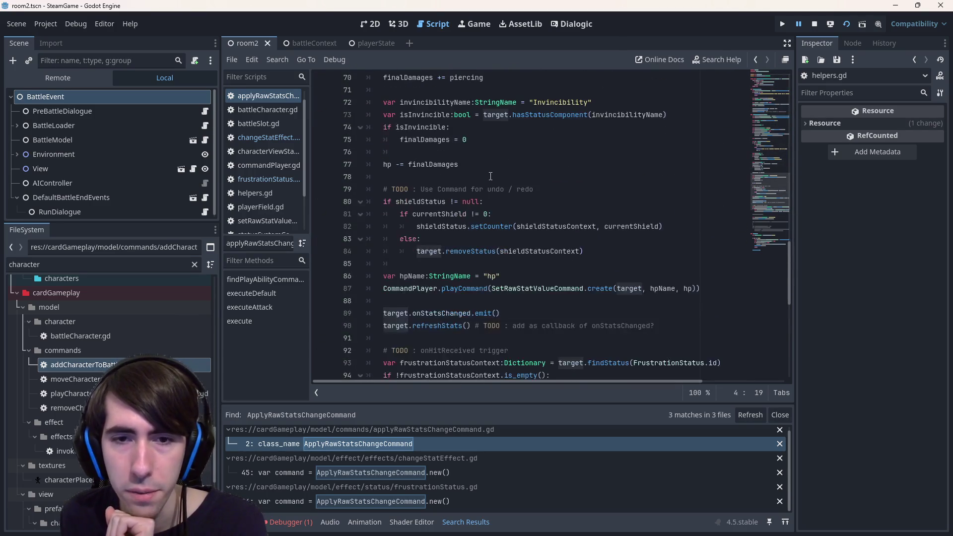
scroll(549, 283, down, 5)
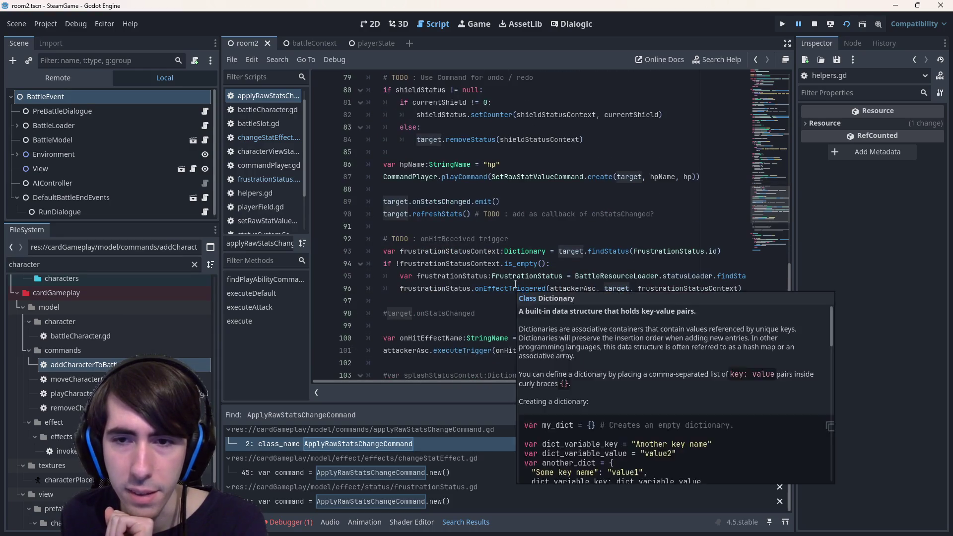
scroll(527, 183, up, 10)
scroll(527, 183, up, 9)
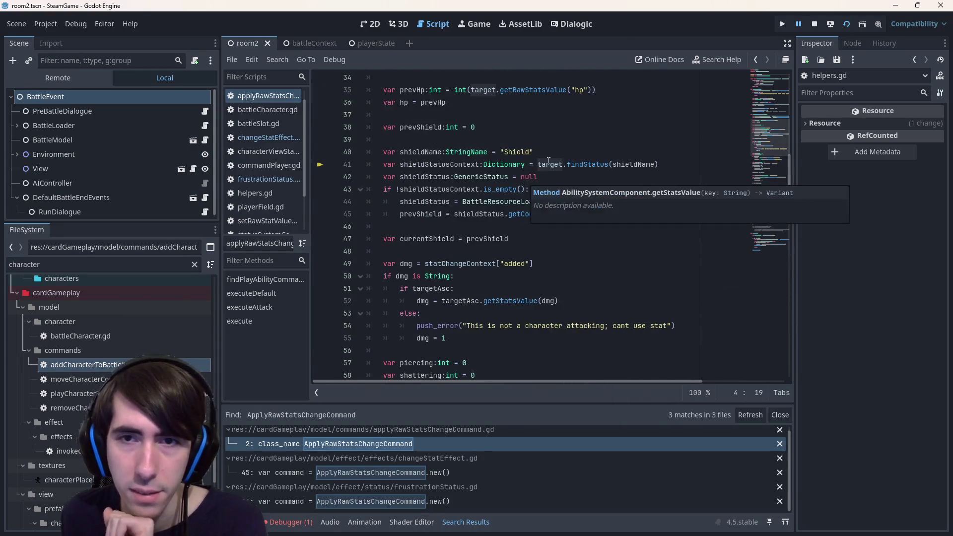
double_click(488, 201)
scroll(489, 195, down, 1)
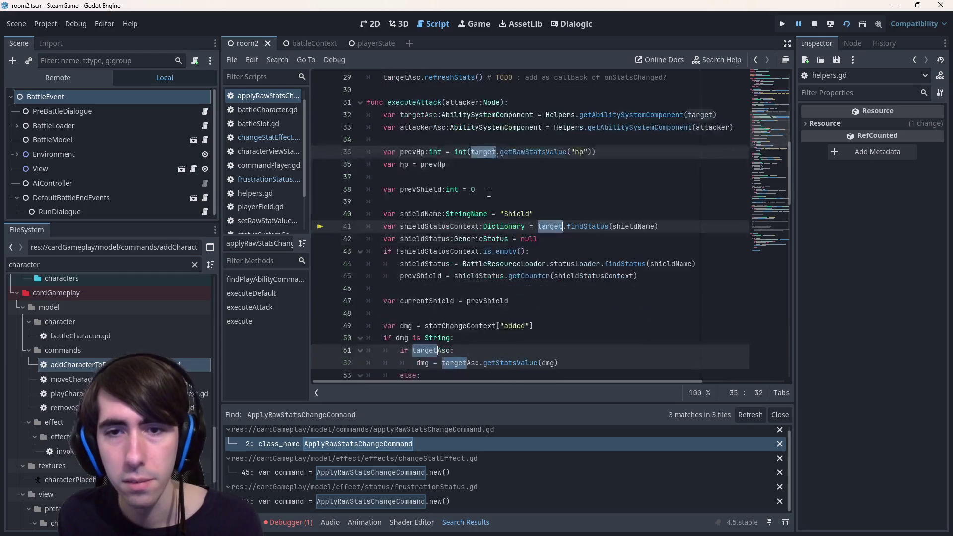
scroll(507, 205, down, 5)
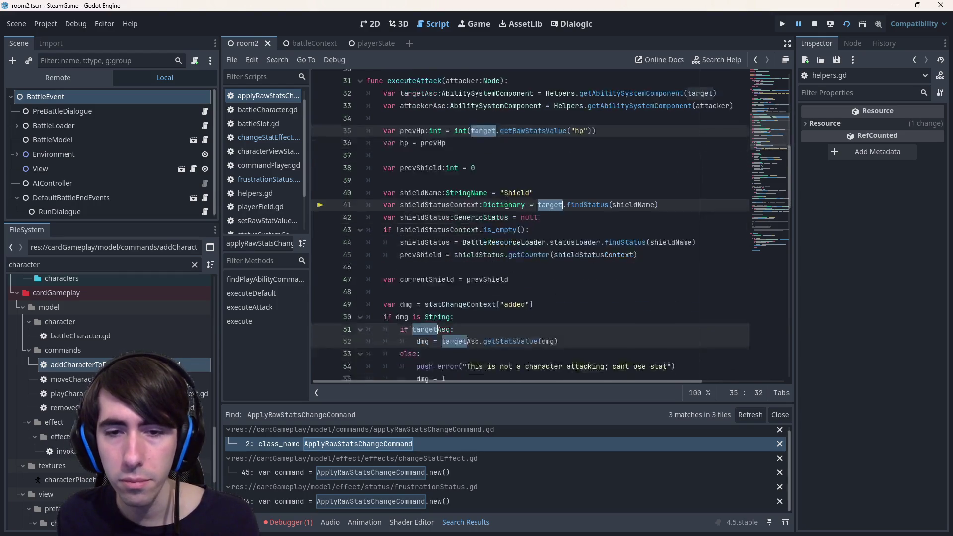
scroll(507, 205, up, 4)
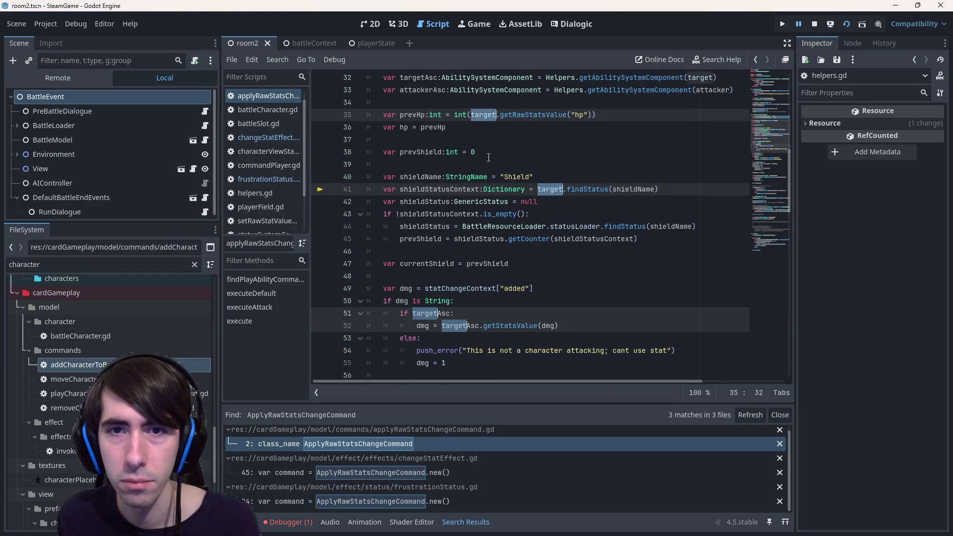
scroll(488, 160, up, 4)
double_click(418, 227)
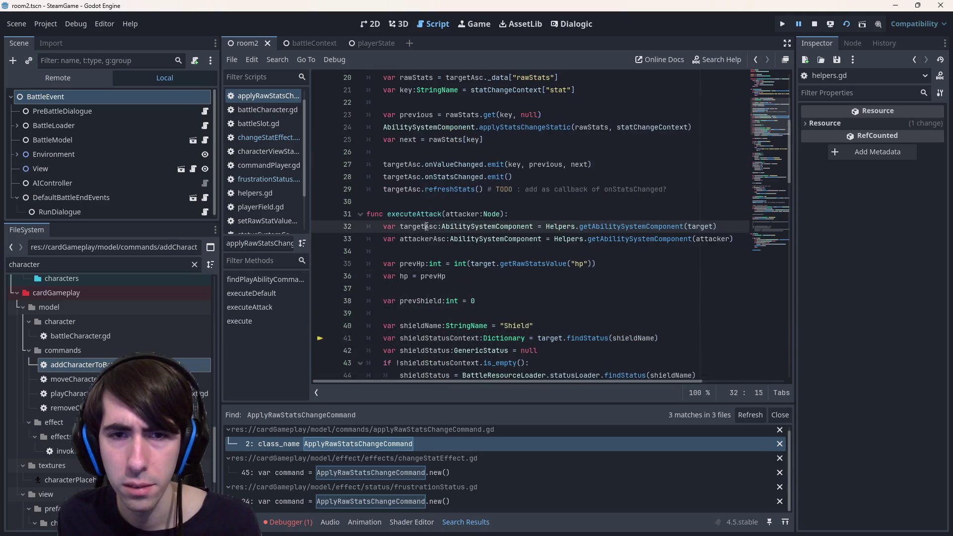
double_click(489, 264)
key(ctrl+d)
text(targetAsc)
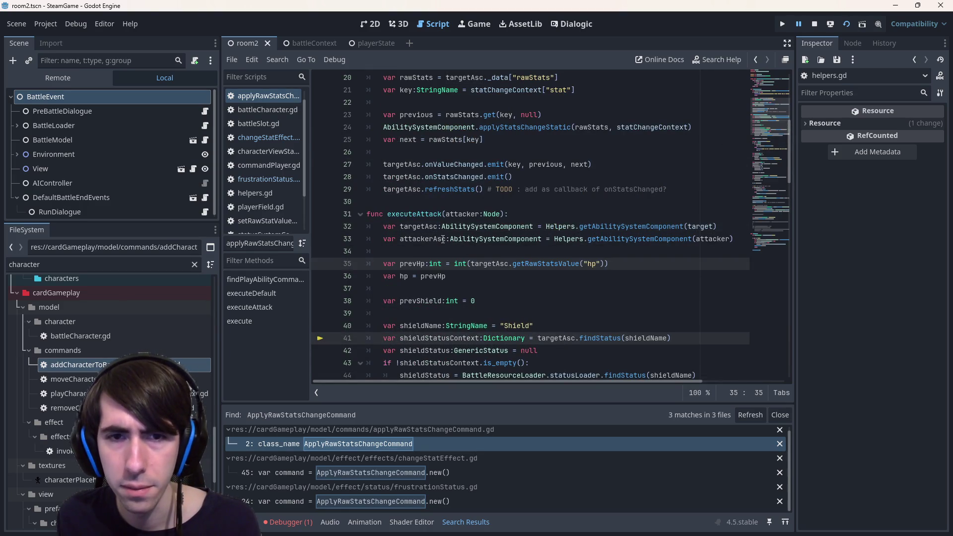
Search the script for attacker and target occurrences
double_click(443, 240)
scroll(526, 284, down, 2)
click(527, 226)
scroll(526, 226, down, 1)
key(ctrl+f)
text(attacker)
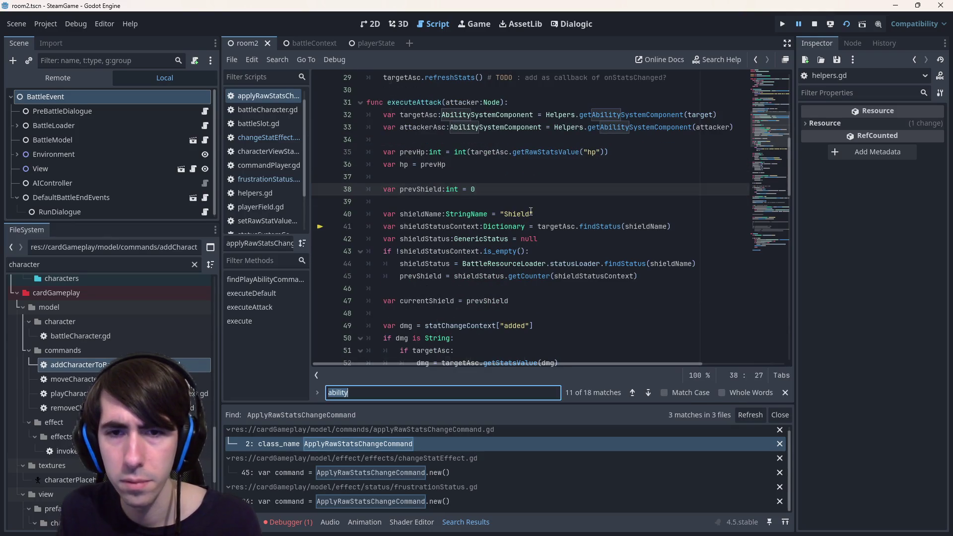
scroll(531, 211, up, 5)
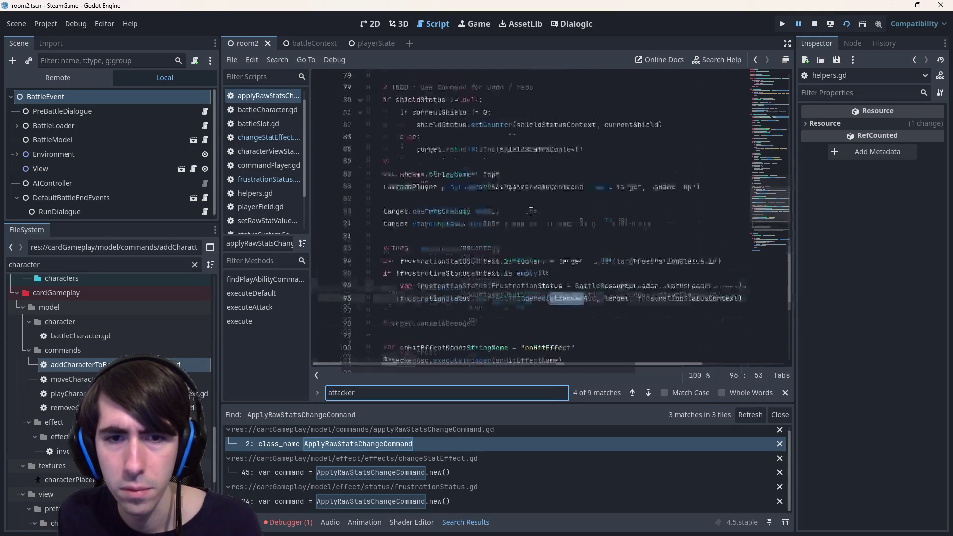
scroll(530, 211, up, 12)
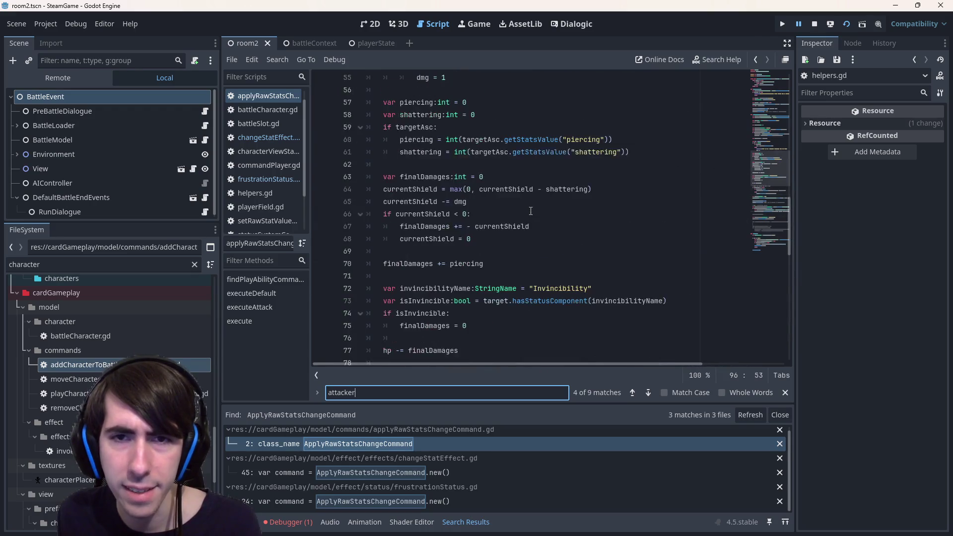
scroll(530, 197, up, 4)
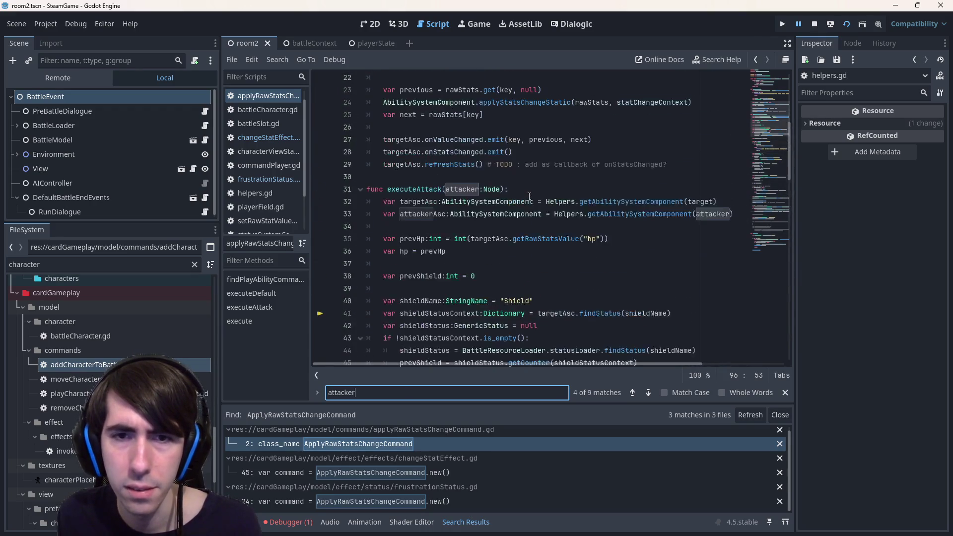
click(463, 193)
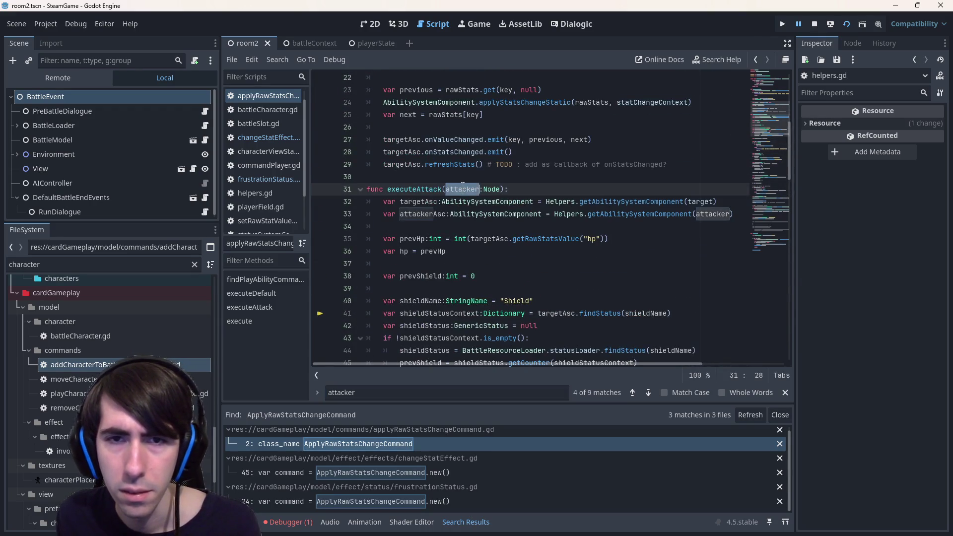
scroll(463, 193, up, 7)
double_click(441, 114)
key(ctrl+f)
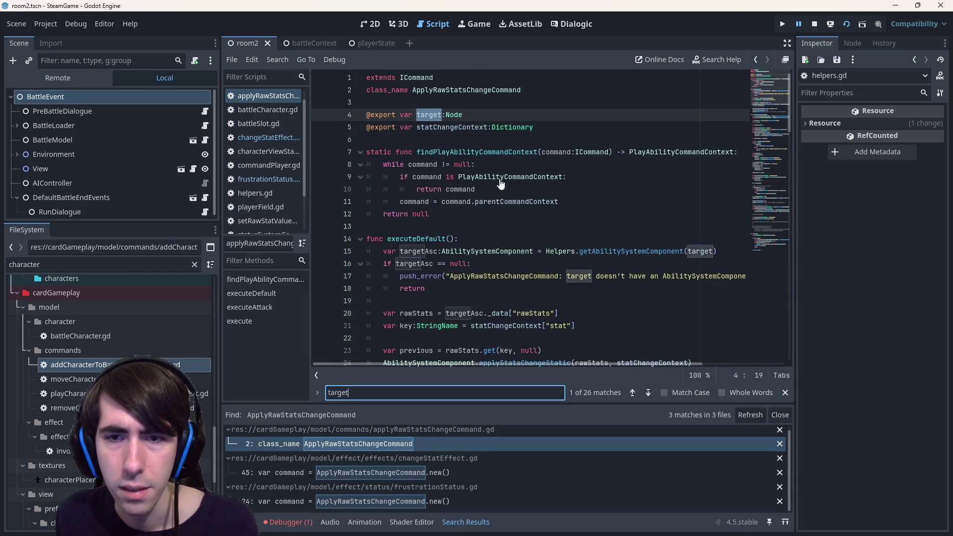
Append Asc to target in the invincibility check and its matching occurrences
scroll(507, 214, down, 9)
scroll(507, 215, down, 5)
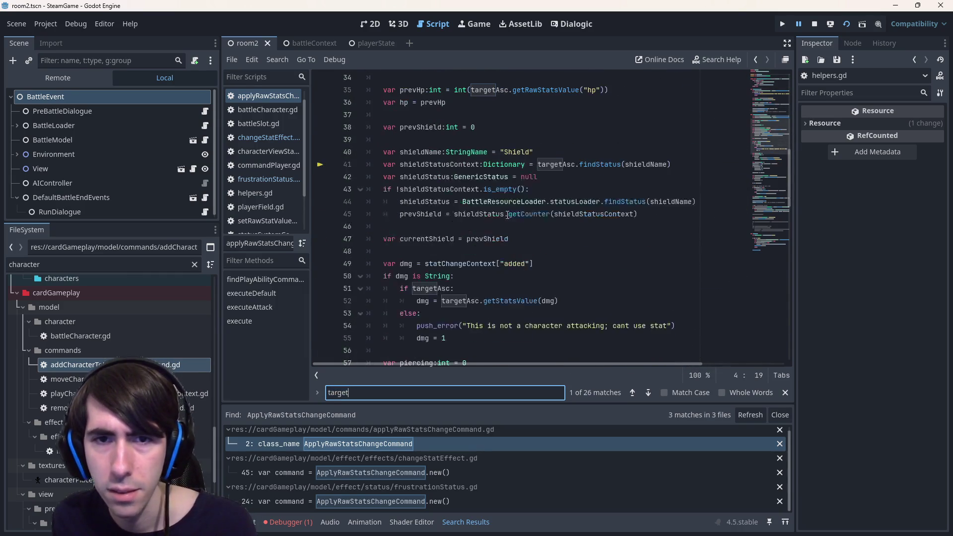
scroll(469, 184, down, 8)
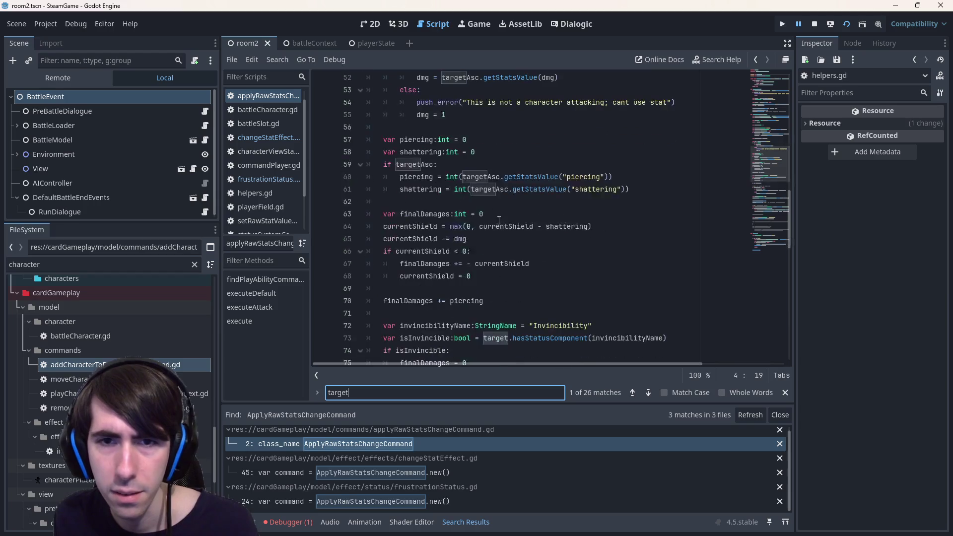
scroll(493, 184, down, 2)
double_click(496, 77)
key(ctrl+d)
key(ctrl+d)
key(ctrl+d)
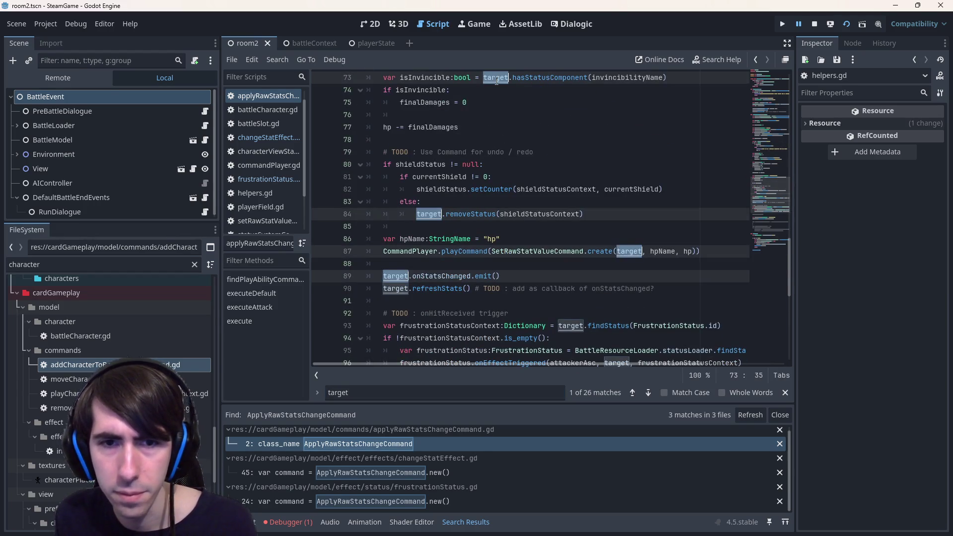
key(Right)
text(Asc)
Change target to targetAsc in the frustration status lookup and callback, then save
scroll(566, 123, down, 2)
double_click(576, 250)
key(ctrl+d)
key(ctrl+d)
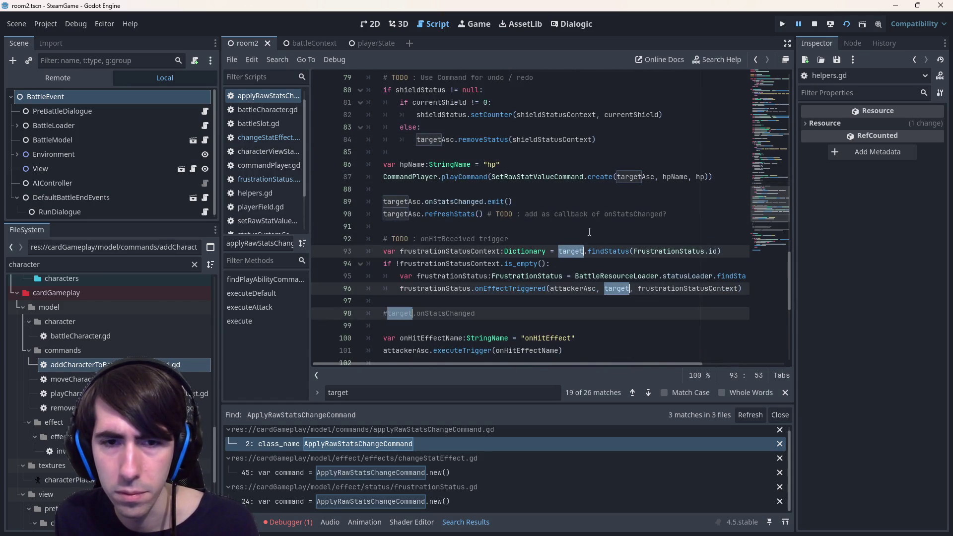
scroll(593, 233, down, 3)
key(Right)
text(Asc)
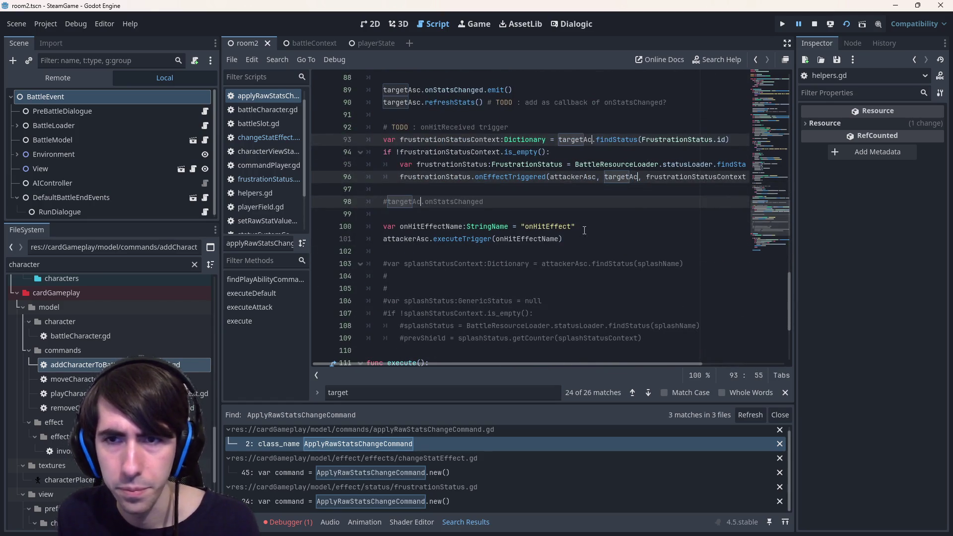
key(ctrl+s)
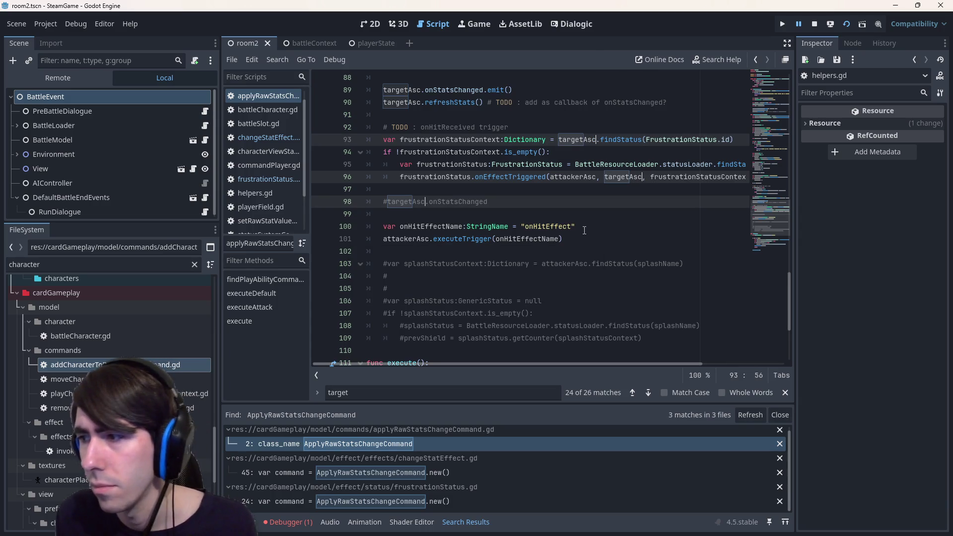
scroll(575, 275, up, 20)
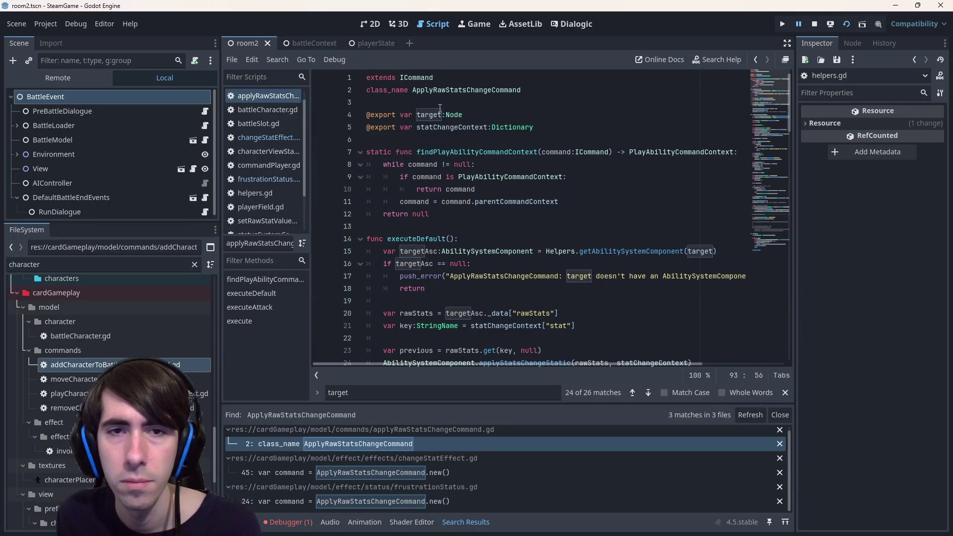
Review the targetAsc uses in the findStatus call and on line 41
click(430, 115)
double_click(435, 114)
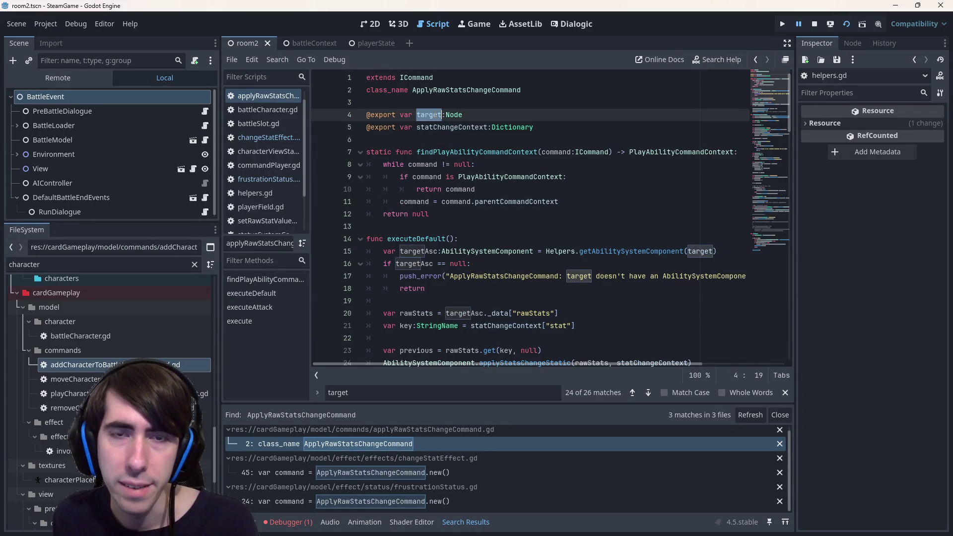
scroll(471, 192, down, 3)
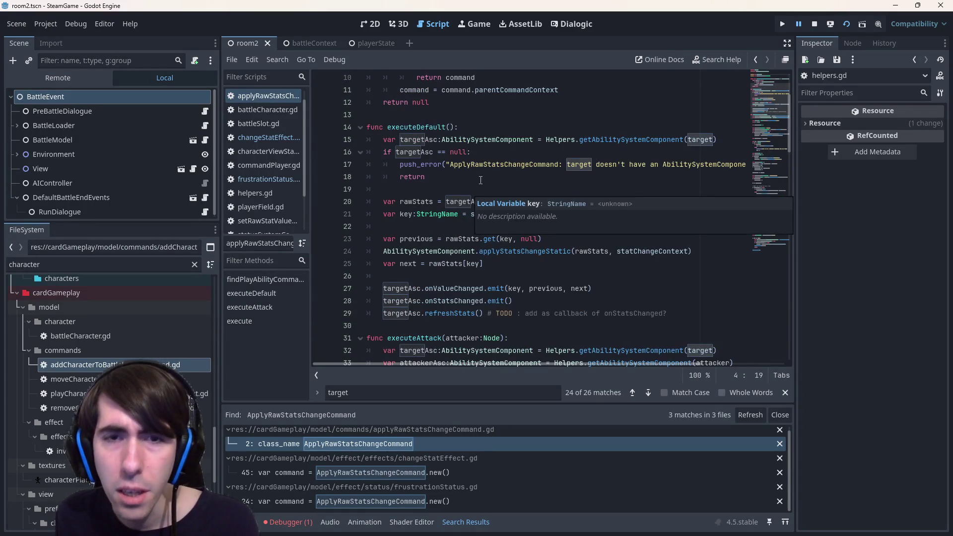
scroll(529, 265, down, 5)
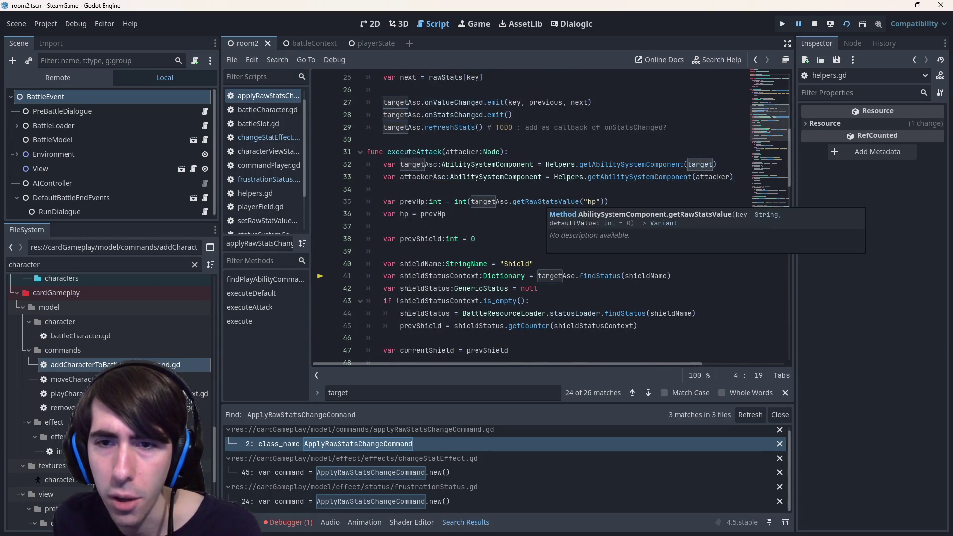
scroll(569, 286, down, 3)
scroll(585, 221, up, 1)
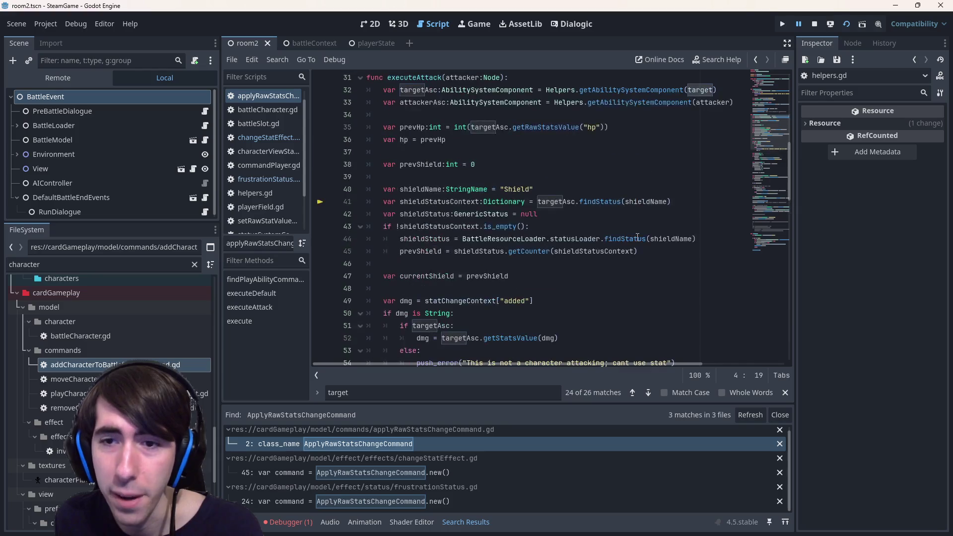
click(639, 242)
double_click(639, 242)
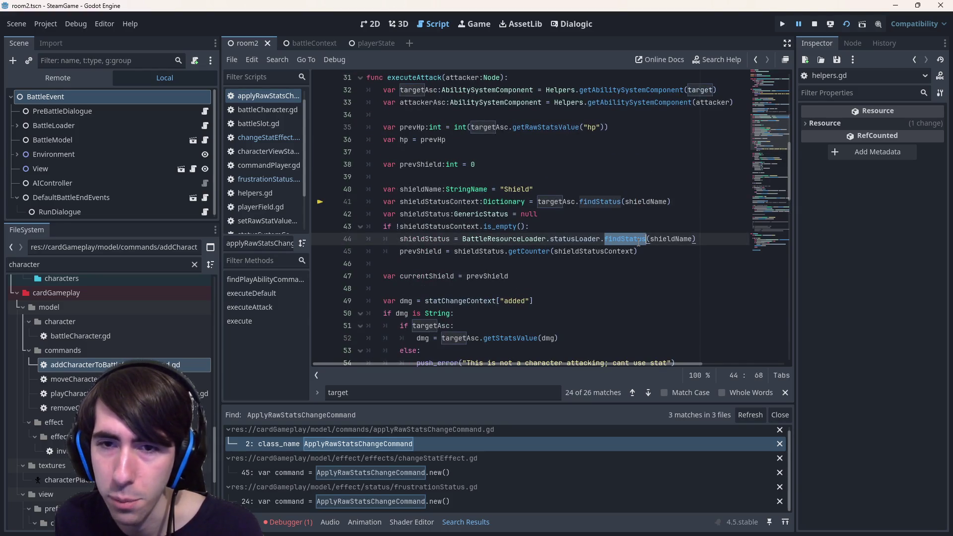
click(580, 201)
double_click(566, 201)
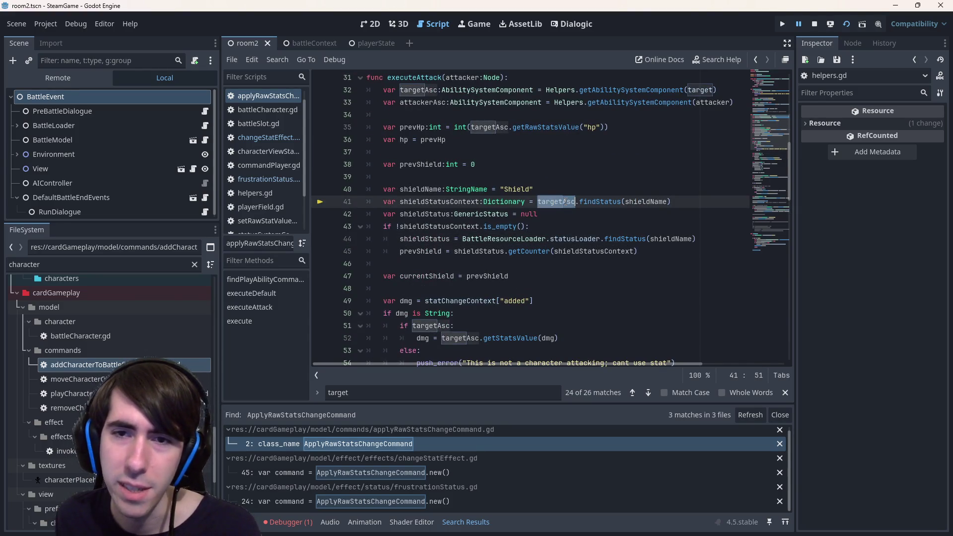
mouse_move(566, 201)
scroll(583, 223, up, 2)
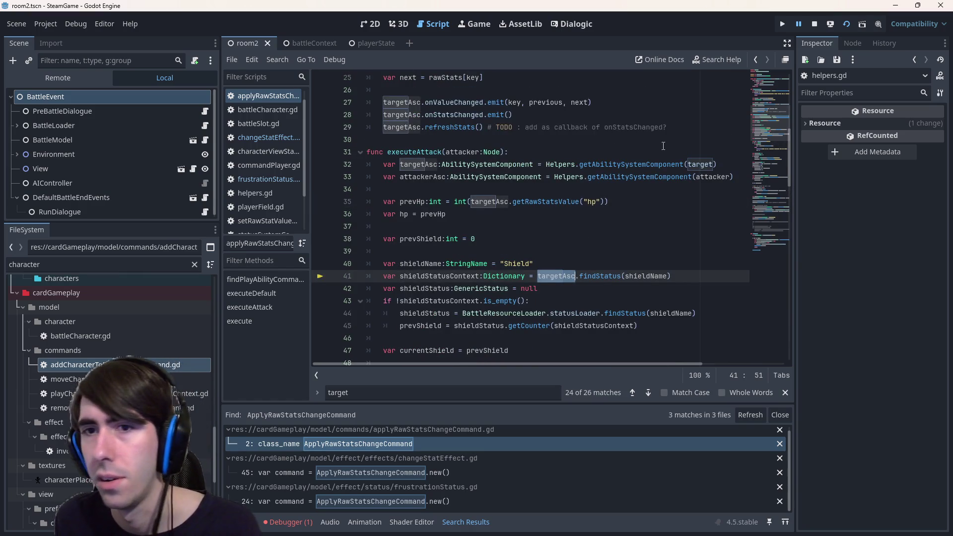
Add a blank line after the attackerAsc declaration and copy executeDefault's targetAsc null check
drag(735, 164, 292, 161)
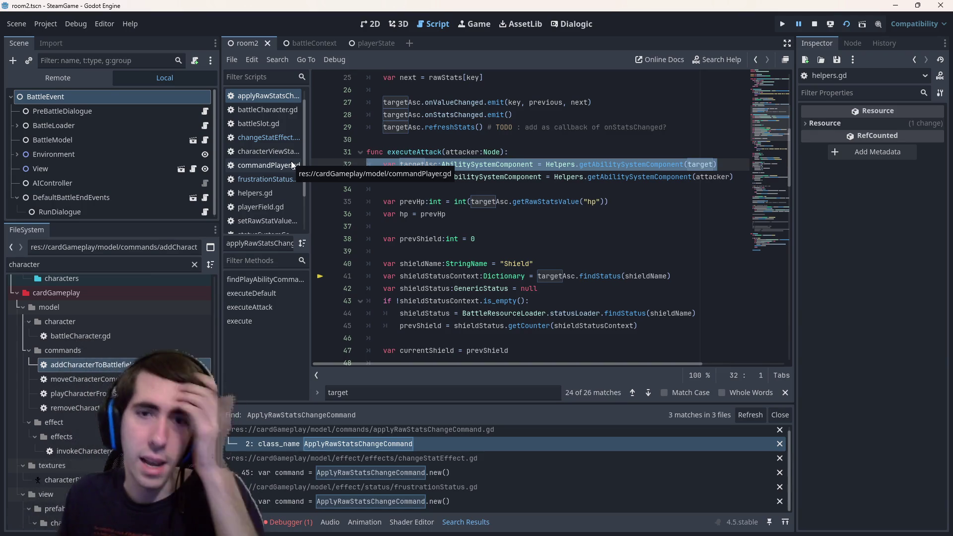
click(740, 177)
key(Return)
scroll(486, 148, up, 2)
scroll(485, 148, up, 2)
drag(429, 140, 328, 117)
key(ctrl+c)
click(437, 338)
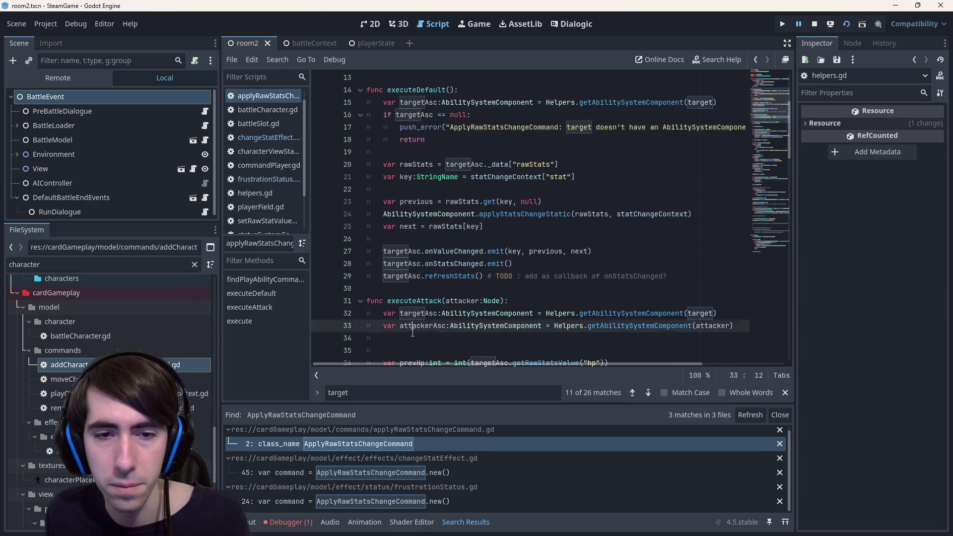
Paste the targetAsc null-check block into executeAttack and duplicate it directly below
key(ctrl+v)
scroll(435, 297, down, 2)
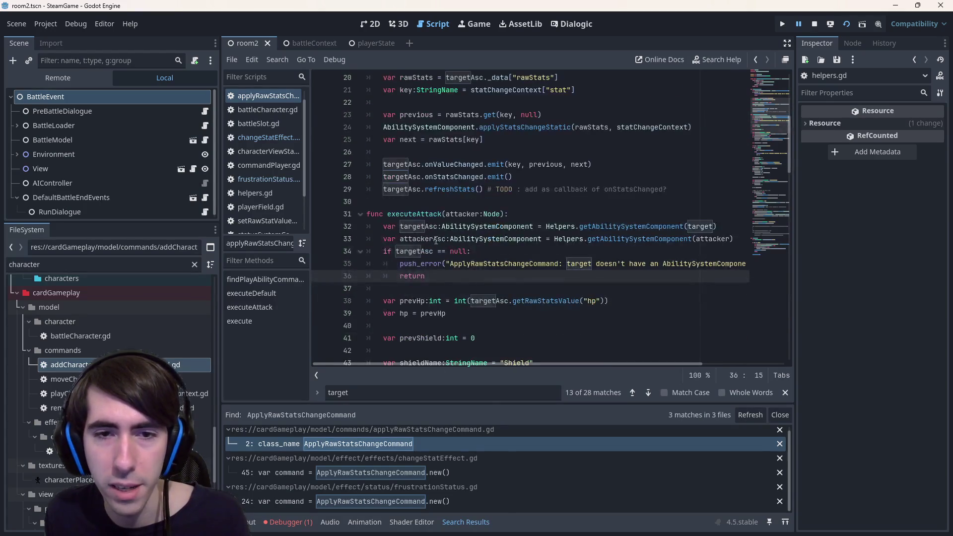
click(425, 227)
drag(496, 275, 336, 253)
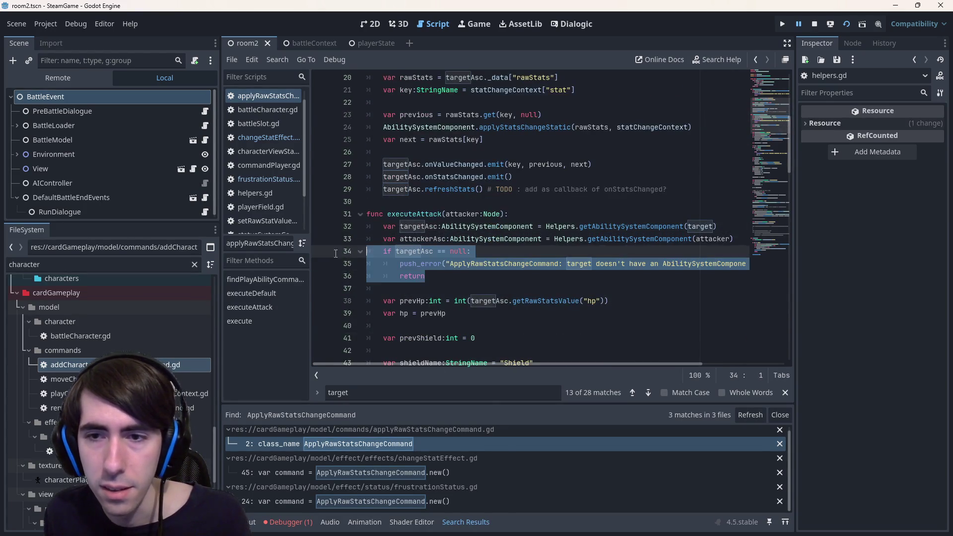
click(449, 275)
key(ctrl+v)
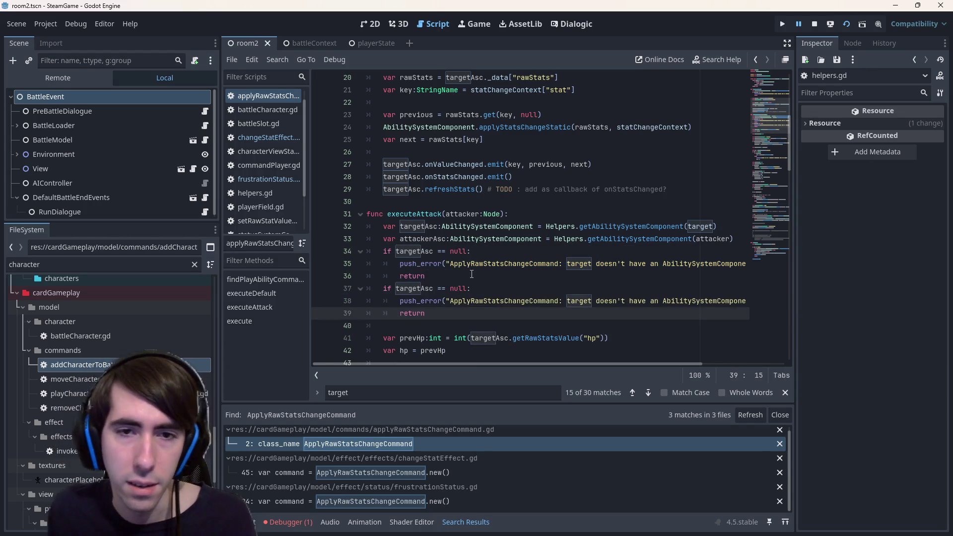
Make the second check test attackerAsc with 'attacker' in its error message, then save
click(417, 227)
double_click(421, 239)
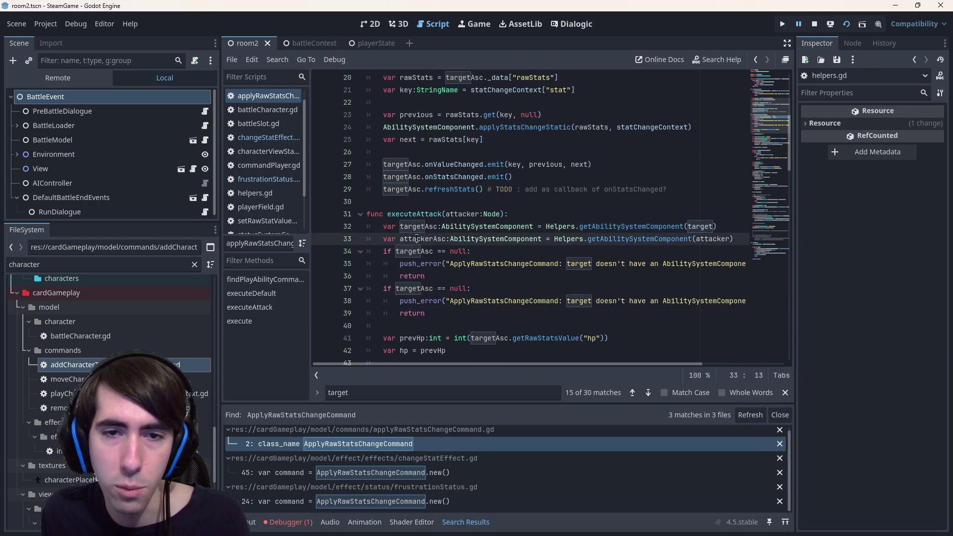
key(ctrl+c)
double_click(422, 289)
key(ctrl+v)
double_click(579, 301)
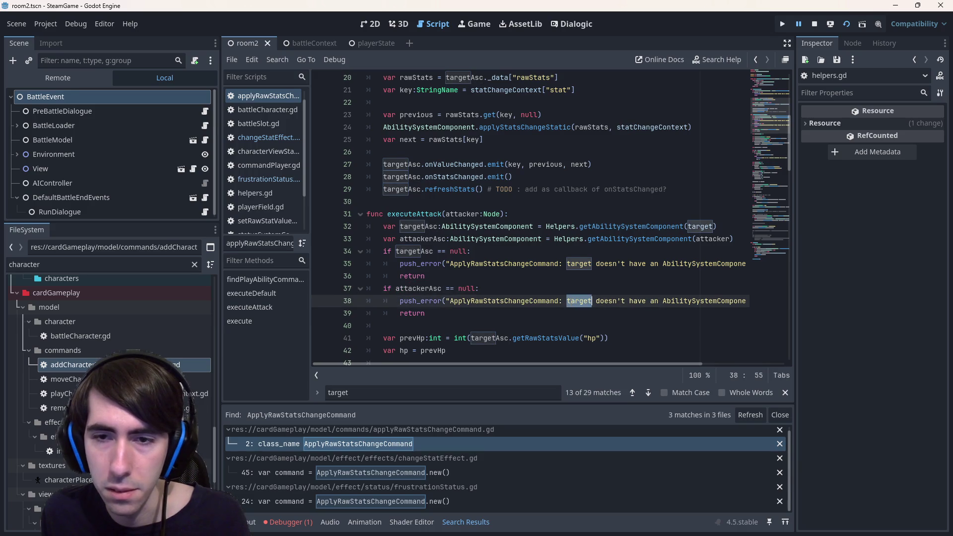
text(attacker)
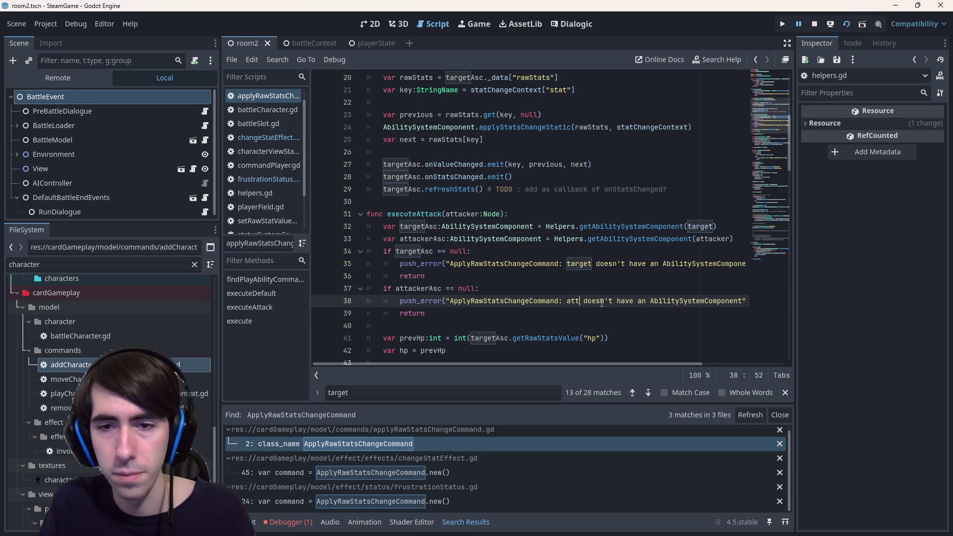
key(ctrl+s)
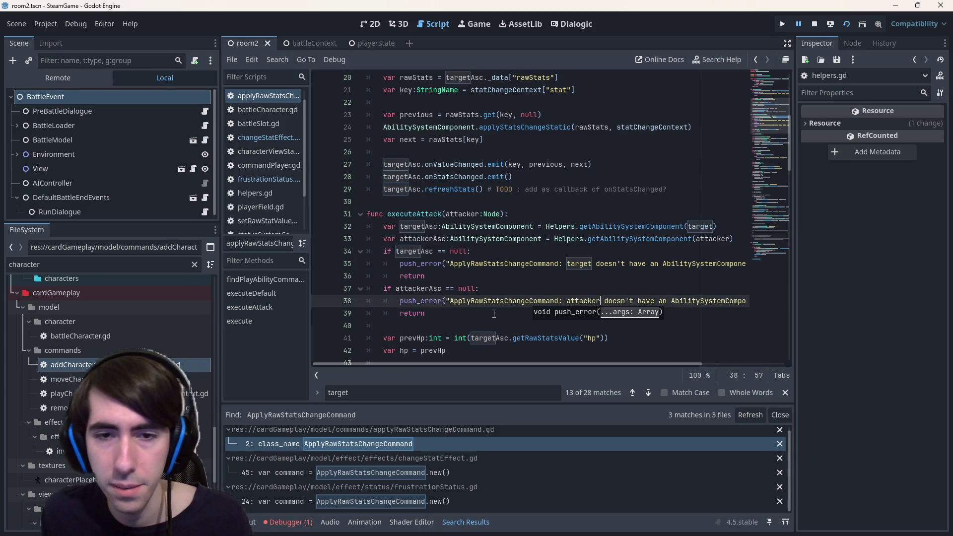
Select the targetAsc and attackerAsc declarations to reuse after the null checks
click(495, 313)
scroll(481, 295, down, 2)
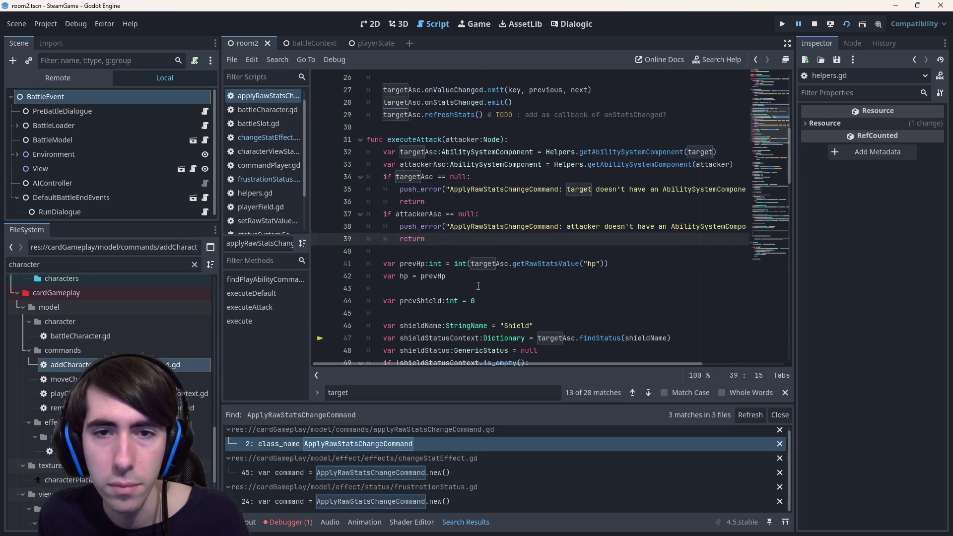
mouse_move(733, 164)
mouse_down()
mouse_move(546, 166)
mouse_move(328, 145)
mouse_move(315, 153)
mouse_up()
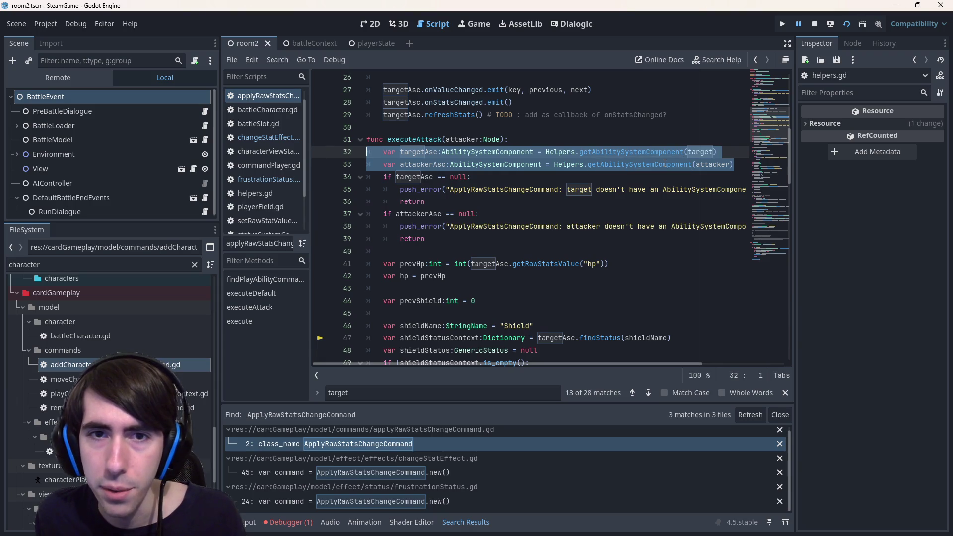
click(452, 256)
Paste the two component declarations below the null checks and unindent them
key(Return)
key(Return)
click(453, 255)
key(Down)
key(ctrl+v)
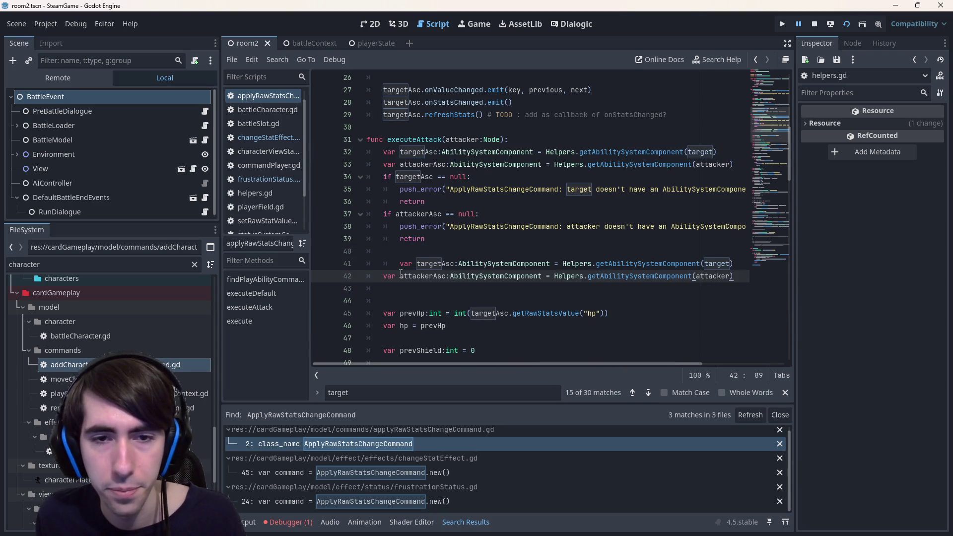
key(Up)
key(shift+Tab)
Rename the pasted variables to targetStatusComp and attackerStatusComp and save
double_click(418, 263)
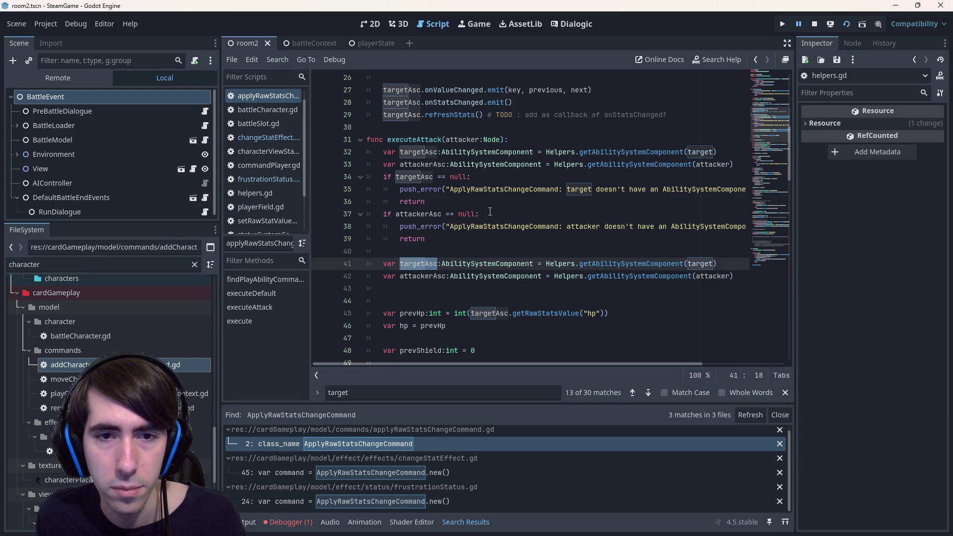
text(target)
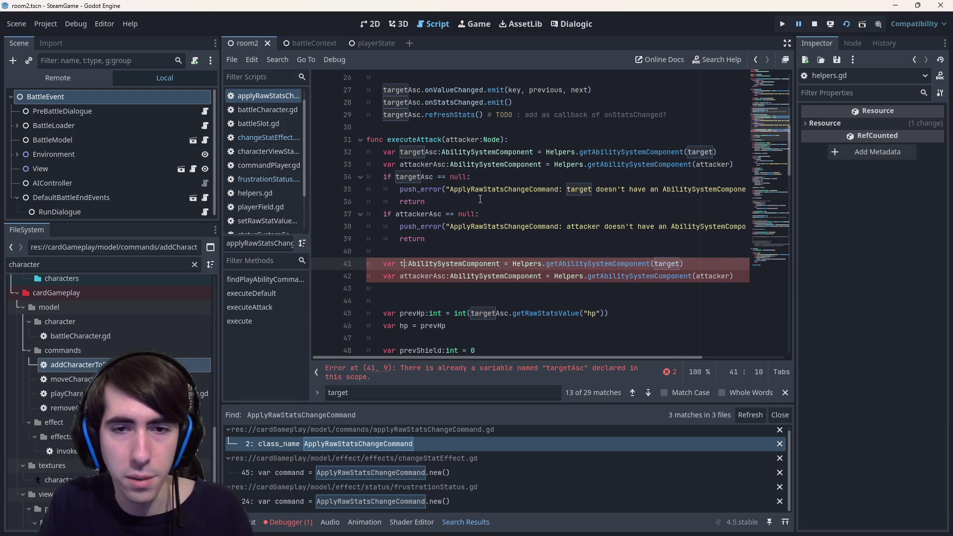
text(Status)
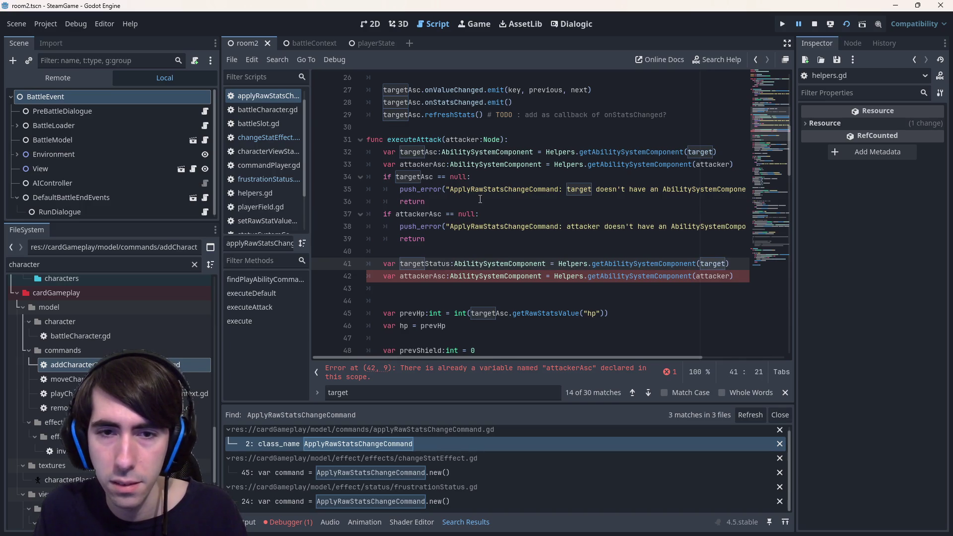
text(Comp)
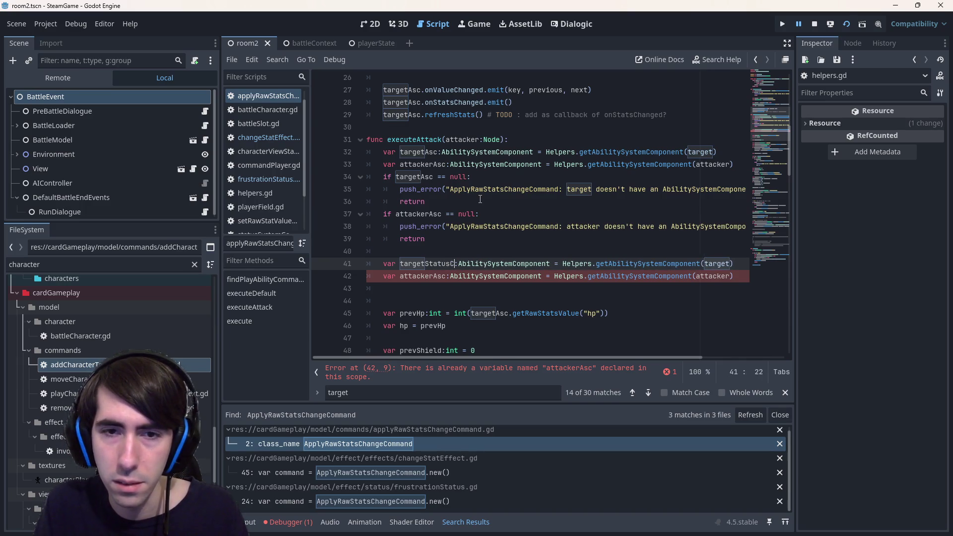
key(Down)
key(ctrl+Left)
key(ctrl+Left)
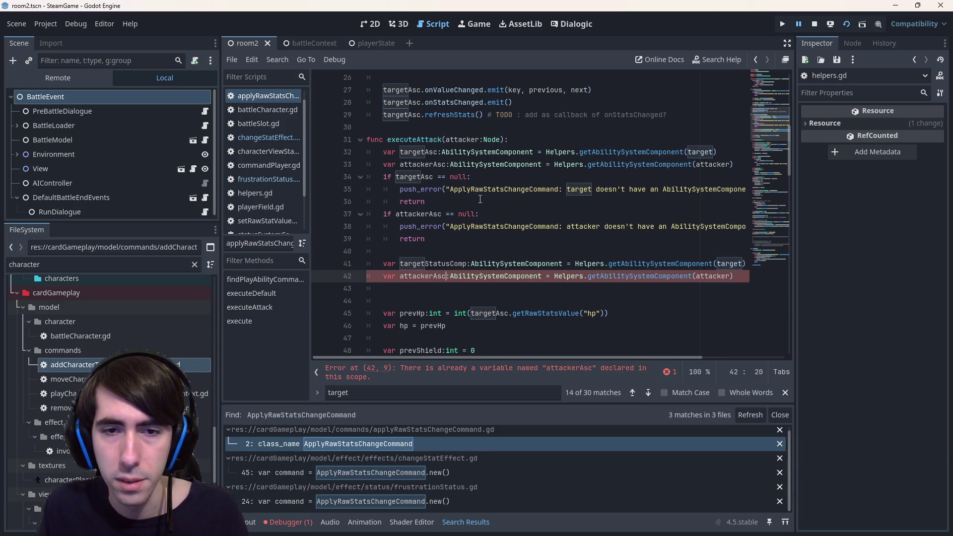
key(BackSpace)
key(BackSpace)
key(BackSpace)
text(erStatusComp)
key(ctrl+s)
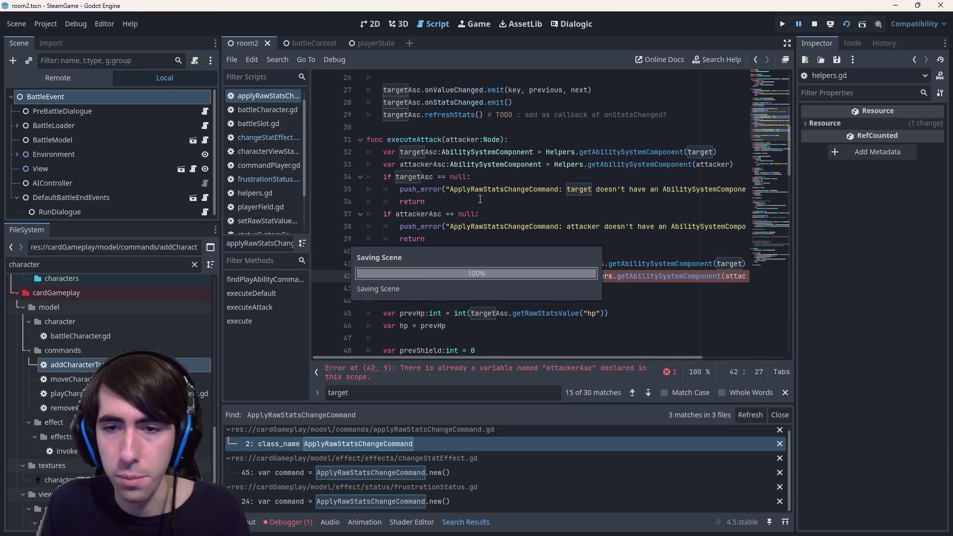
Jump to the getAbilitySystemComponent definition in helpers.gd
scroll(705, 361, right, 3)
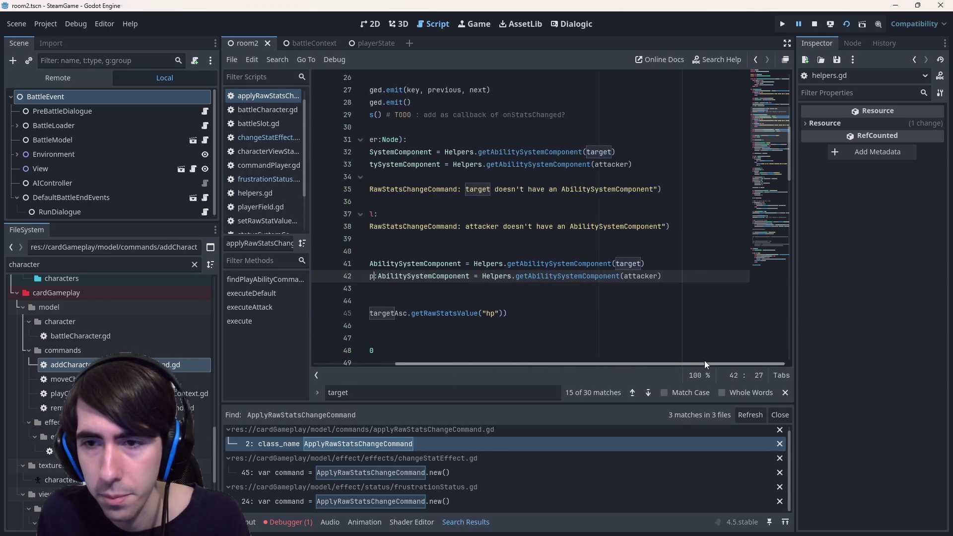
scroll(687, 360, left, 3)
scroll(619, 286, down, 1)
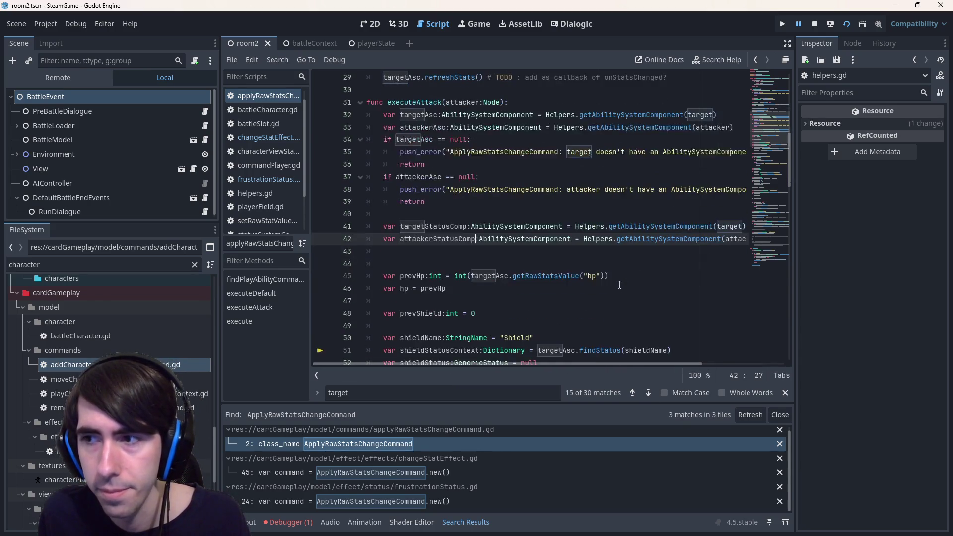
ctrl+click(660, 227)
Duplicate getAbilitySystemComponent below itself, removing the extra blank line before getModel
drag(433, 217, 347, 116)
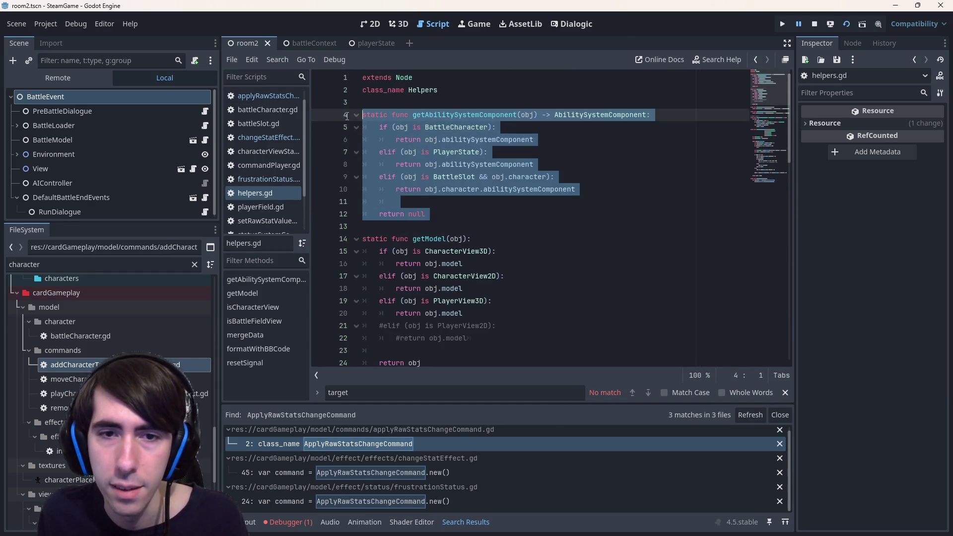
key(ctrl+c)
click(416, 225)
key(Return)
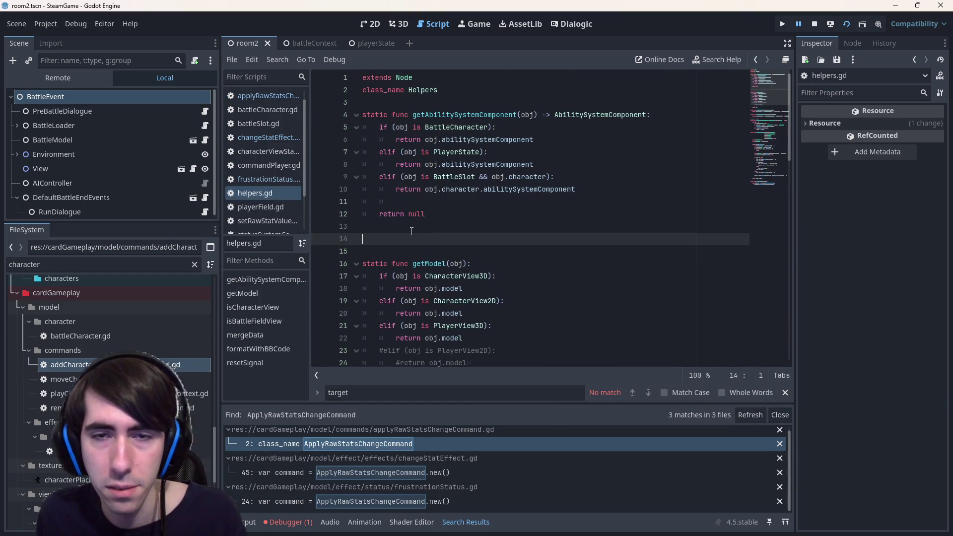
key(ctrl+v)
key(Return)
click(438, 236)
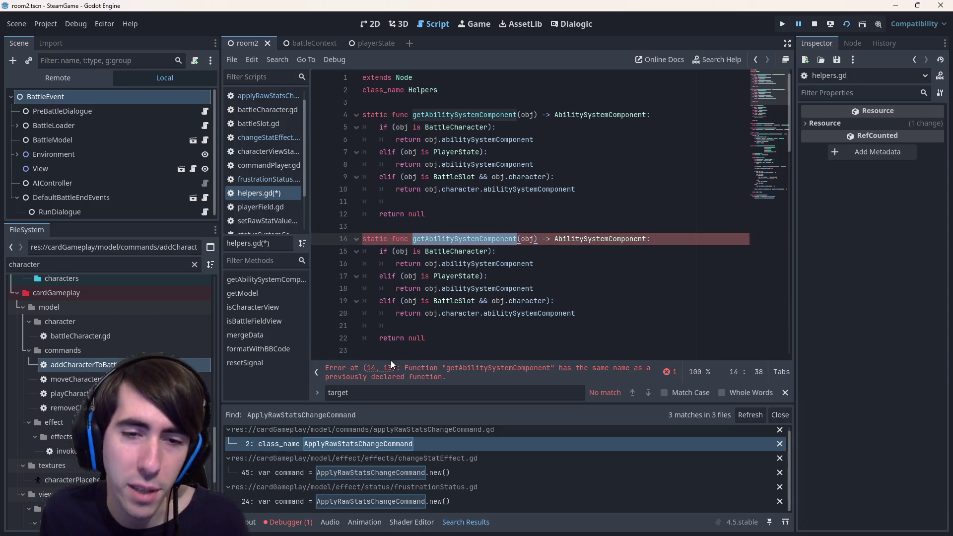
drag(391, 361, 392, 368)
click(421, 321)
key(BackSpace)
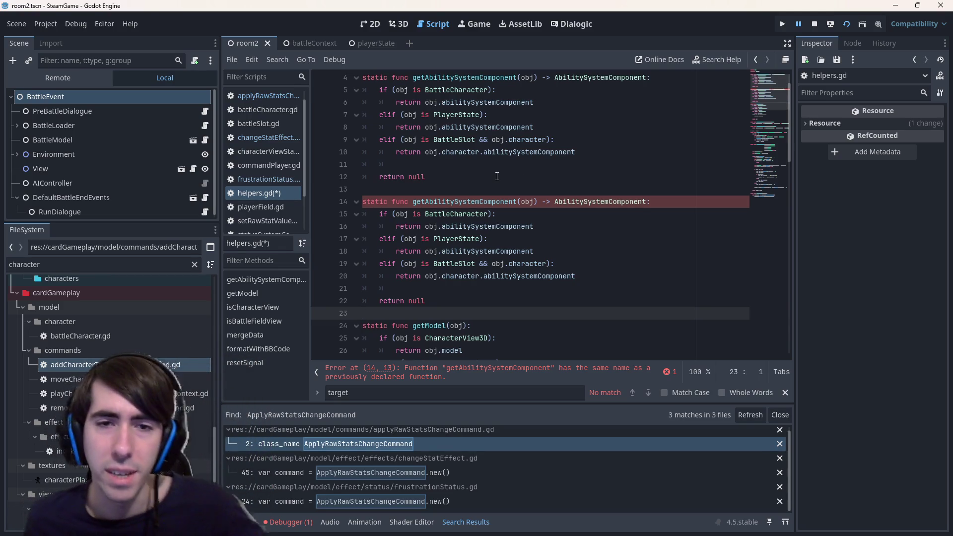
Rename the duplicate function to getStatusSystemComponent and save helpers.gd
double_click(448, 216)
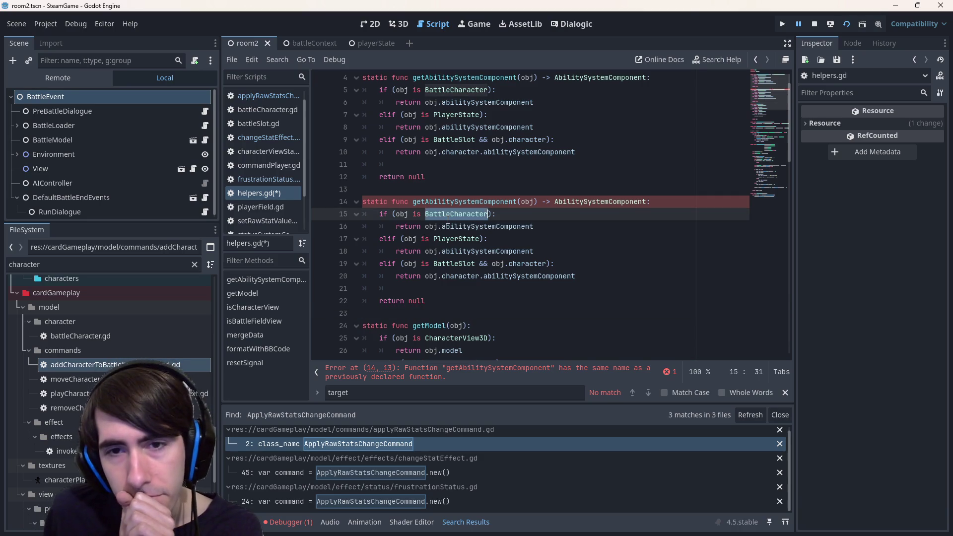
double_click(494, 201)
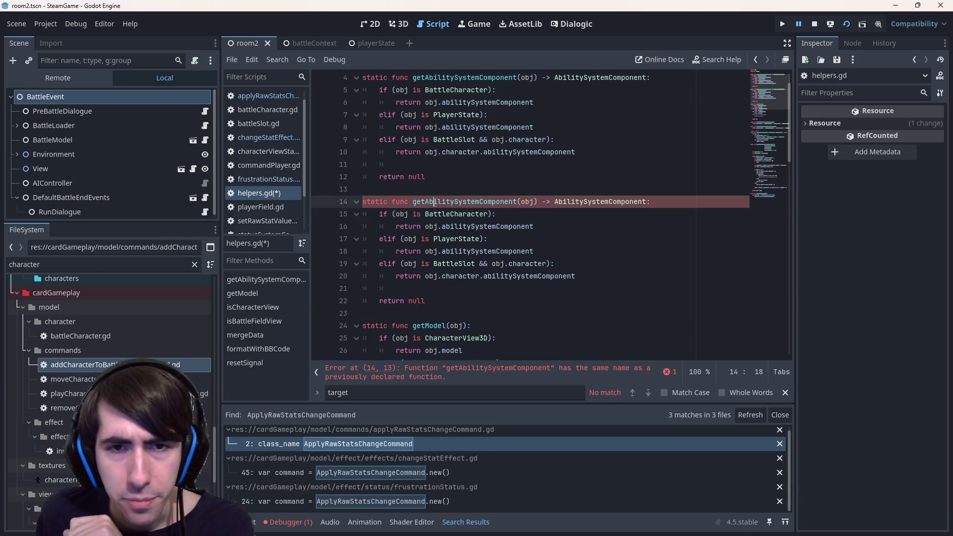
text(get)
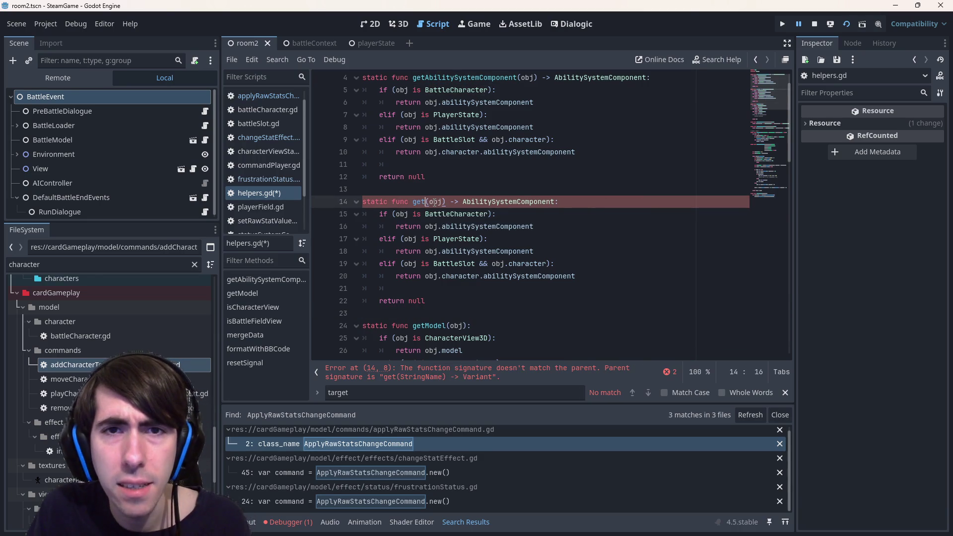
text(StatusCom)
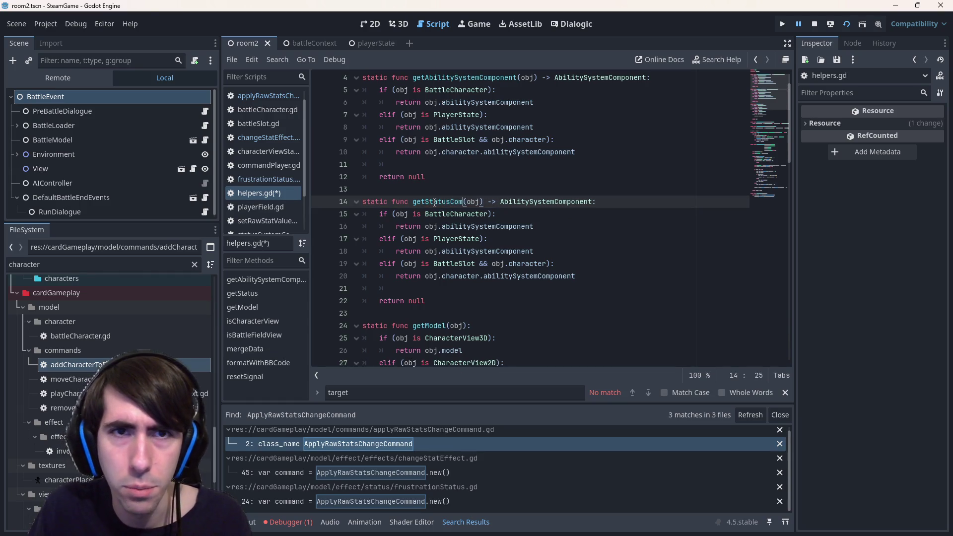
text(p)
key(BackSpace)
key(BackSpace)
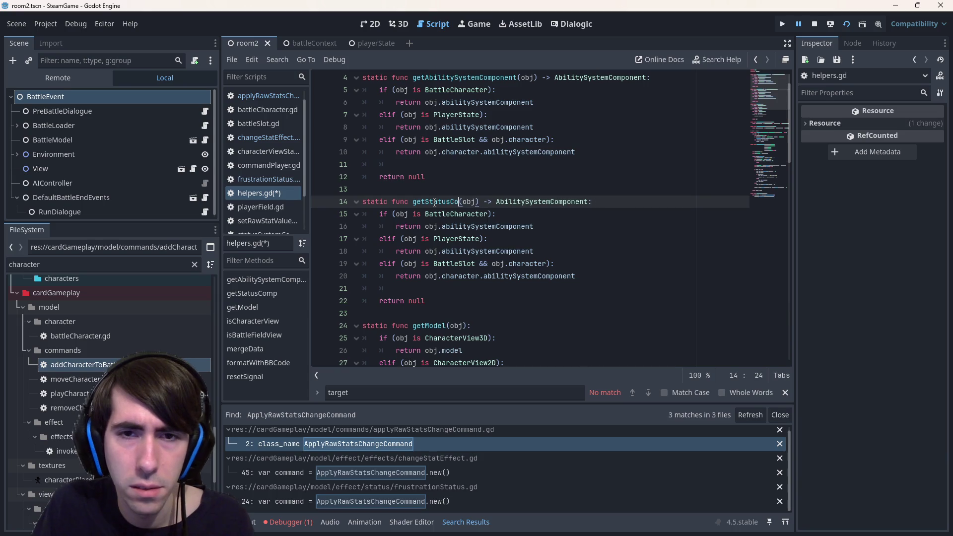
text(mponent)
key(shift+alt+o)
text(statuscomponent)
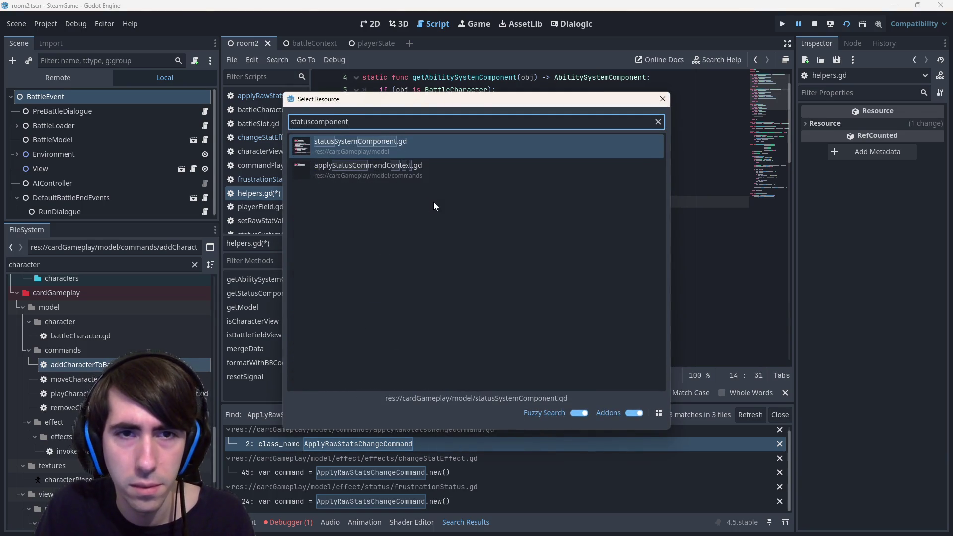
key(Escape)
key(Left)
key(Left)
key(Left)
text(System)
key(ctrl+s)
Drop the PlayerState and BattleSlot branches so it returns obj.statusSystemComponent
double_click(435, 202)
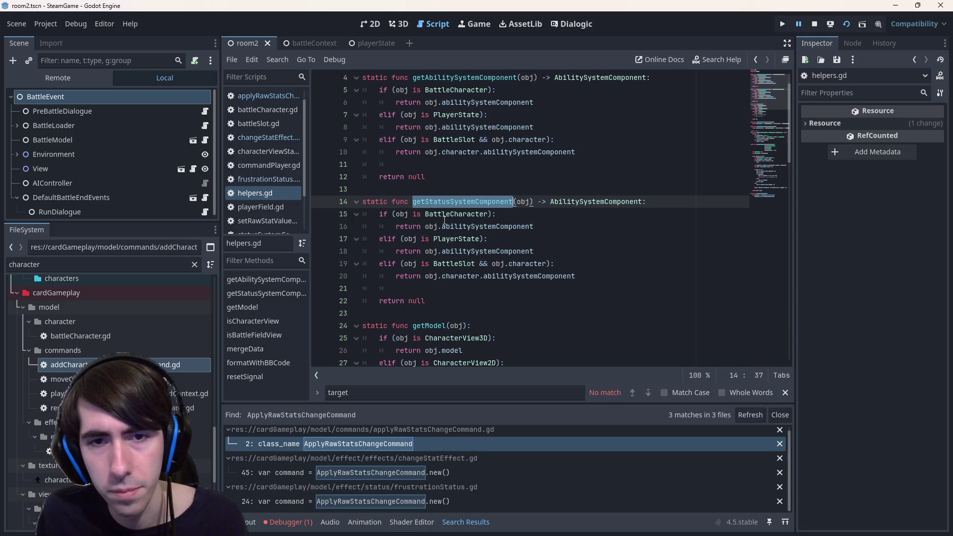
click(444, 218)
drag(596, 268, 542, 228)
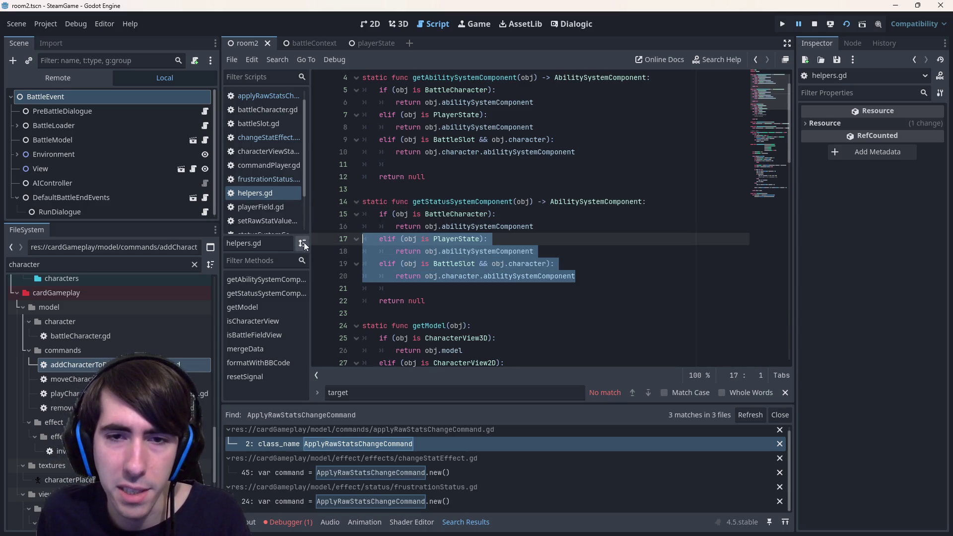
key(BackSpace)
double_click(488, 227)
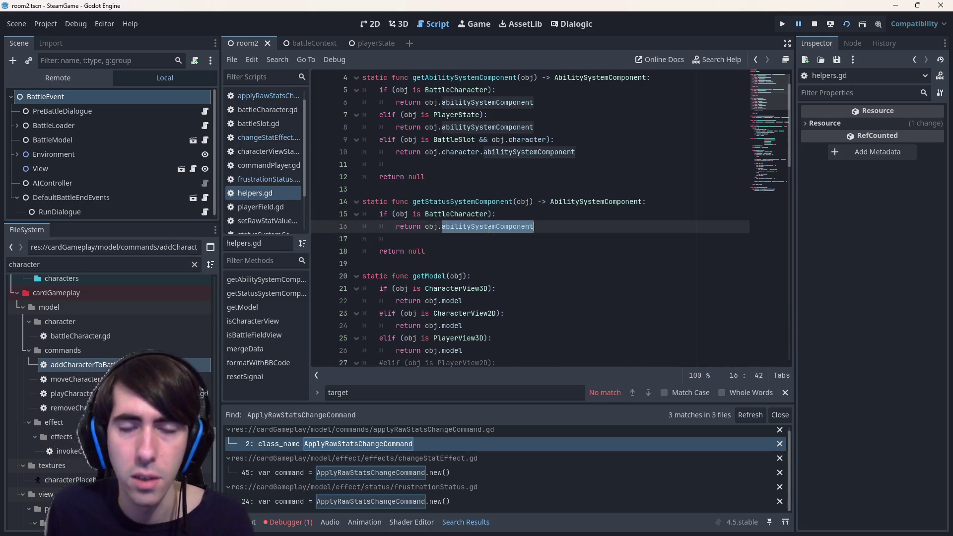
key(BackSpace)
key(BackSpace)
text(.status)
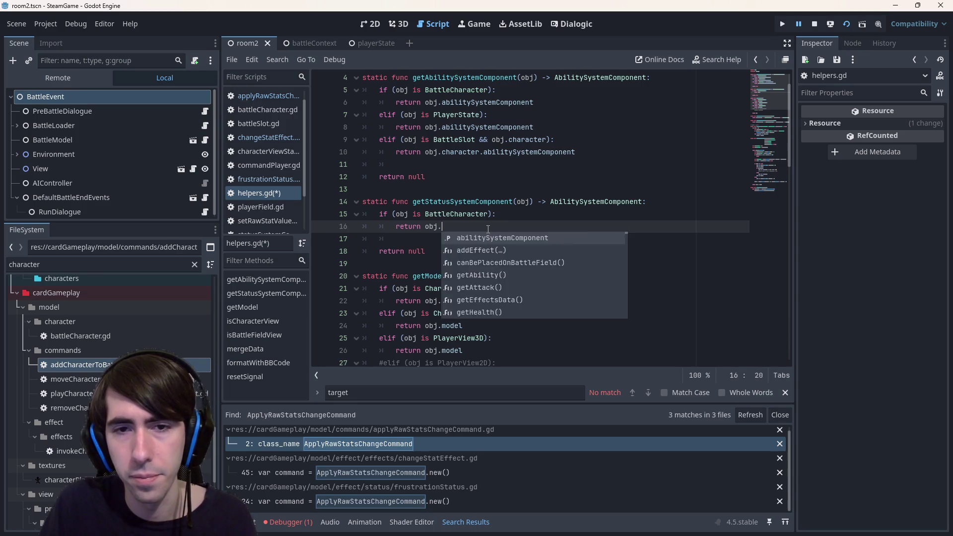
key(Return)
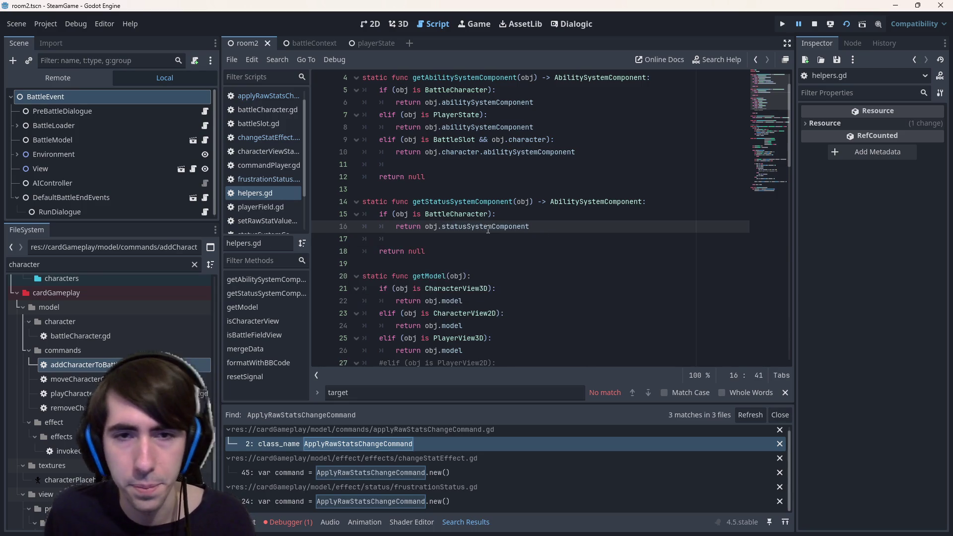
double_click(450, 202)
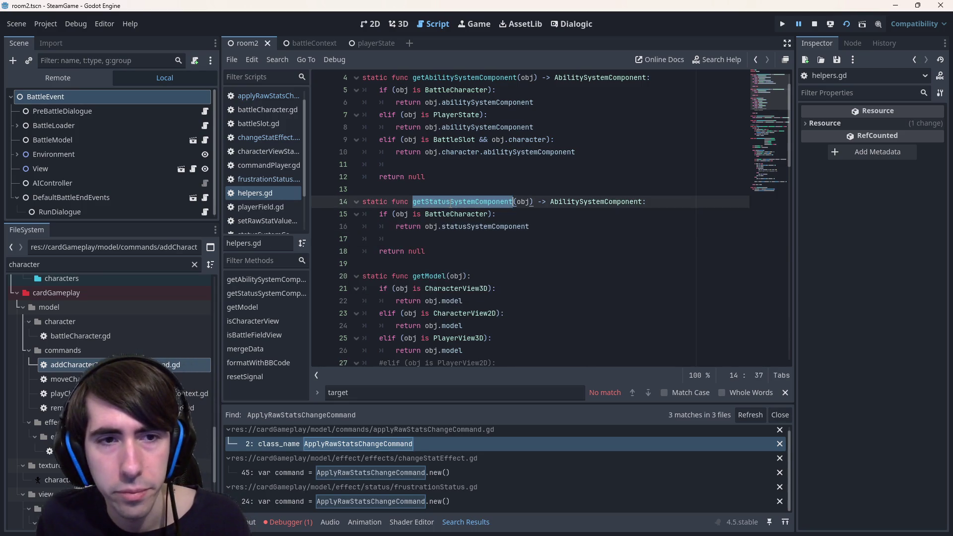
scroll(262, 114, up, 1)
Open applyRawStatsChangeCommand.gd and delete the empty line 43
click(261, 112)
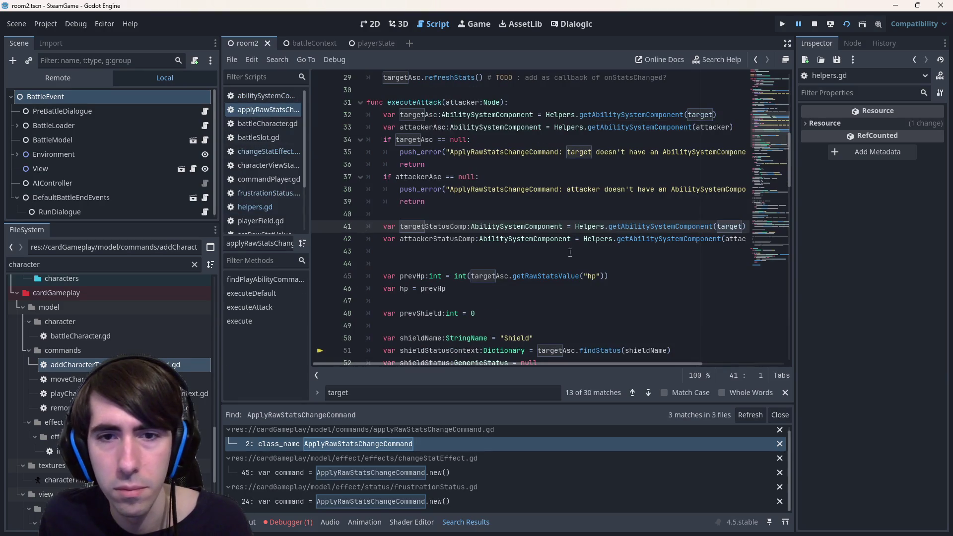
click(508, 254)
key(BackSpace)
key(BackSpace)
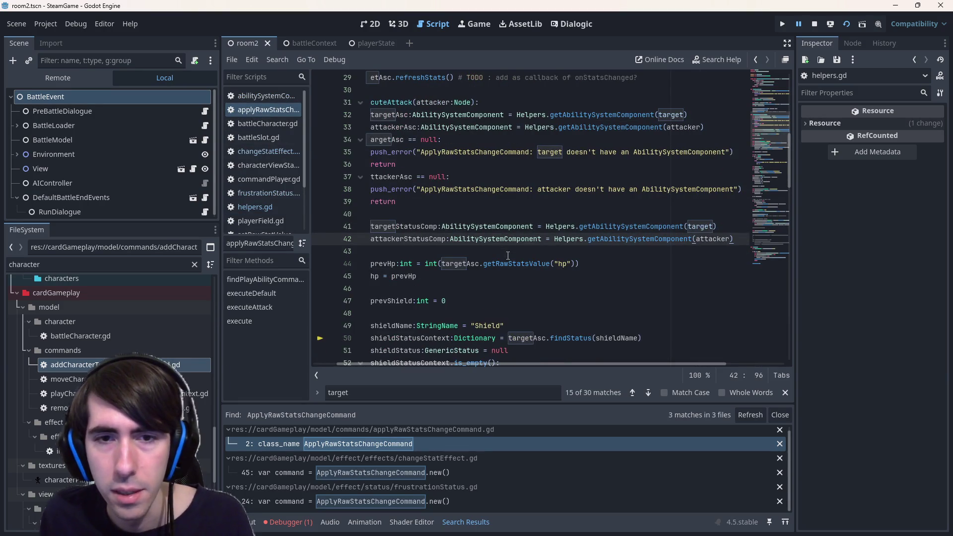
scroll(436, 253, left, 2)
scroll(447, 259, down, 1)
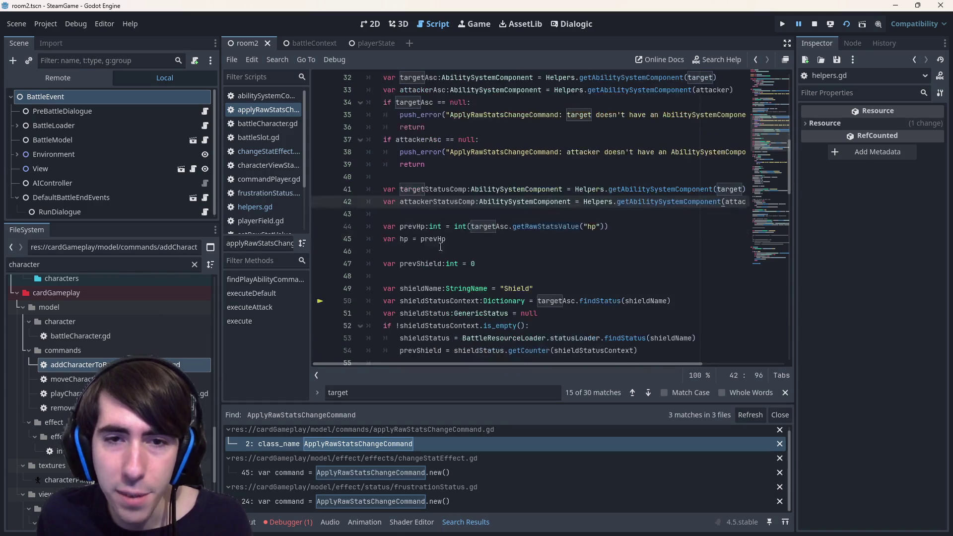
Locate targetStatusComp and the targetAsc use in the shield lookup, checking shieldStatusContext
double_click(432, 191)
click(504, 226)
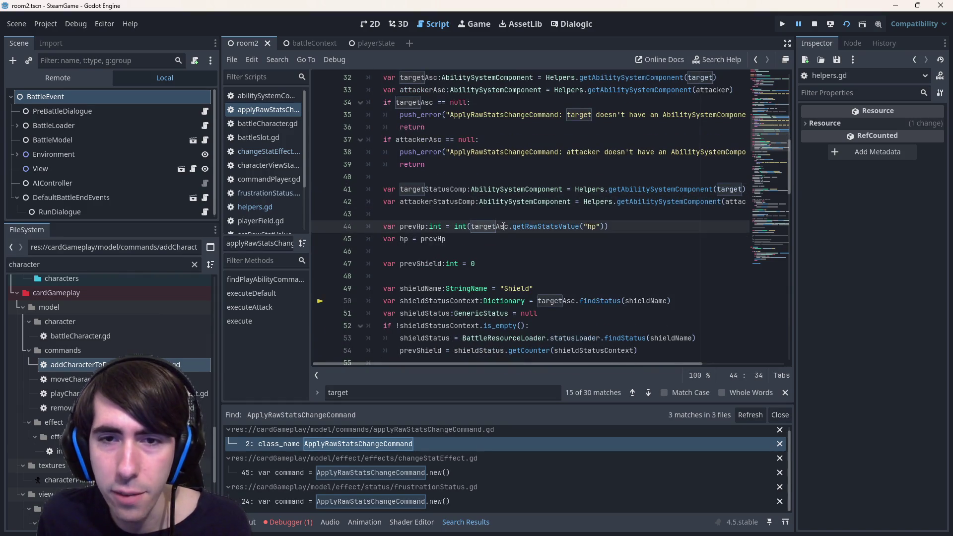
click(421, 201)
double_click(422, 190)
scroll(585, 212, down, 2)
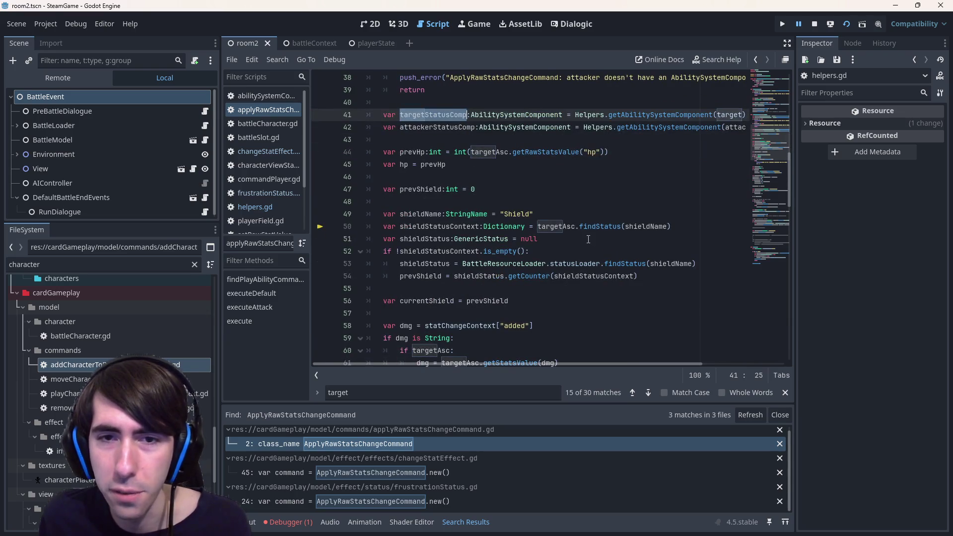
double_click(565, 225)
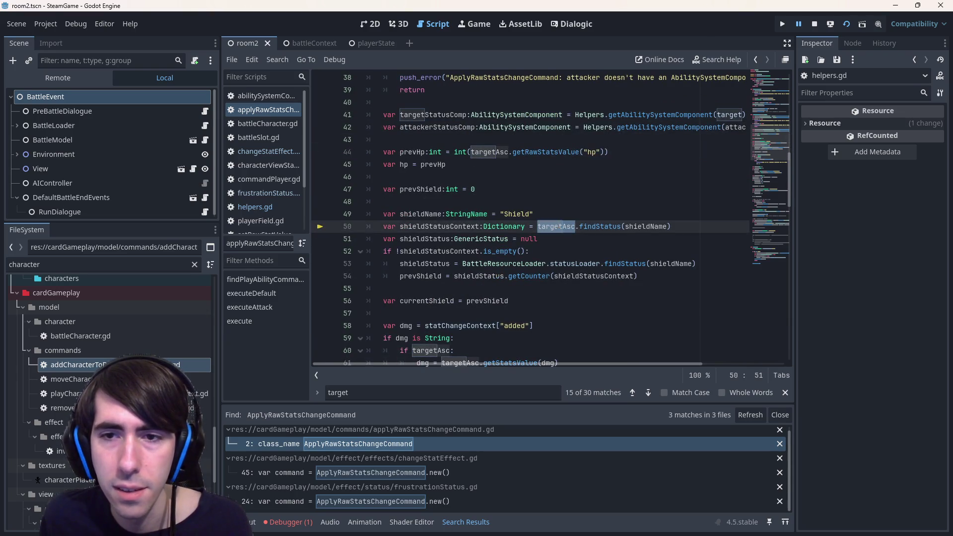
click(506, 226)
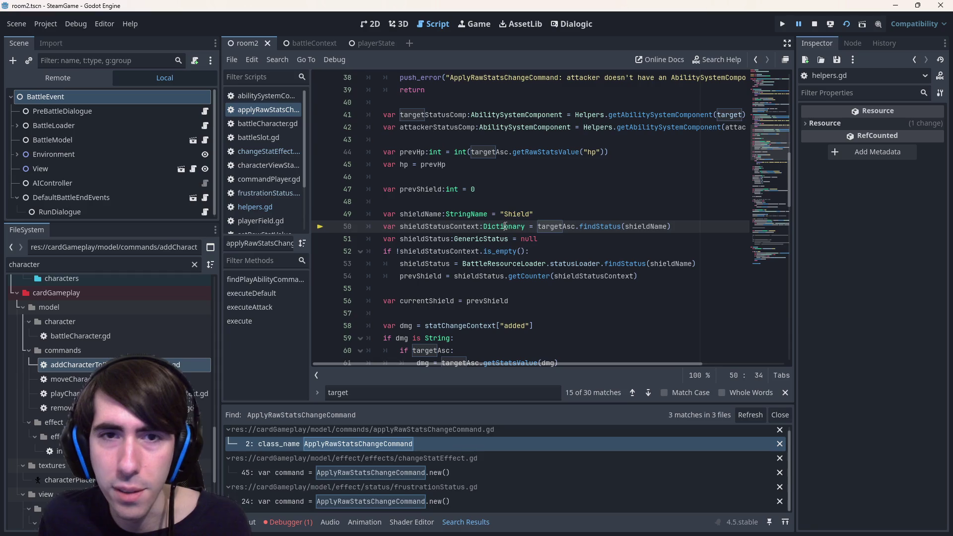
double_click(431, 227)
mouse_move(431, 231)
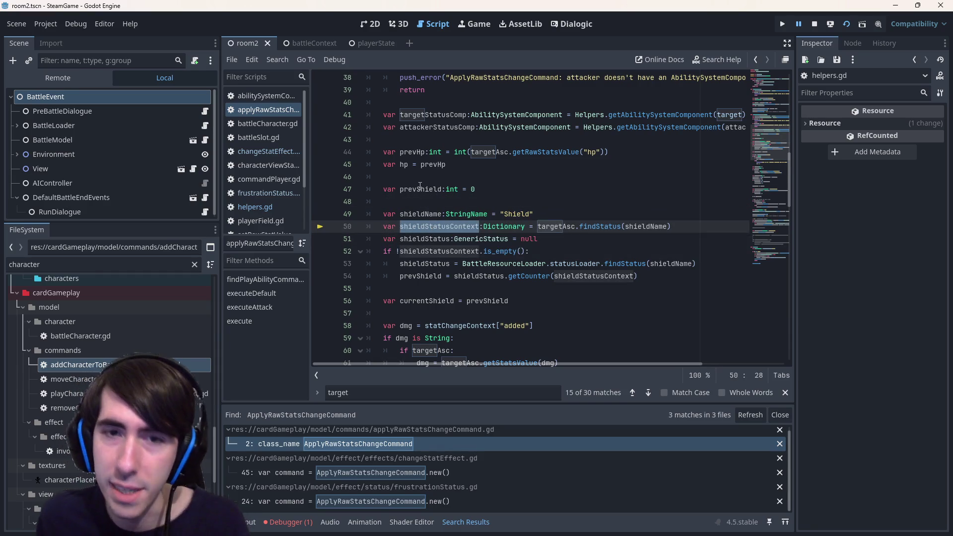
mouse_move(420, 186)
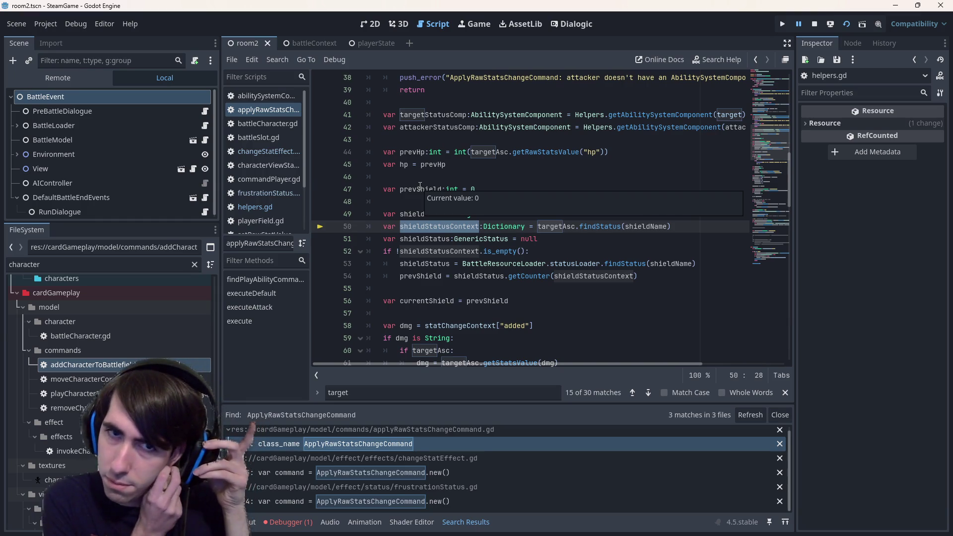
Paste targetStatusComp over targetAsc in the Shield lookup on line 50
double_click(431, 114)
key(ctrl+c)
double_click(549, 228)
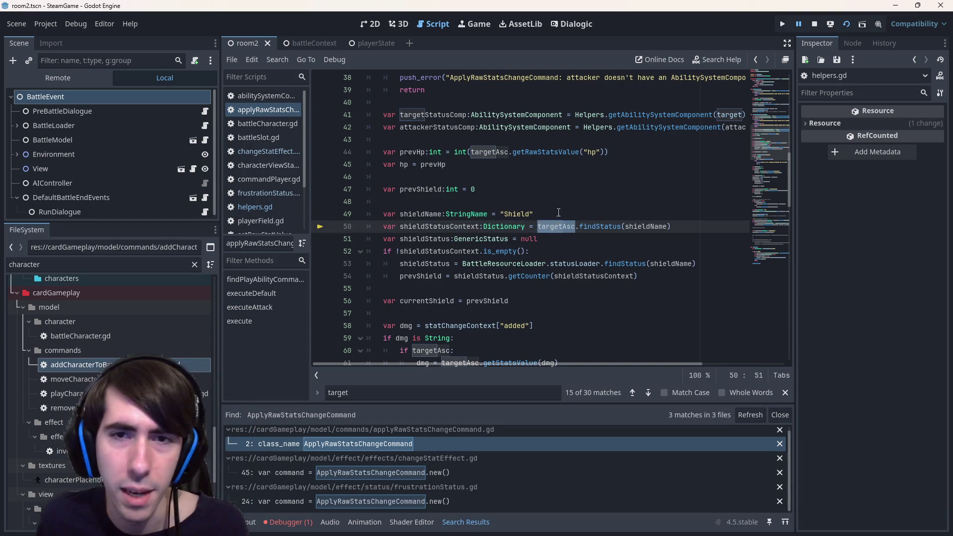
key(ctrl+v)
scroll(503, 211, down, 2)
scroll(474, 263, up, 1)
double_click(432, 264)
scroll(613, 219, down, 5)
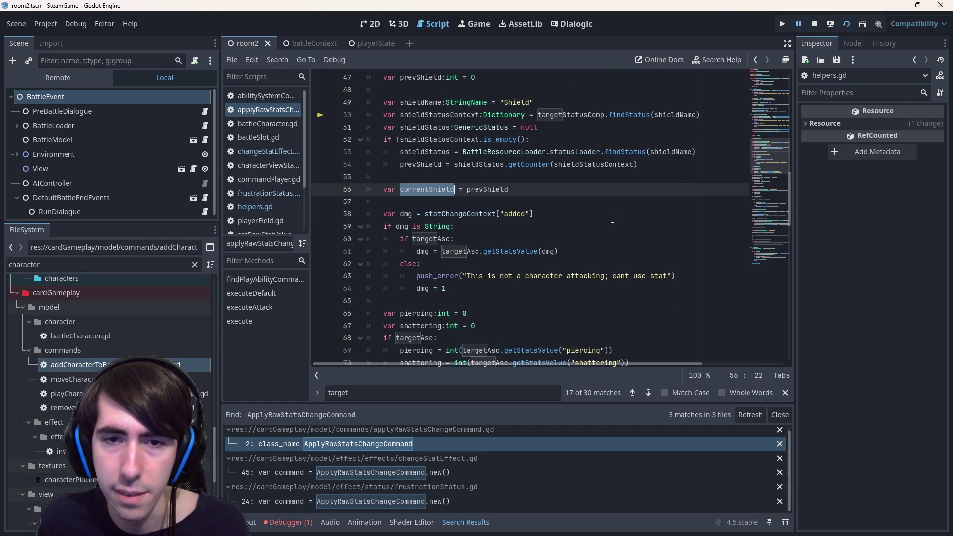
scroll(604, 220, up, 3)
scroll(604, 220, up, 1)
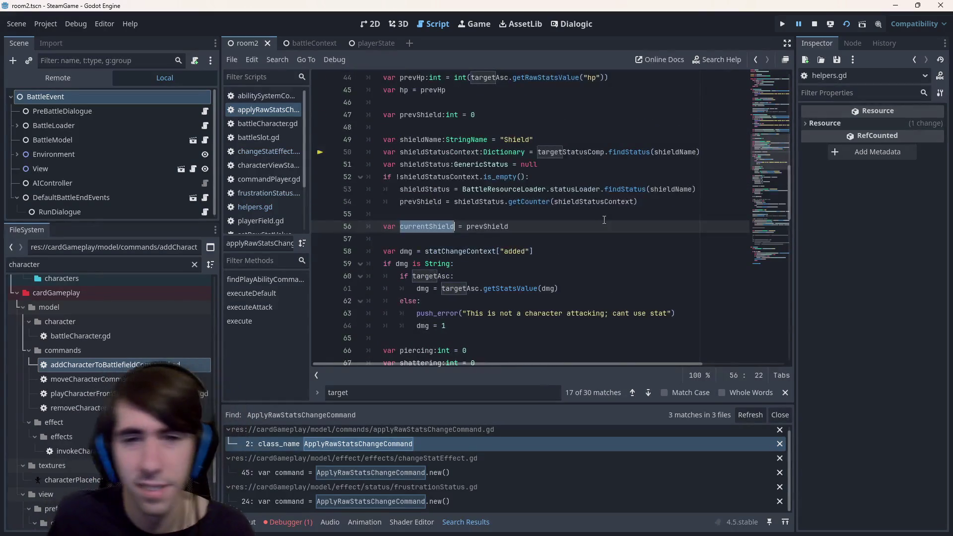
click(556, 125)
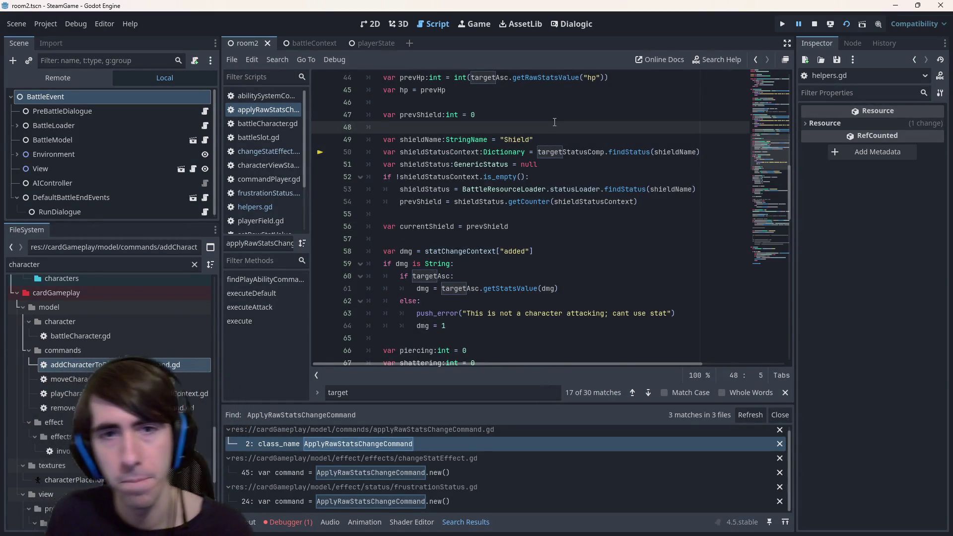
Add a '# Shield' comment and an 'if targetStatusComp != null:' line above the shield code
key(Return)
text(targetStatusComp != null:)
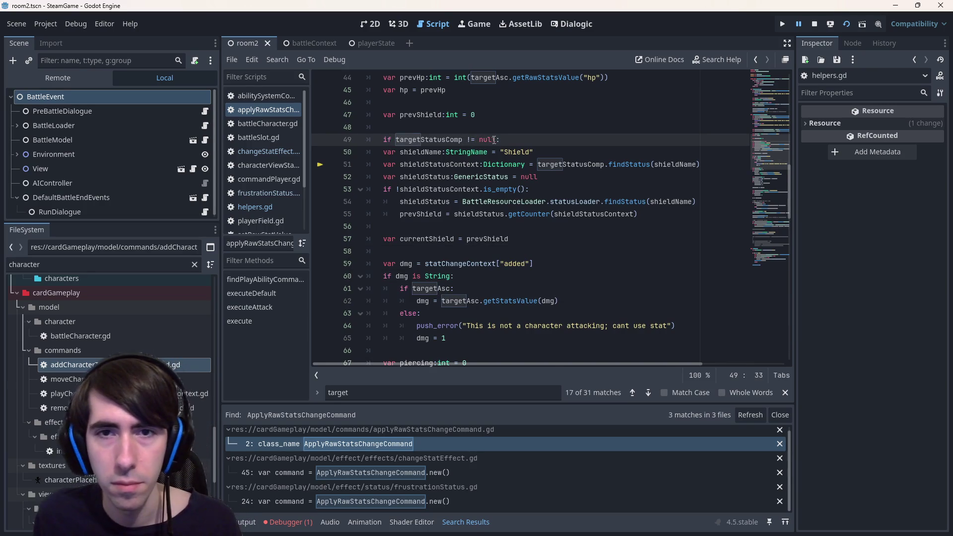
click(485, 132)
key(Return)
text(hield)
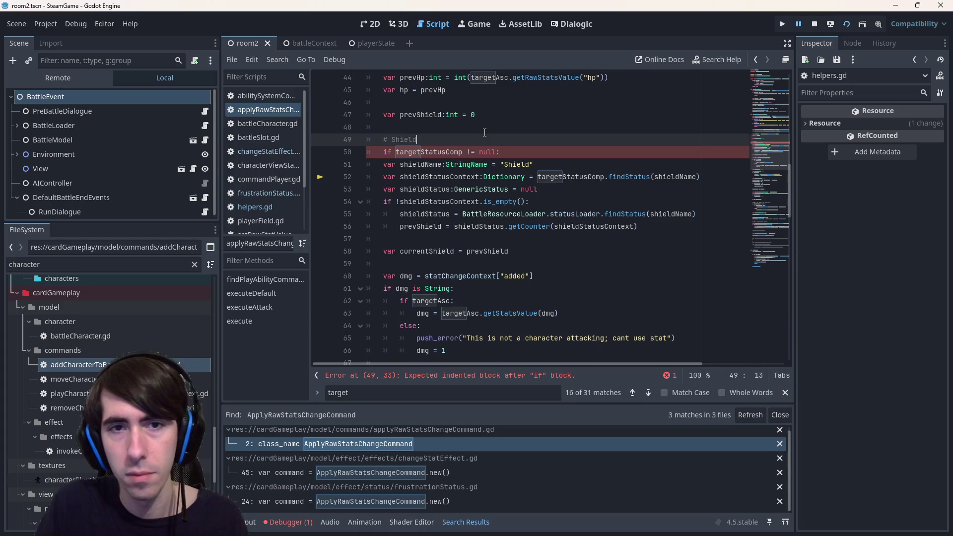
Indent lines 51–56 under the null check and review the prevShield uses
mouse_move(637, 226)
mouse_down()
mouse_move(378, 177)
mouse_move(368, 152)
mouse_up()
mouse_move(639, 226)
mouse_down()
mouse_move(595, 226)
mouse_move(377, 177)
mouse_move(368, 165)
mouse_up()
key(Tab)
click(584, 226)
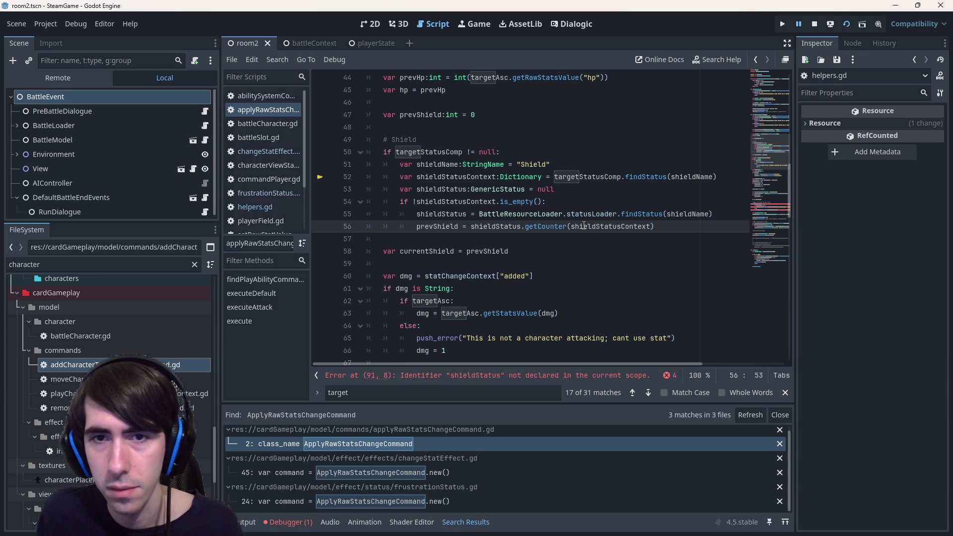
mouse_move(586, 226)
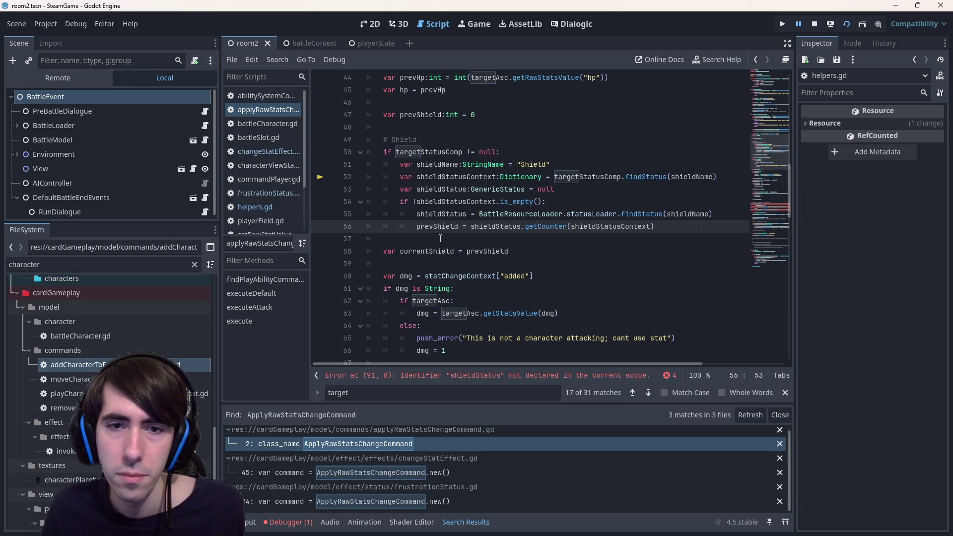
double_click(430, 226)
Inspect the prevShield and currentShield references on line 58 of executeAttack
mouse_move(429, 227)
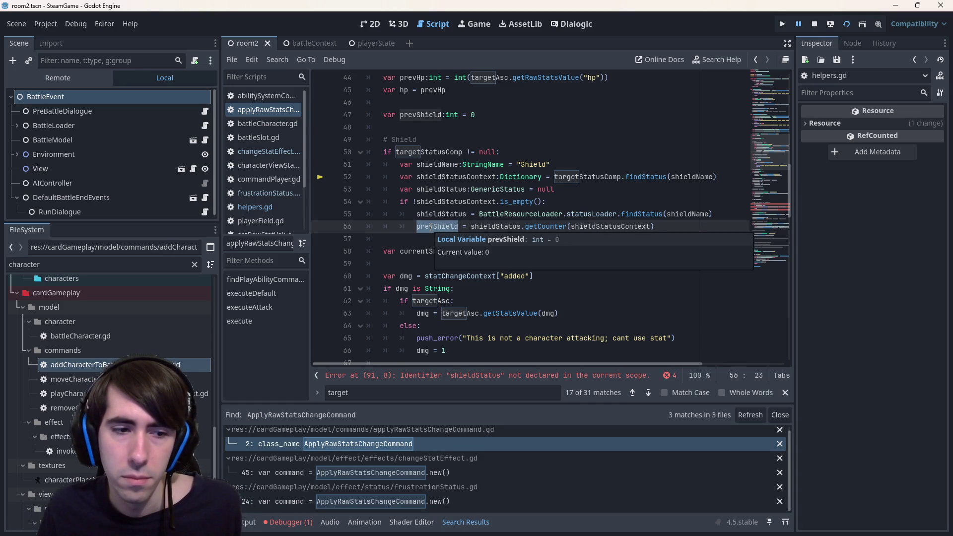
scroll(518, 181, down, 1)
mouse_move(518, 181)
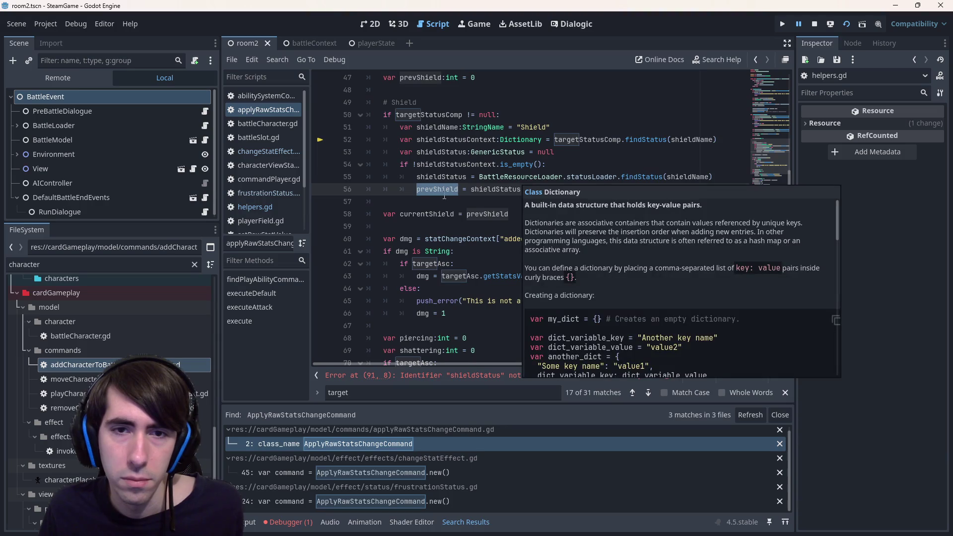
double_click(427, 214)
double_click(487, 214)
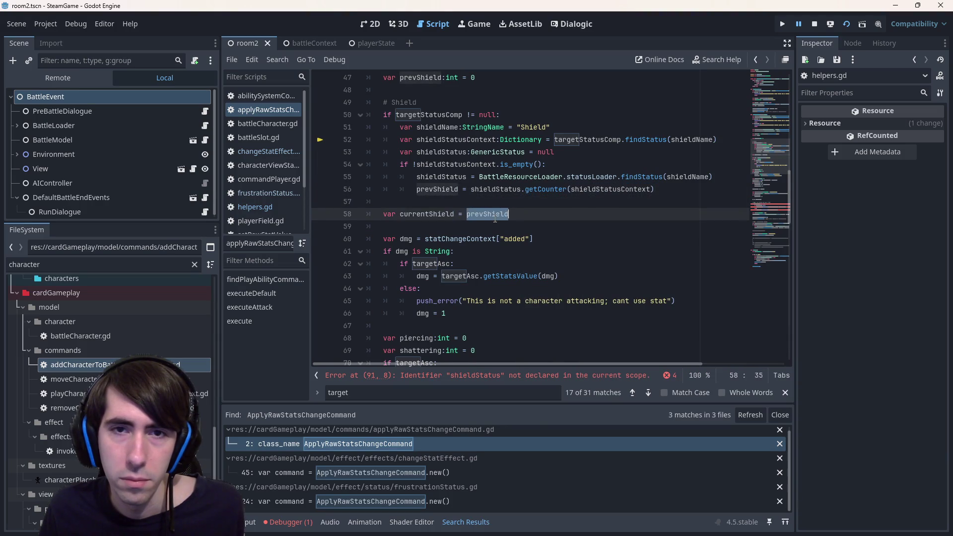
scroll(494, 219, up, 1)
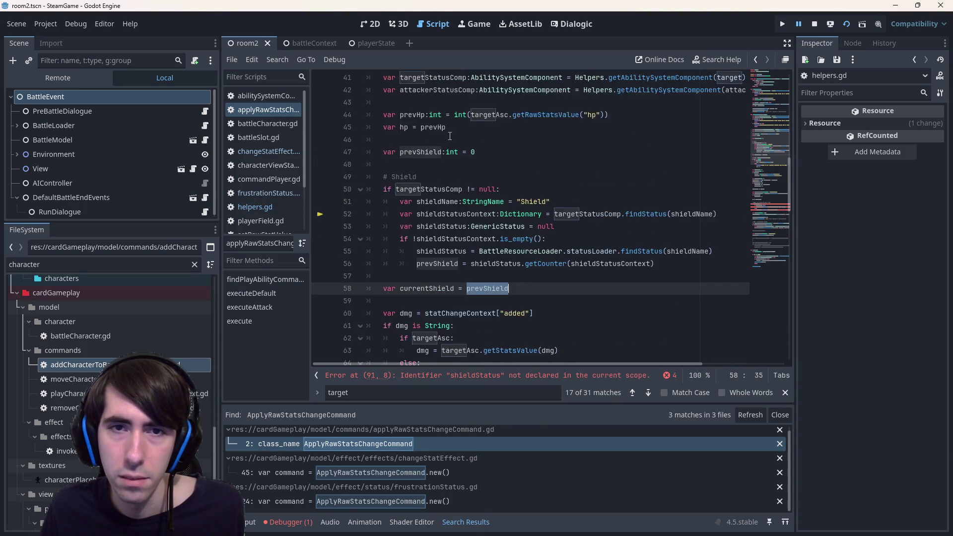
scroll(415, 227, down, 2)
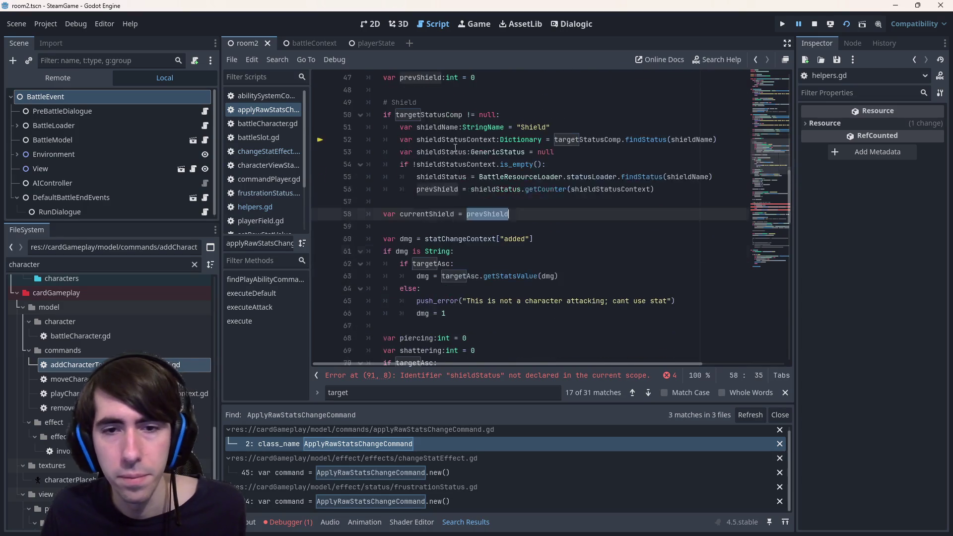
double_click(415, 213)
scroll(415, 211, up, 1)
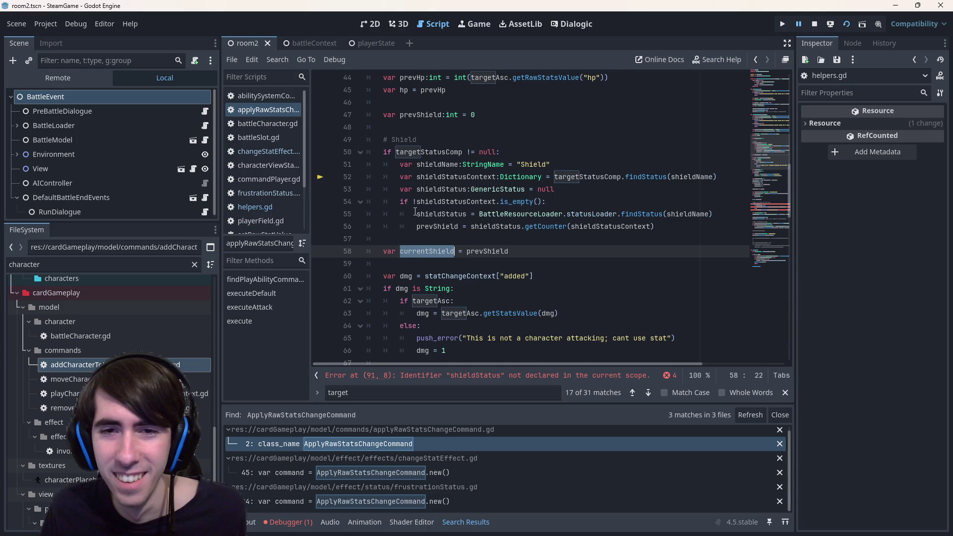
Review shieldStatusContext and prevShield's uses on lines 47 and 56, selecting the currentShield = prevShield line
mouse_move(442, 189)
mouse_move(433, 211)
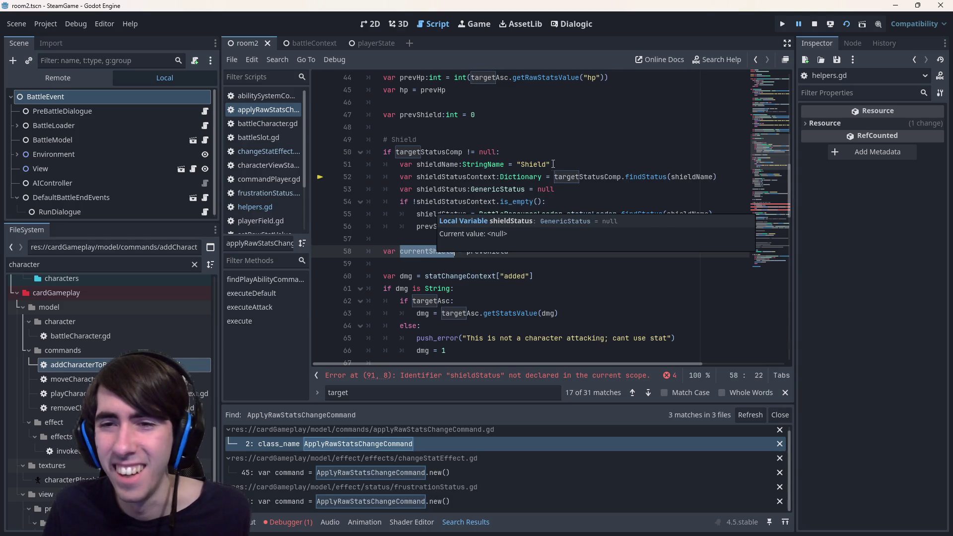
click(521, 214)
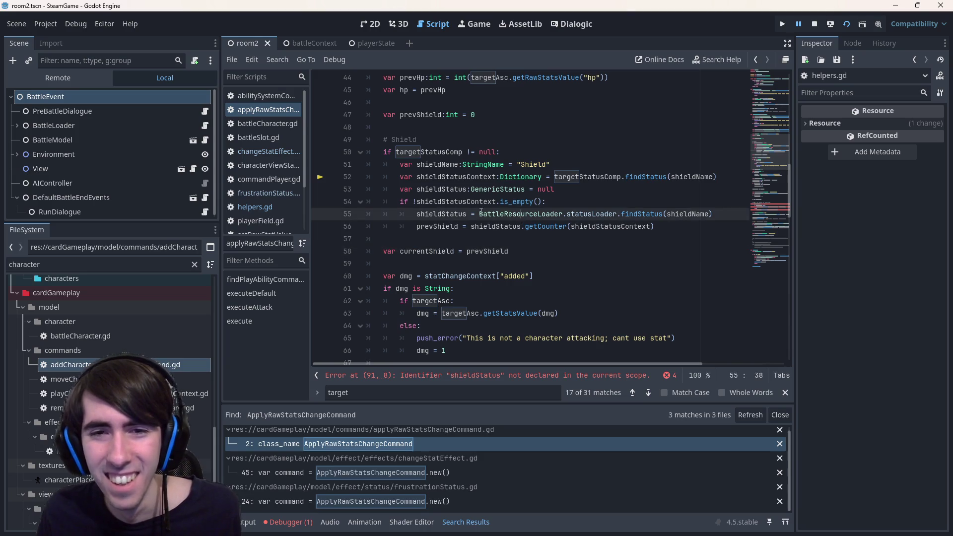
double_click(451, 202)
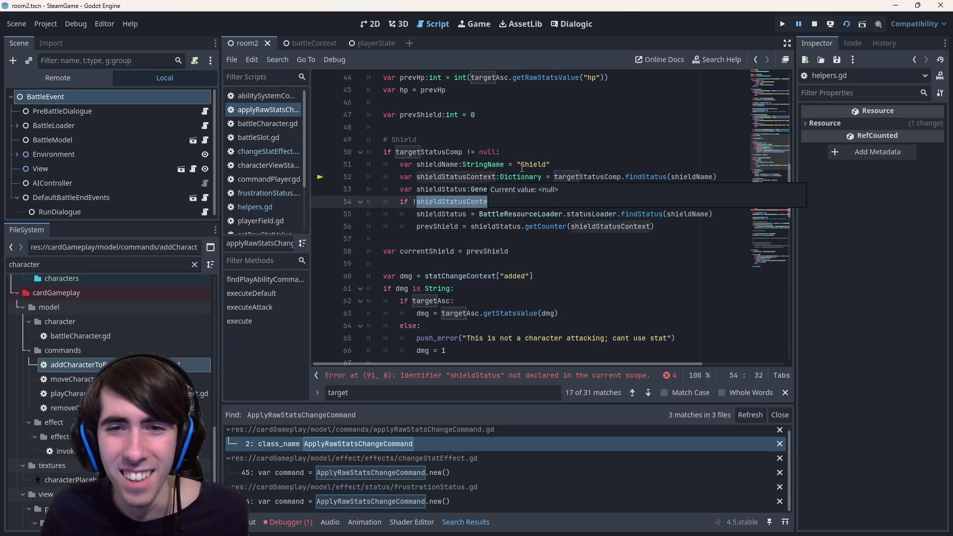
double_click(418, 119)
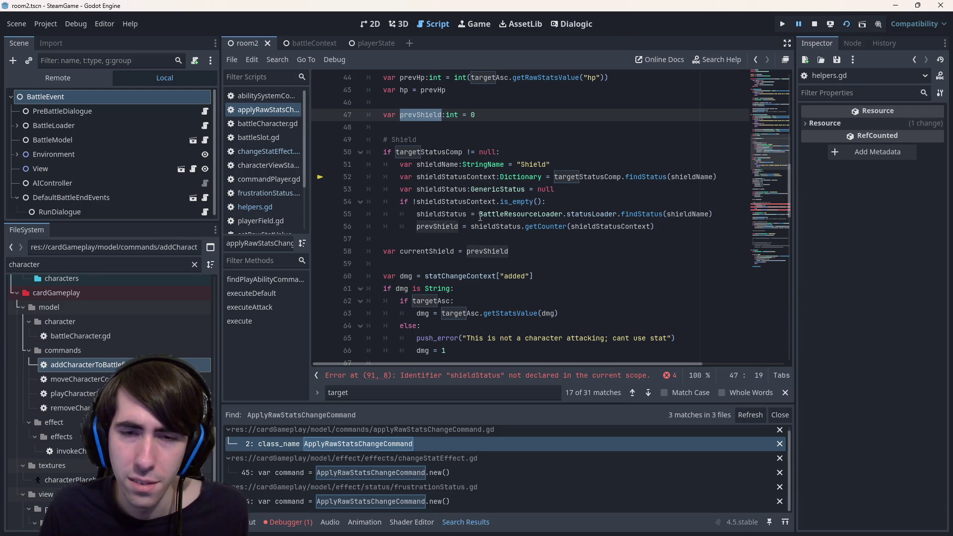
double_click(435, 251)
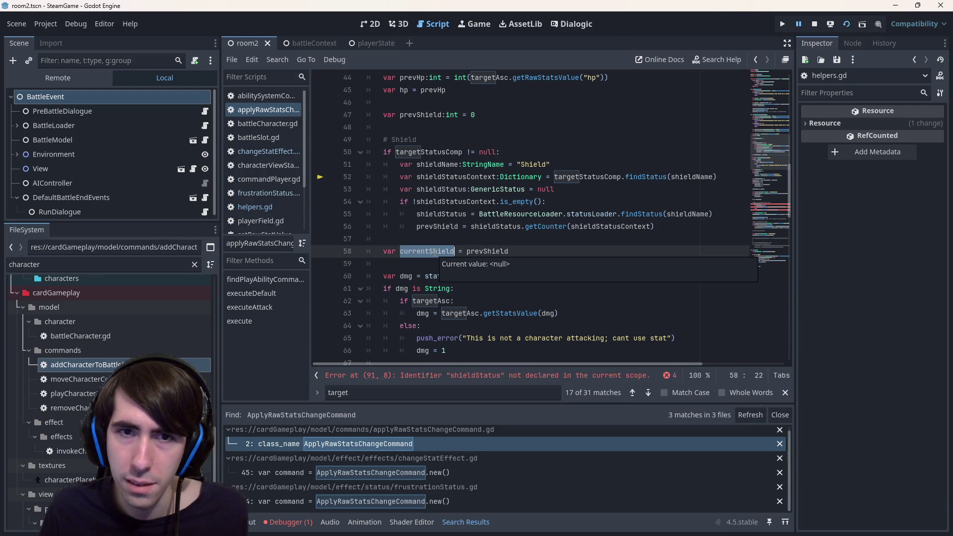
click(437, 214)
double_click(447, 227)
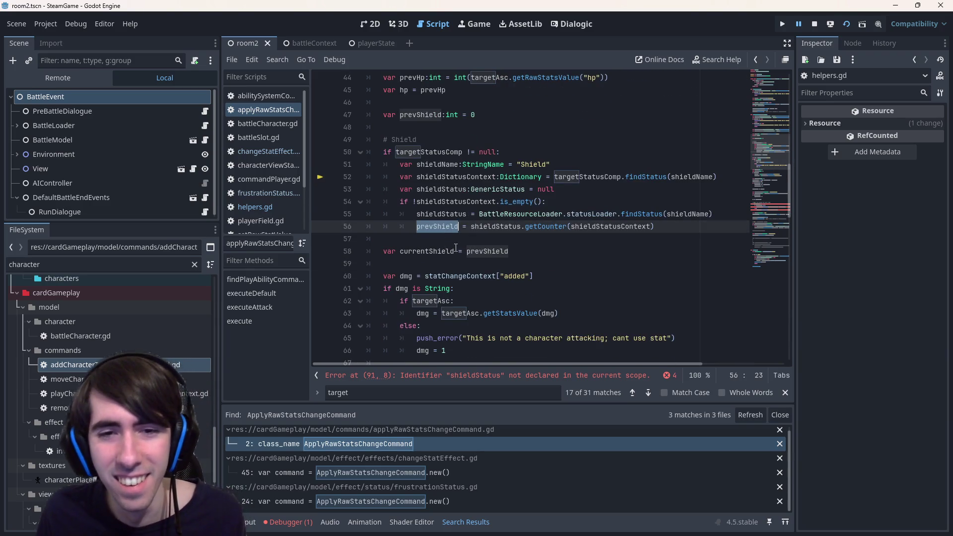
drag(516, 252, 282, 247)
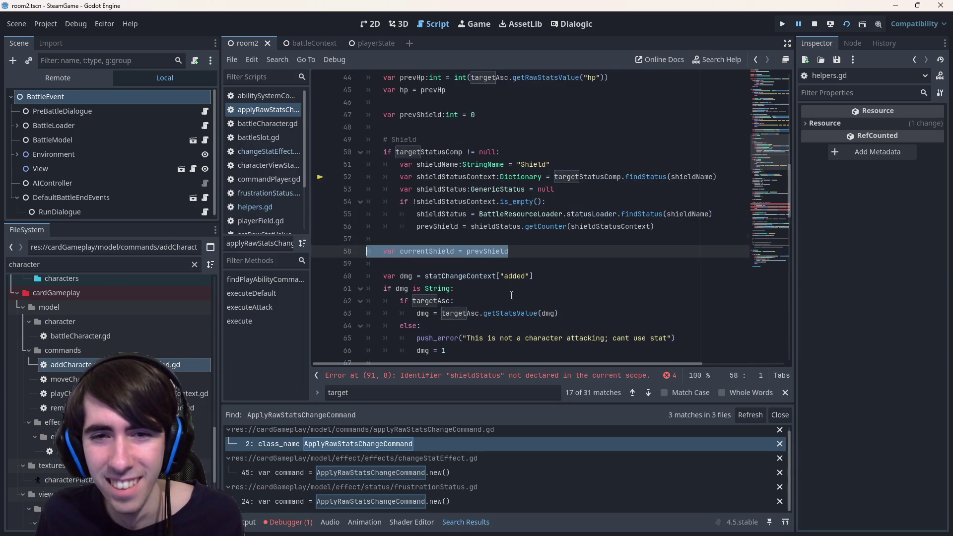
Try adding a blank line after the line-47 prevShield declaration, then undo it
click(485, 127)
key(Return)
key(ctrl+z)
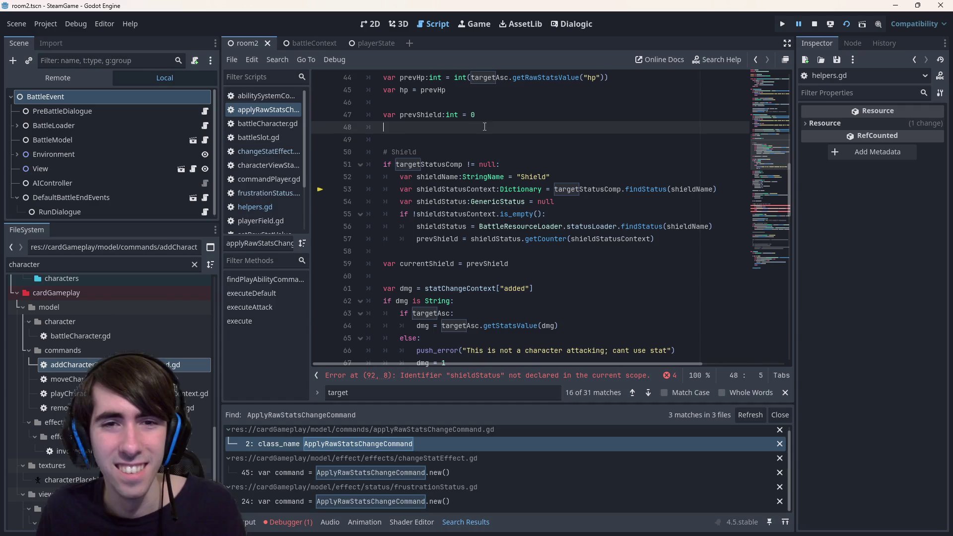
click(419, 114)
double_click(418, 114)
Search the script for prevShield and step through its matches
scroll(495, 234, down, 10)
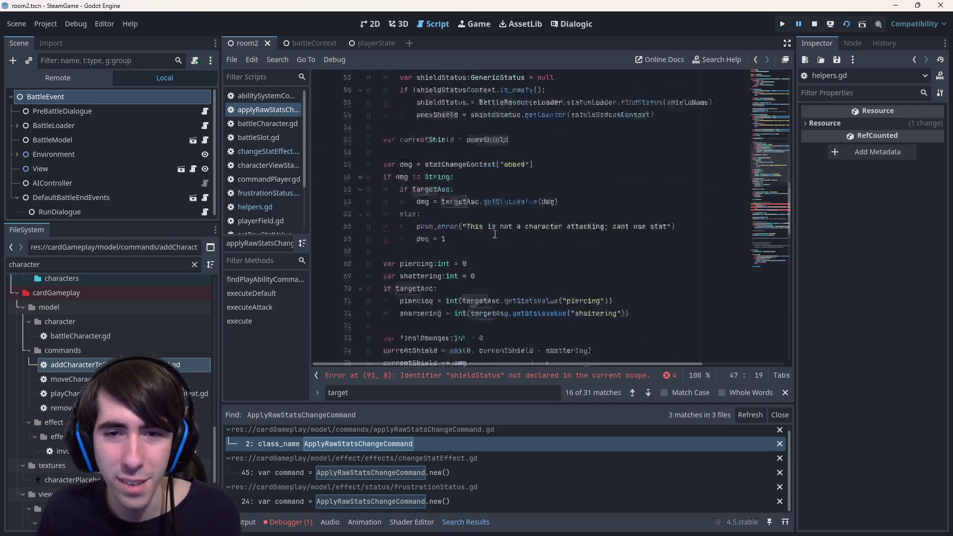
scroll(495, 234, down, 3)
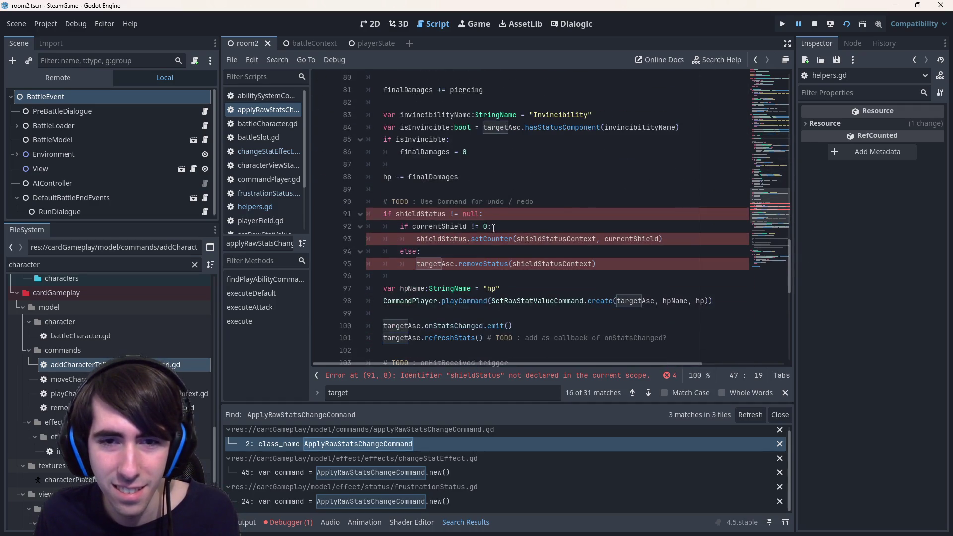
scroll(494, 226, down, 4)
key(Escape)
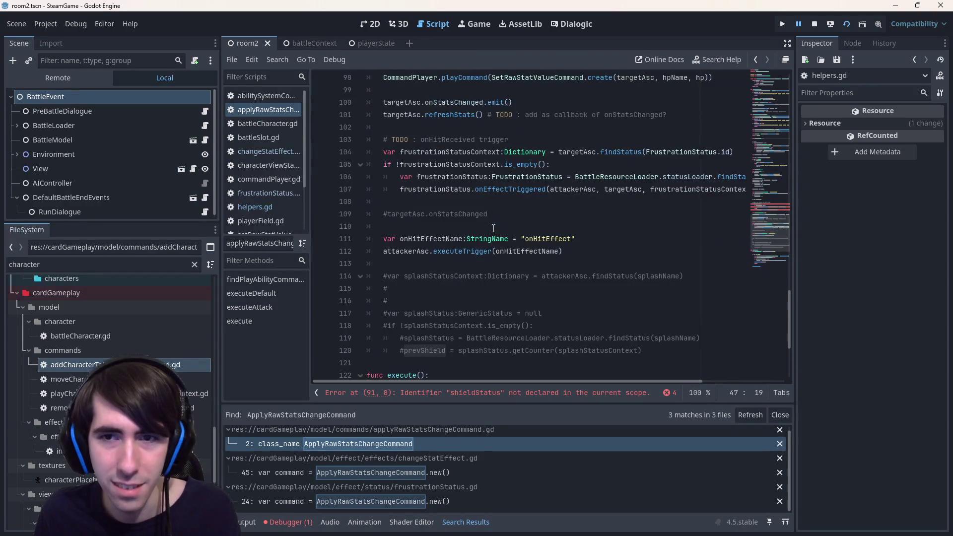
scroll(494, 223, up, 11)
scroll(494, 223, up, 7)
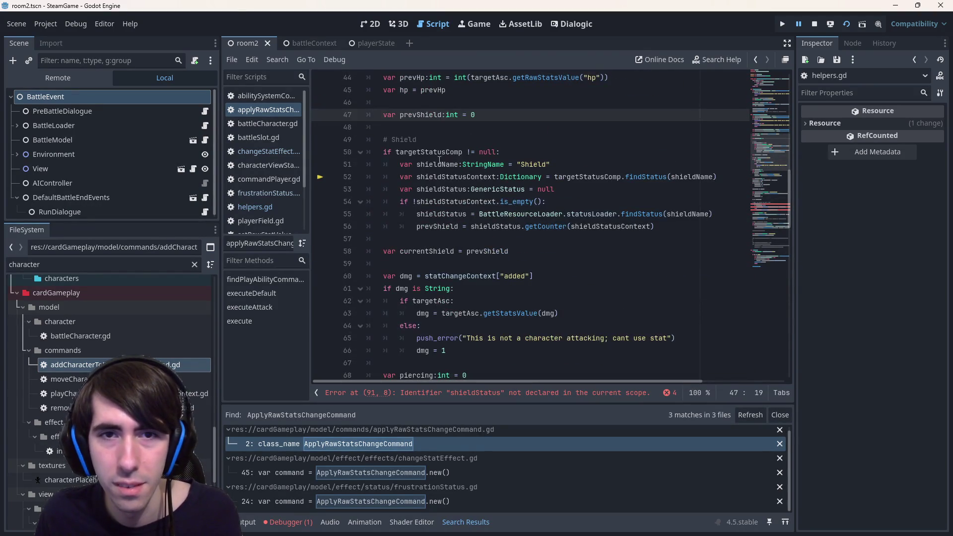
double_click(428, 114)
key(ctrl+f)
scroll(429, 120, up, 3)
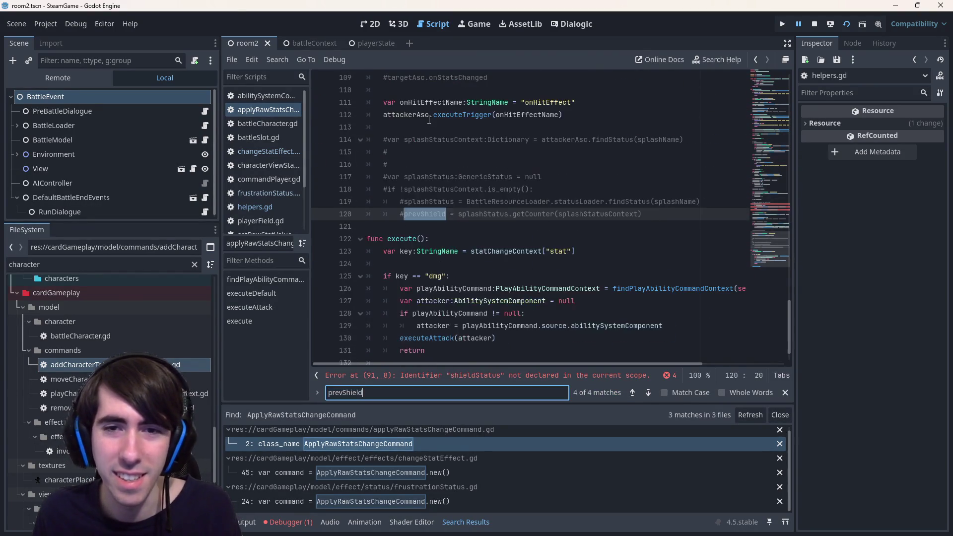
scroll(429, 119, down, 4)
key(shift+Return)
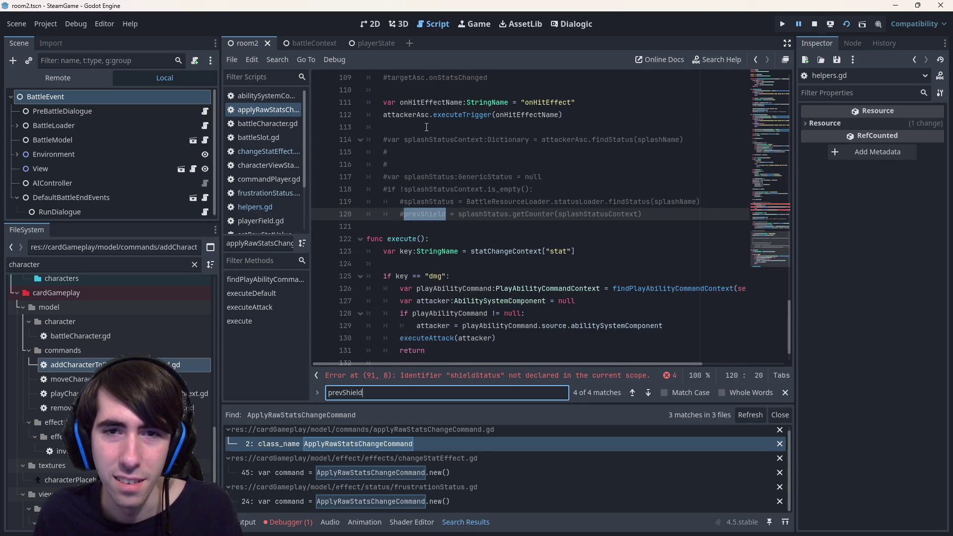
key(Return)
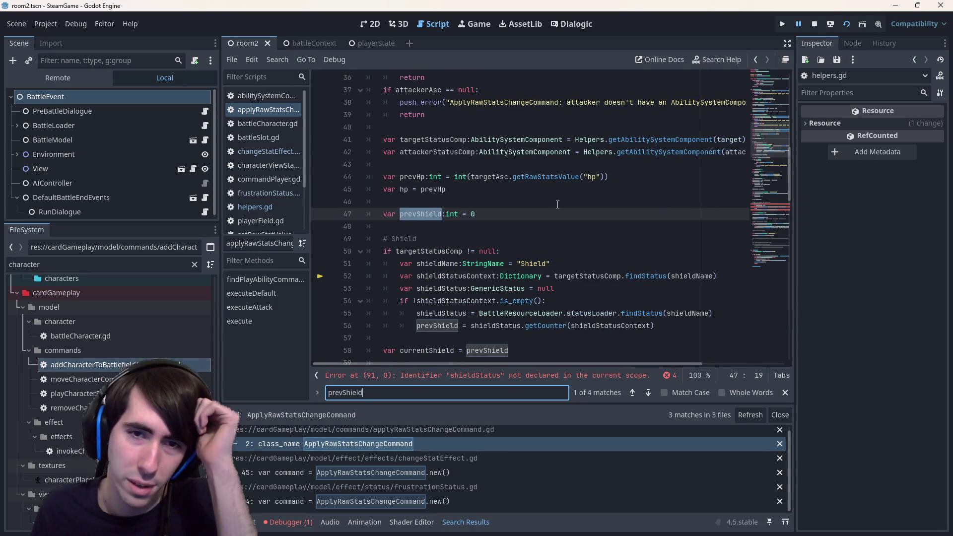
scroll(546, 200, down, 2)
Rename prevShield to currentShield on lines 47 and 56 and delete the duplicate declaration line
double_click(427, 313)
key(ctrl+c)
double_click(420, 177)
key(ctrl+v)
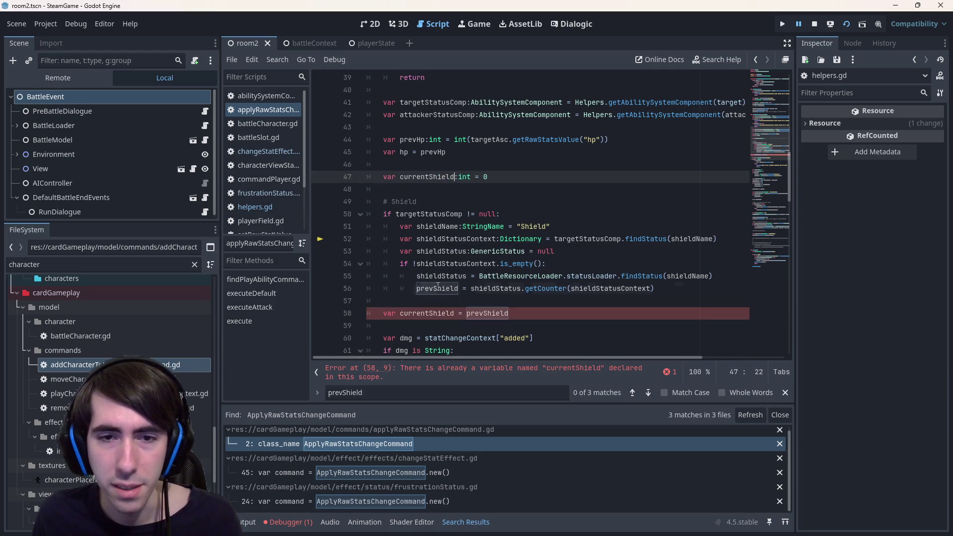
double_click(437, 288)
key(ctrl+v)
drag(511, 313, 338, 312)
key(BackSpace)
key(BackSpace)
key(BackSpace)
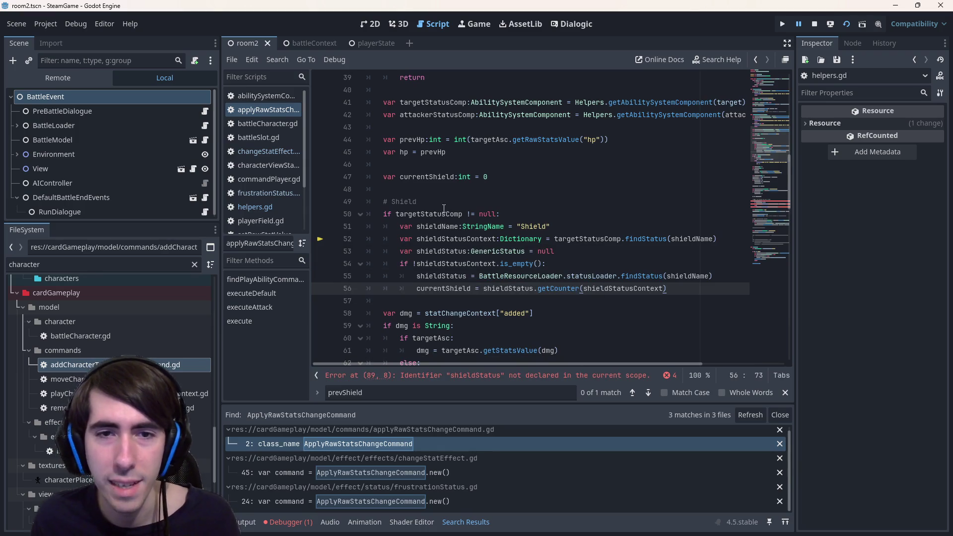
Move the dmg calculation above the # Shield block, save, and add a '# dmg' comment
click(474, 177)
double_click(437, 177)
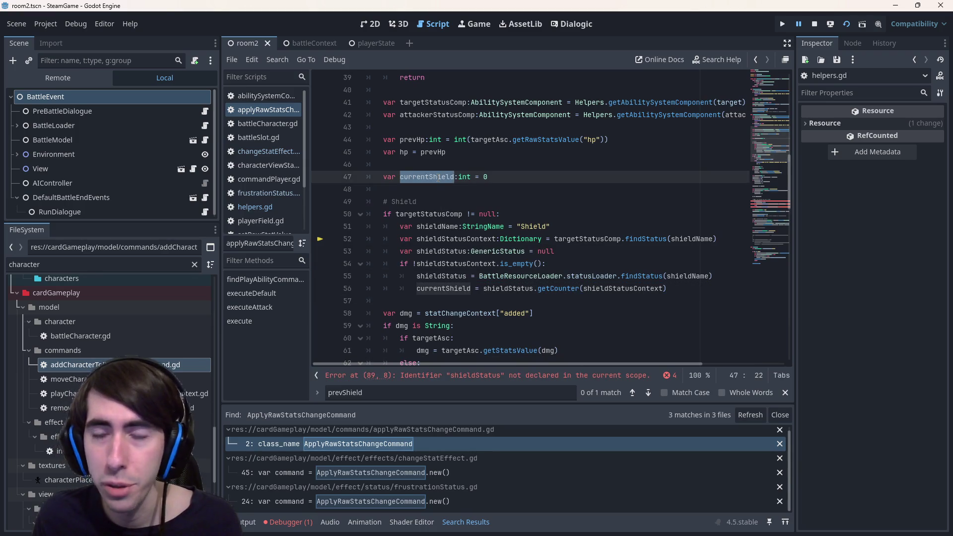
mouse_move(438, 177)
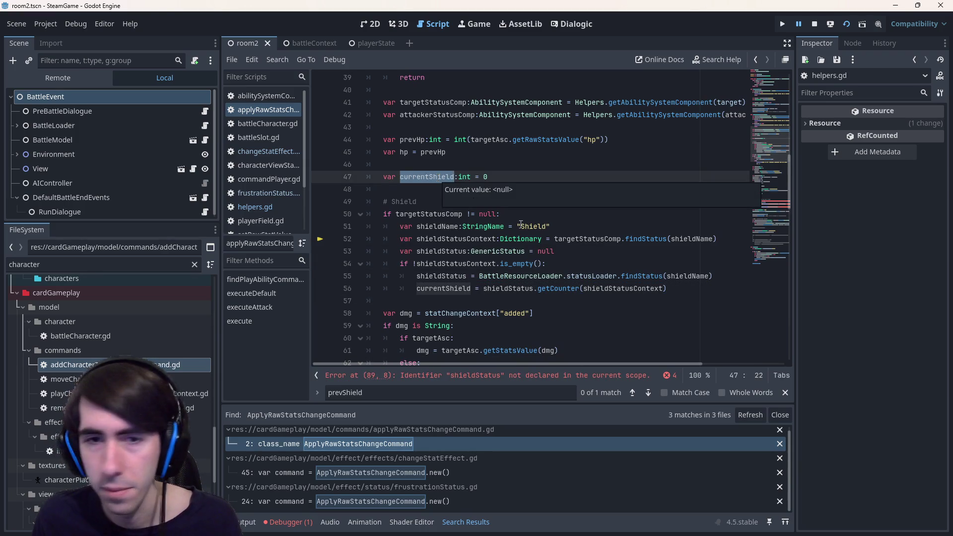
key(ctrl+z)
key(ctrl+z)
key(ctrl+z)
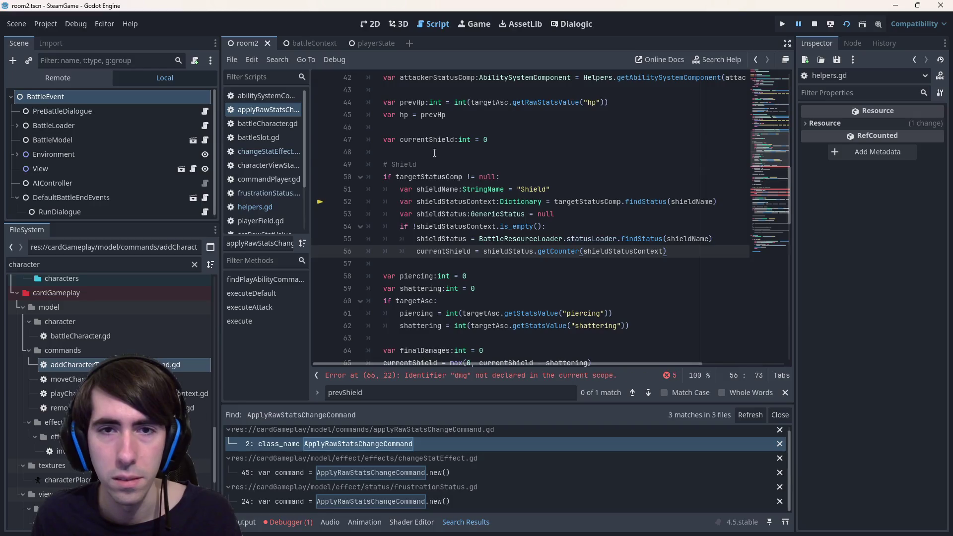
key(ctrl+z)
key(ctrl+z)
key(ctrl+z)
key(ctrl+s)
click(390, 151)
key(Return)
text(# dmg)
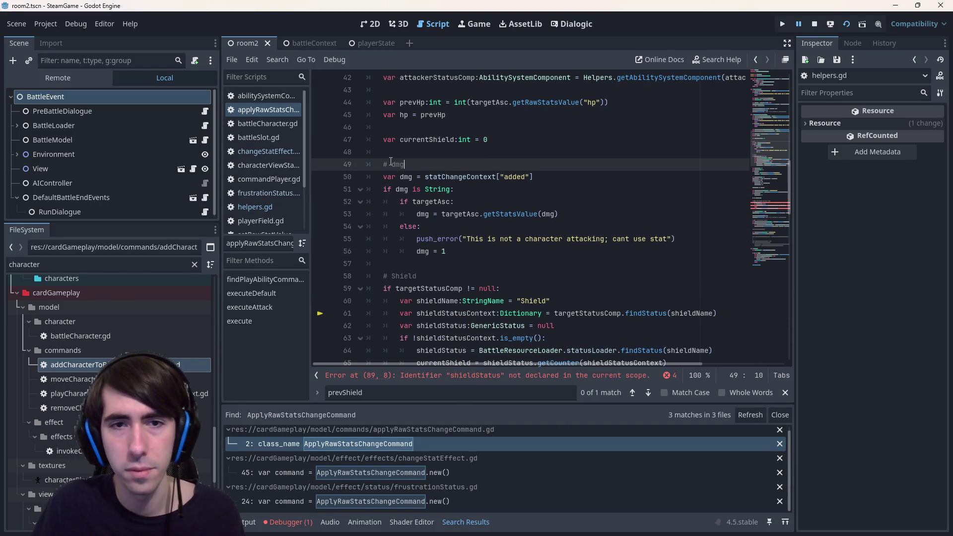
scroll(417, 176, down, 2)
scroll(439, 190, down, 2)
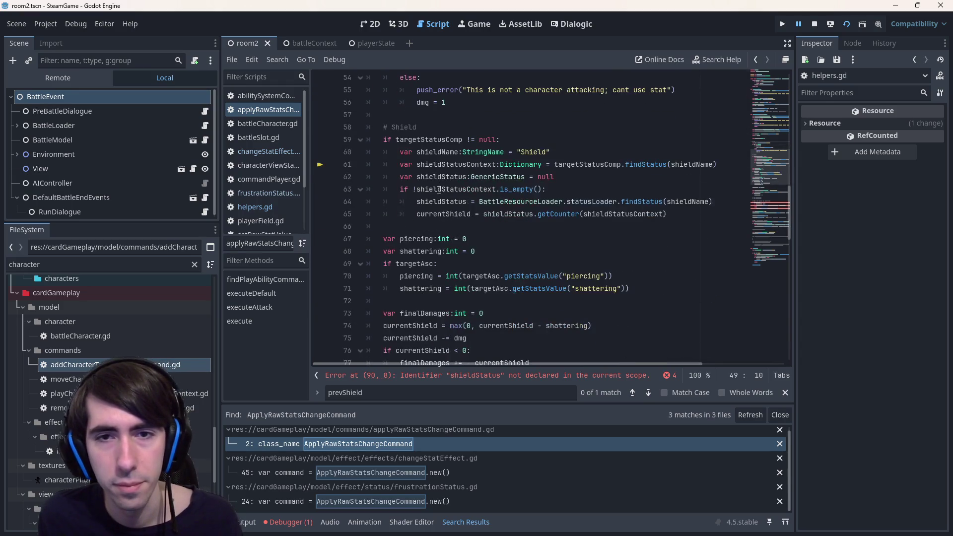
scroll(446, 189, down, 2)
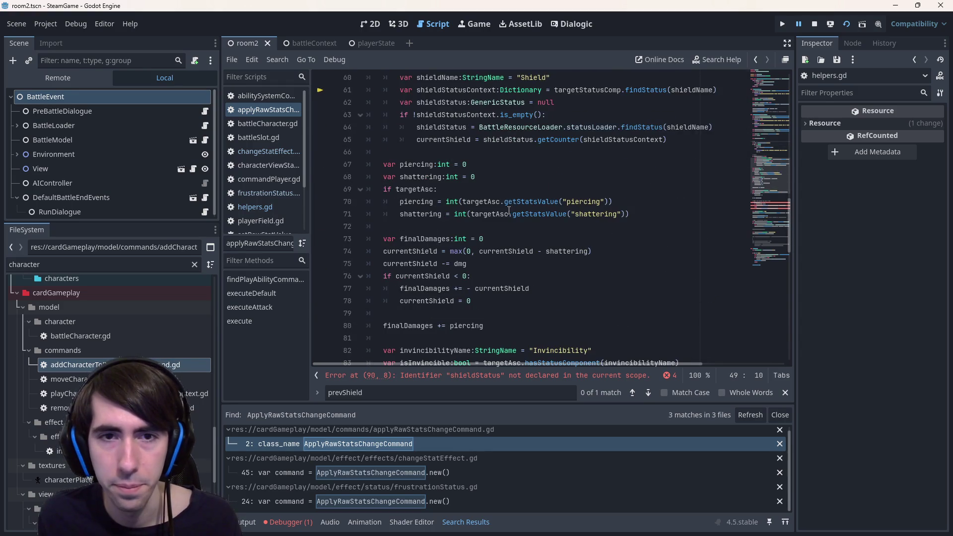
scroll(509, 211, up, 1)
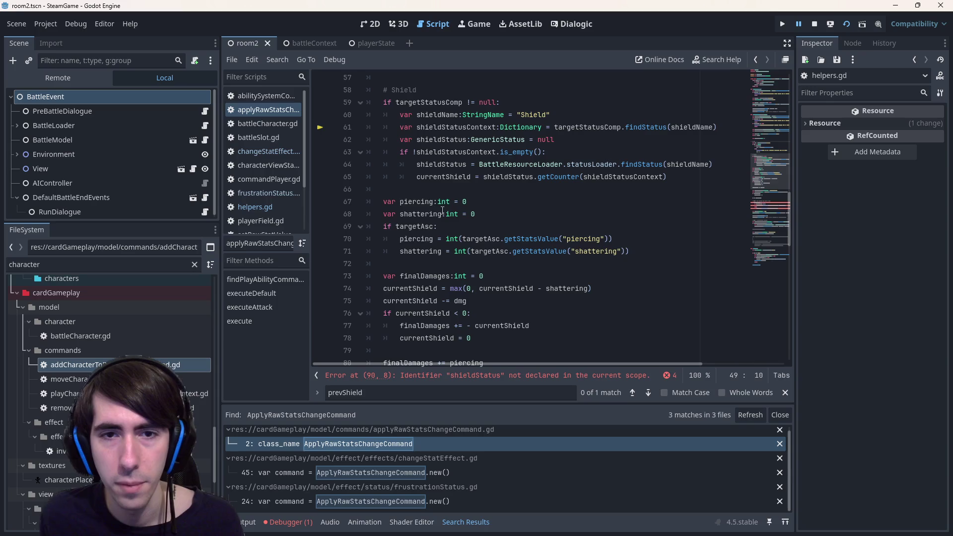
double_click(427, 202)
double_click(425, 213)
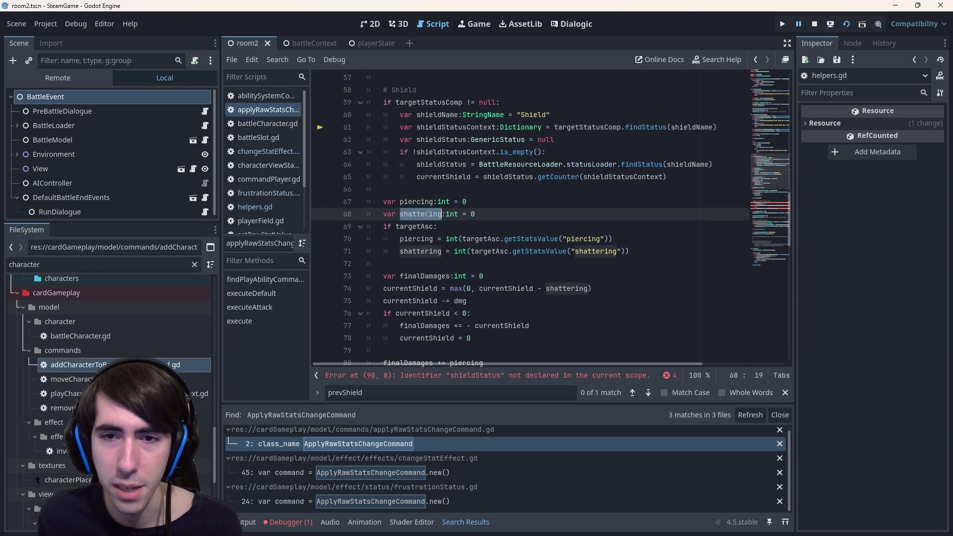
scroll(426, 214, down, 2)
scroll(428, 214, up, 1)
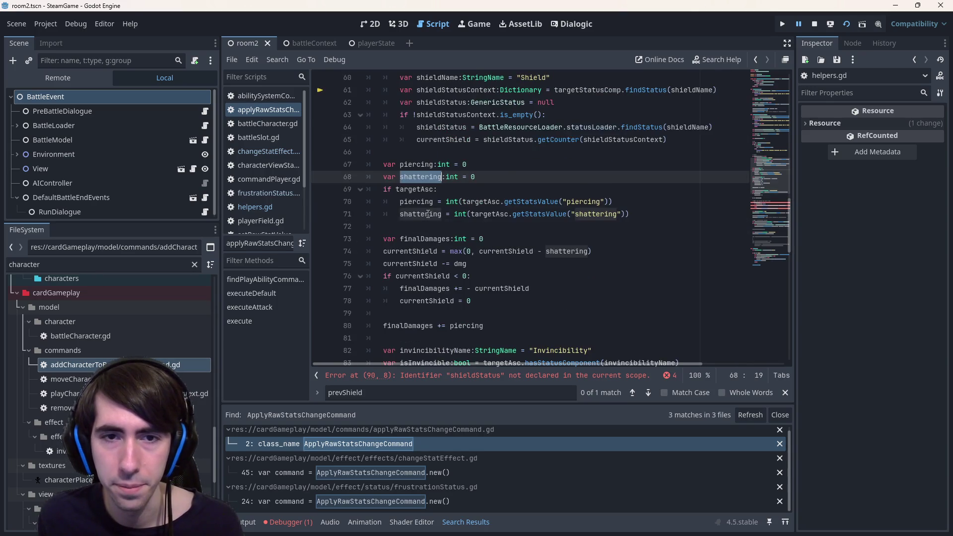
scroll(428, 214, down, 5)
scroll(428, 214, up, 3)
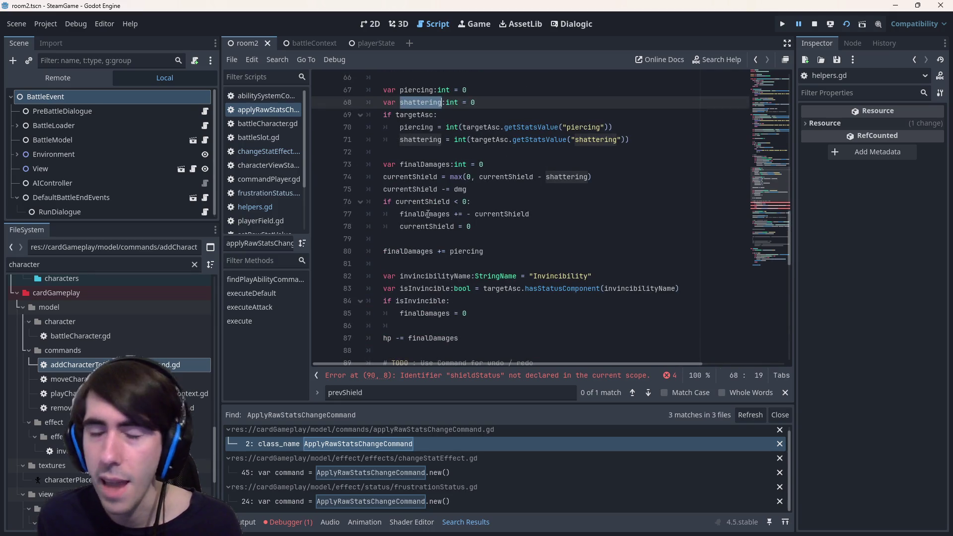
scroll(418, 192, down, 1)
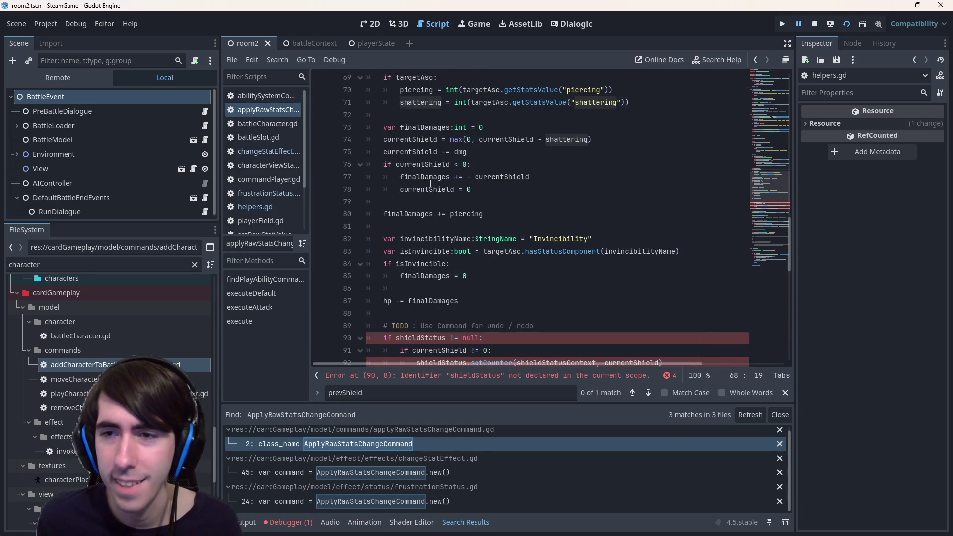
scroll(418, 192, up, 1)
scroll(475, 204, down, 2)
scroll(474, 204, up, 2)
scroll(475, 204, up, 2)
scroll(446, 240, down, 2)
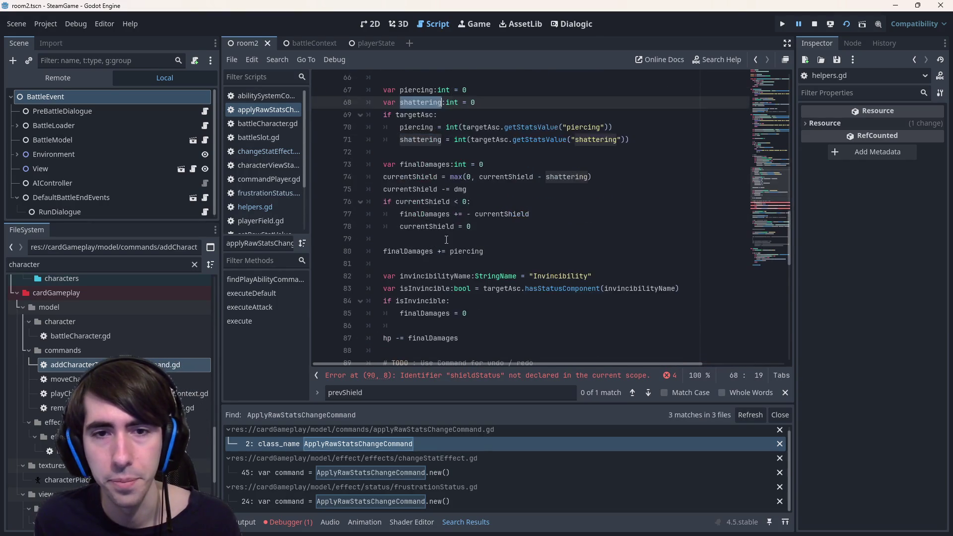
double_click(416, 165)
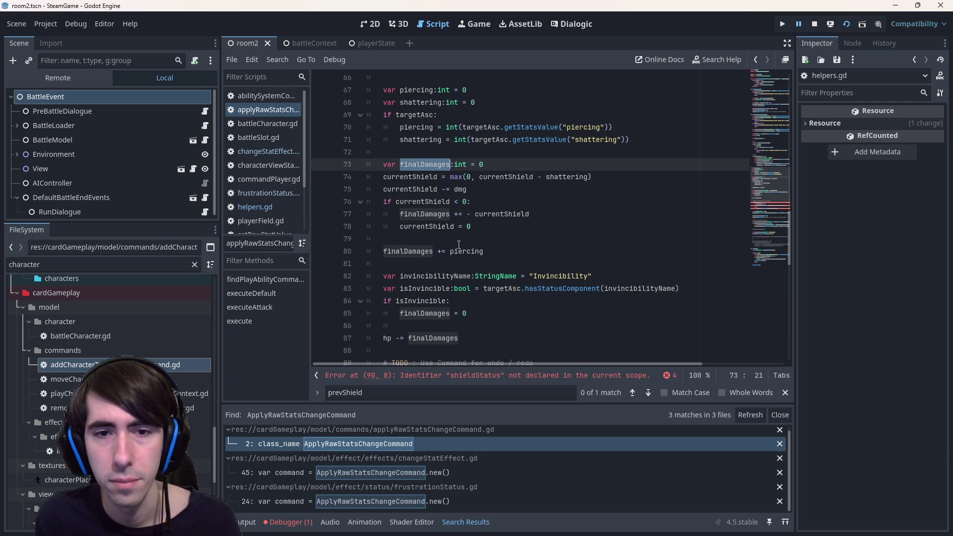
double_click(423, 251)
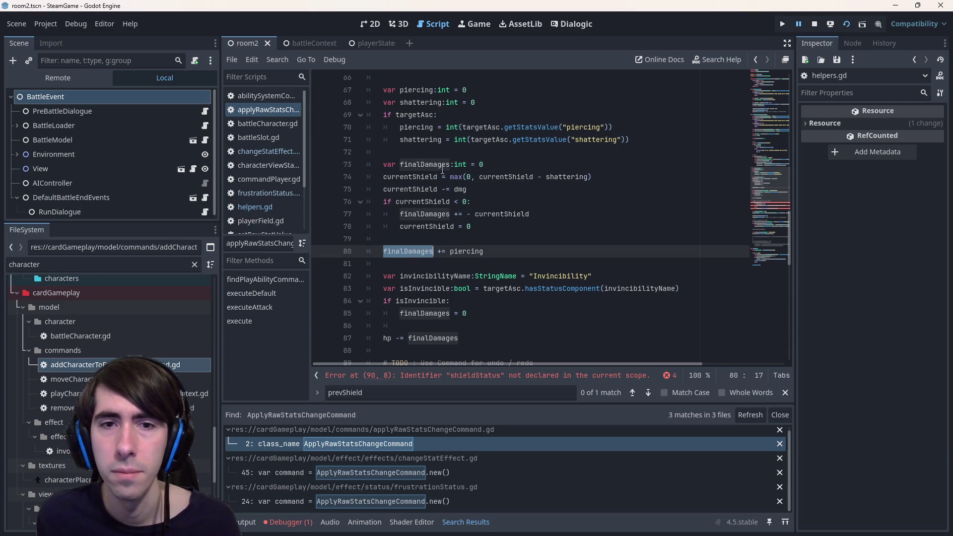
double_click(428, 176)
double_click(436, 167)
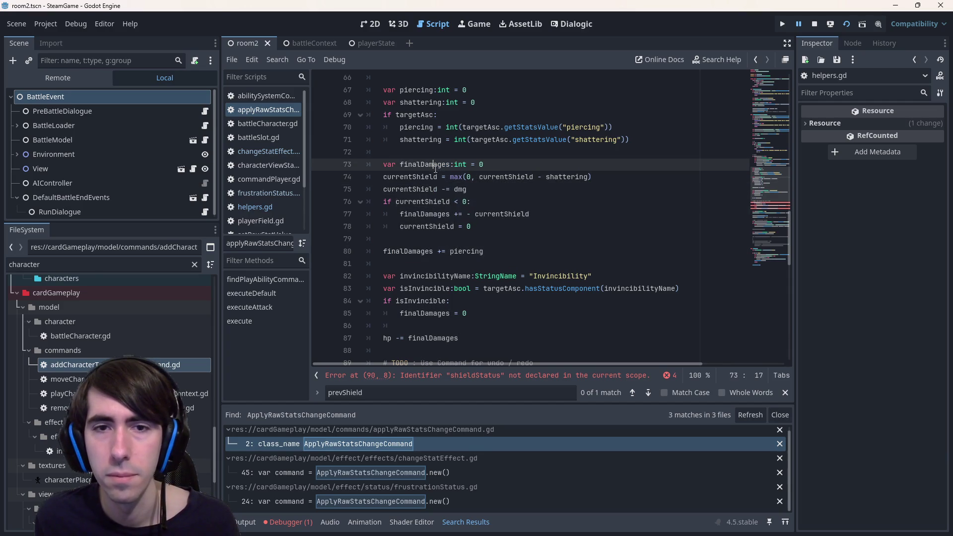
scroll(449, 223, up, 9)
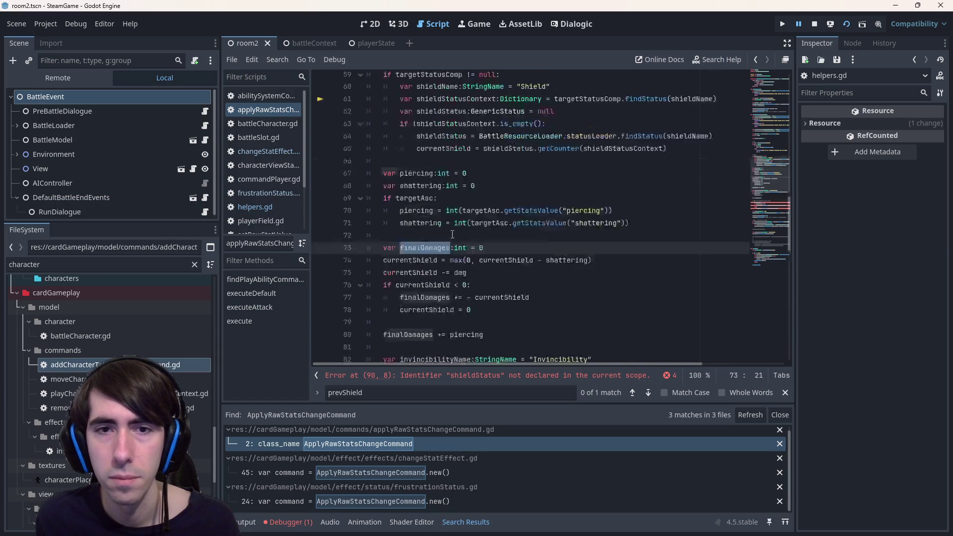
scroll(453, 233, down, 8)
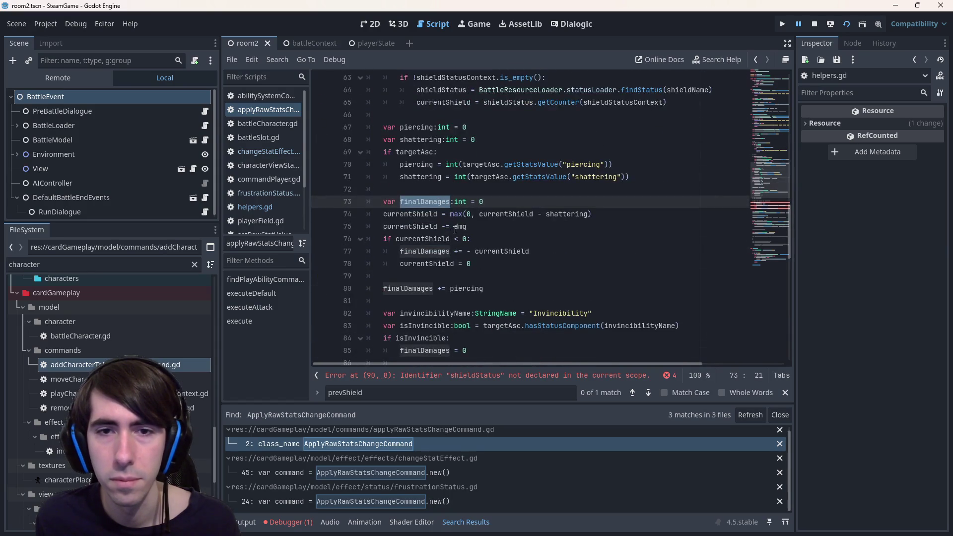
scroll(441, 178, up, 5)
double_click(407, 102)
scroll(430, 195, down, 4)
scroll(437, 194, down, 2)
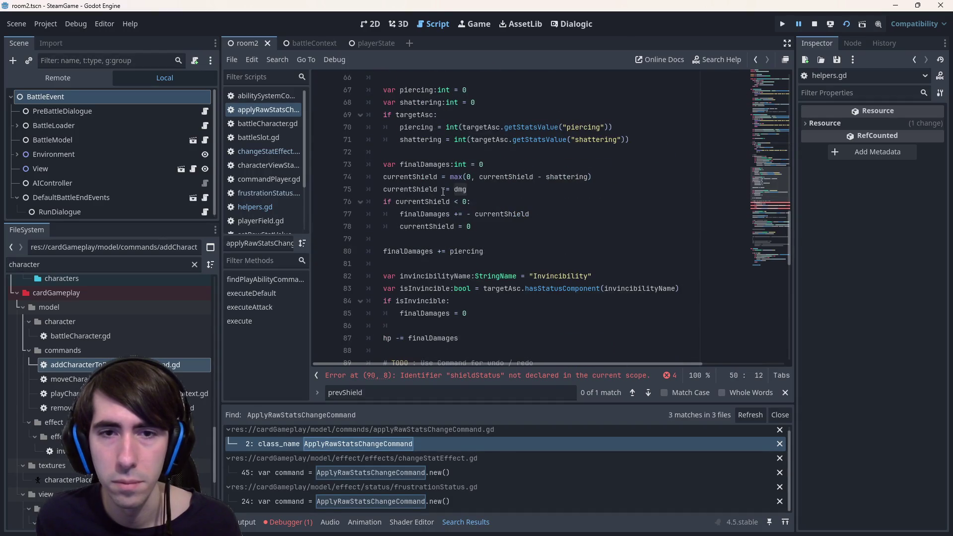
scroll(539, 208, down, 2)
scroll(539, 210, up, 3)
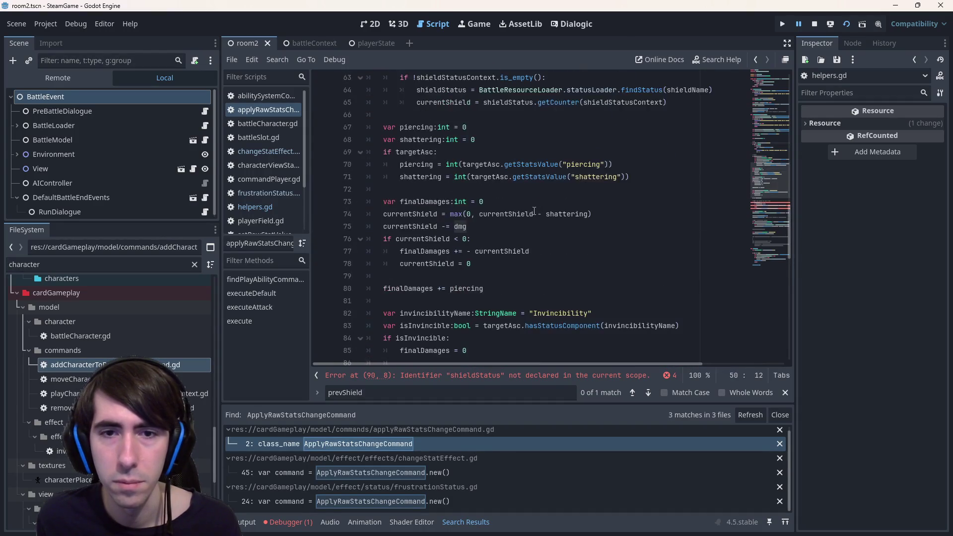
mouse_move(443, 254)
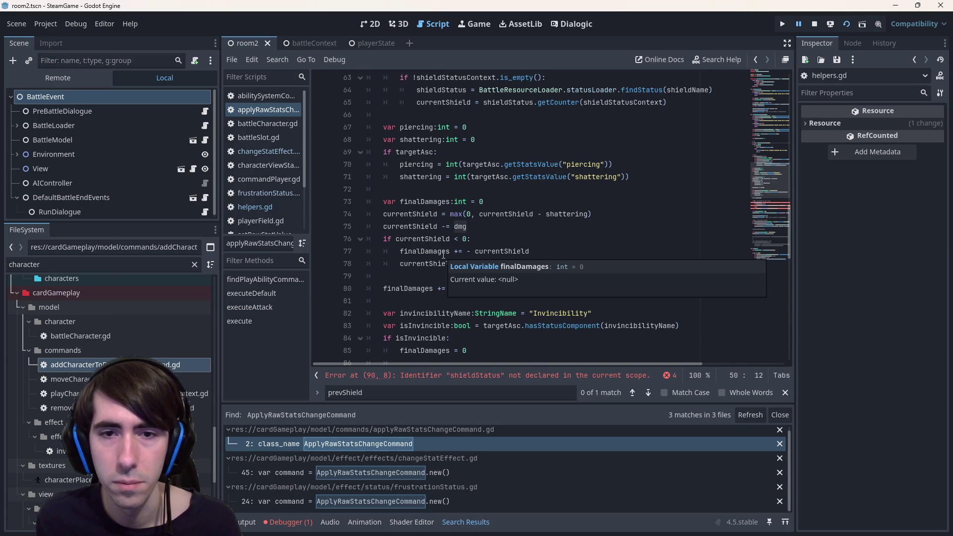
double_click(450, 251)
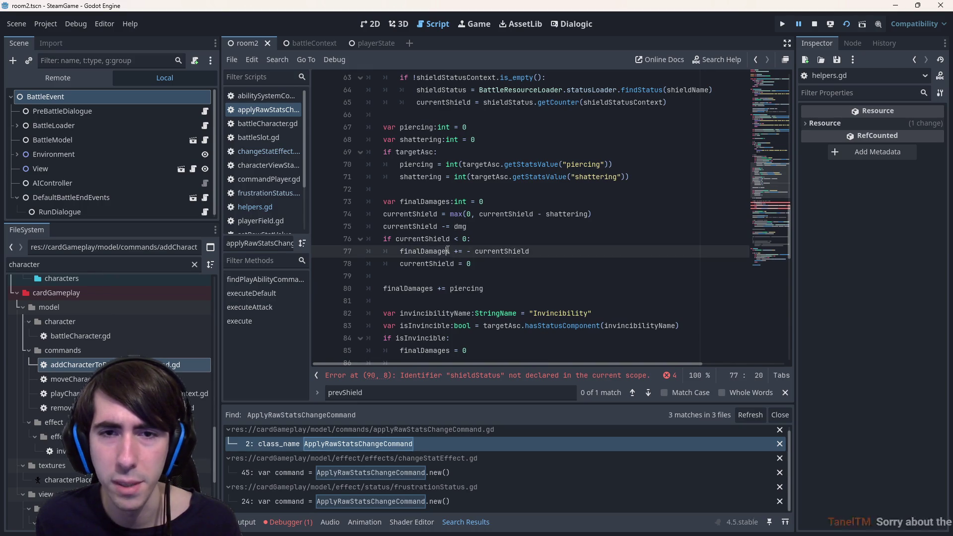
drag(490, 199, 347, 203)
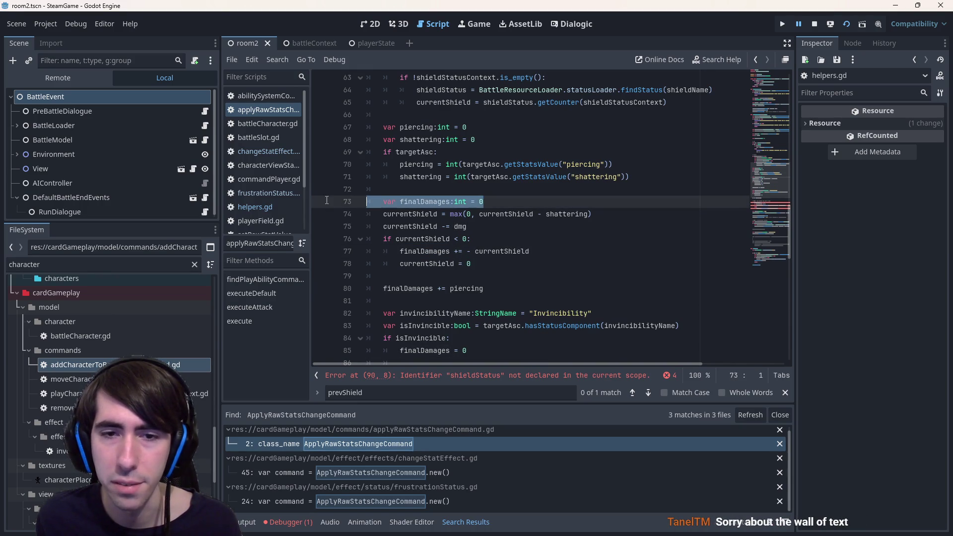
scroll(346, 206, up, 1)
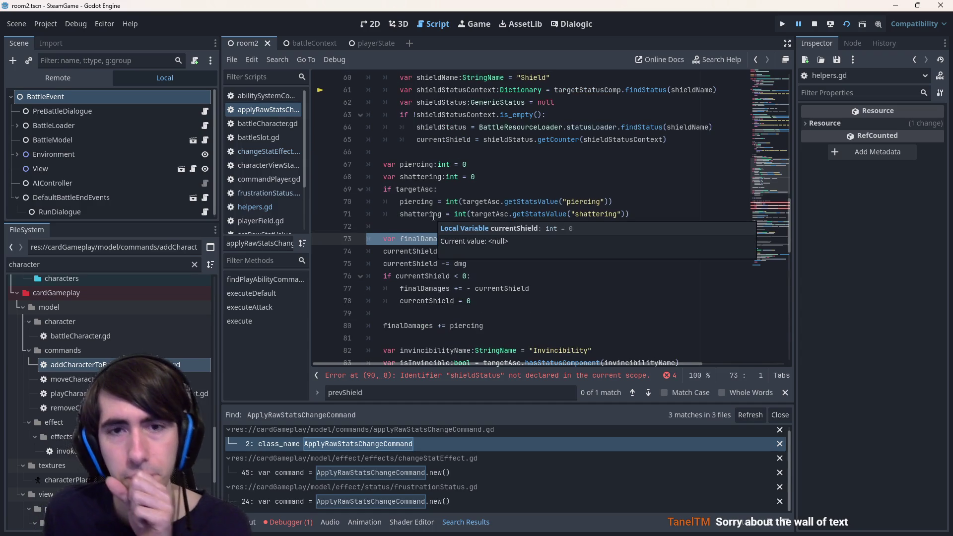
scroll(433, 217, up, 1)
mouse_move(434, 217)
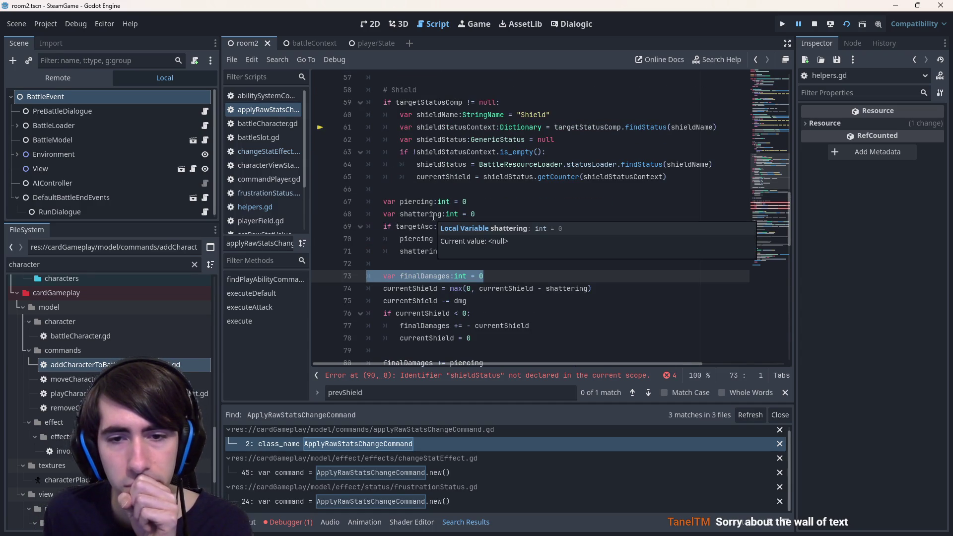
scroll(434, 217, up, 3)
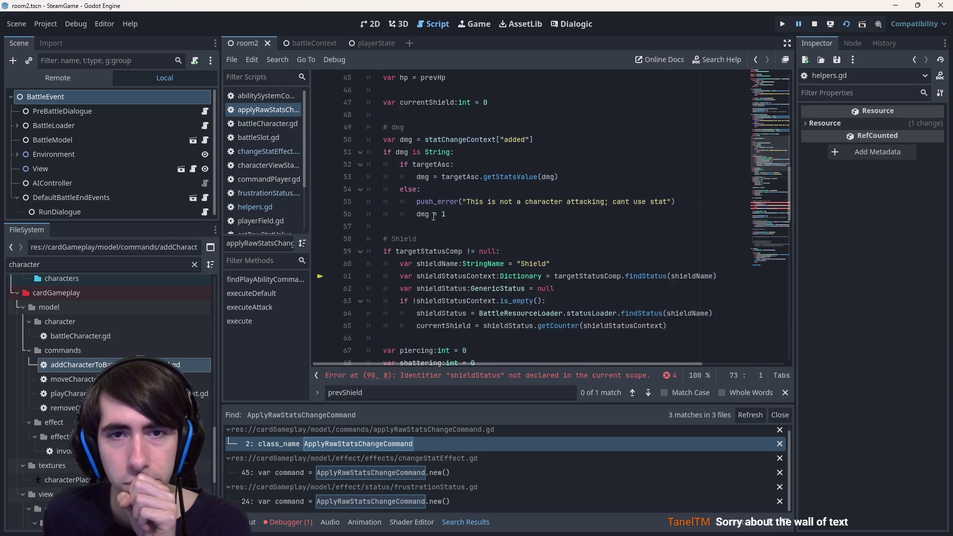
scroll(434, 217, down, 5)
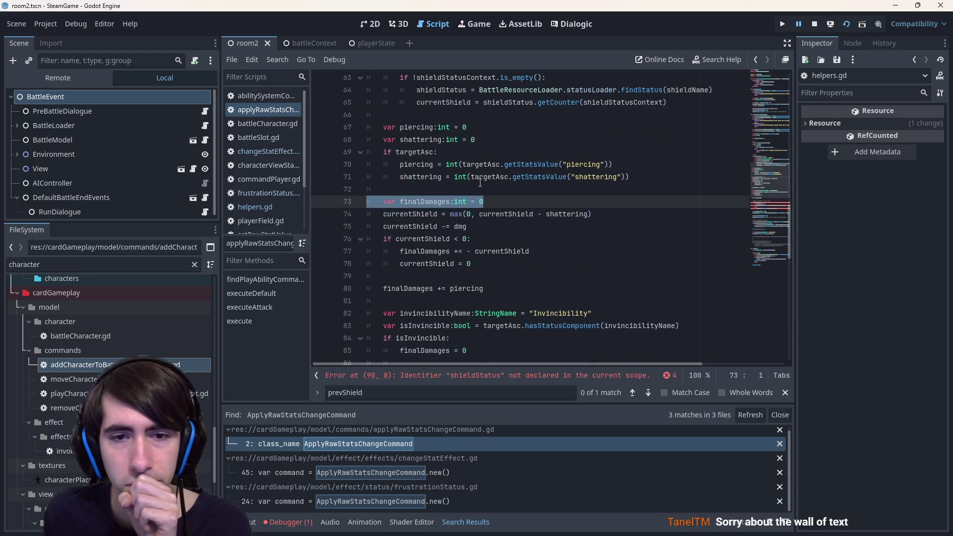
scroll(480, 183, up, 1)
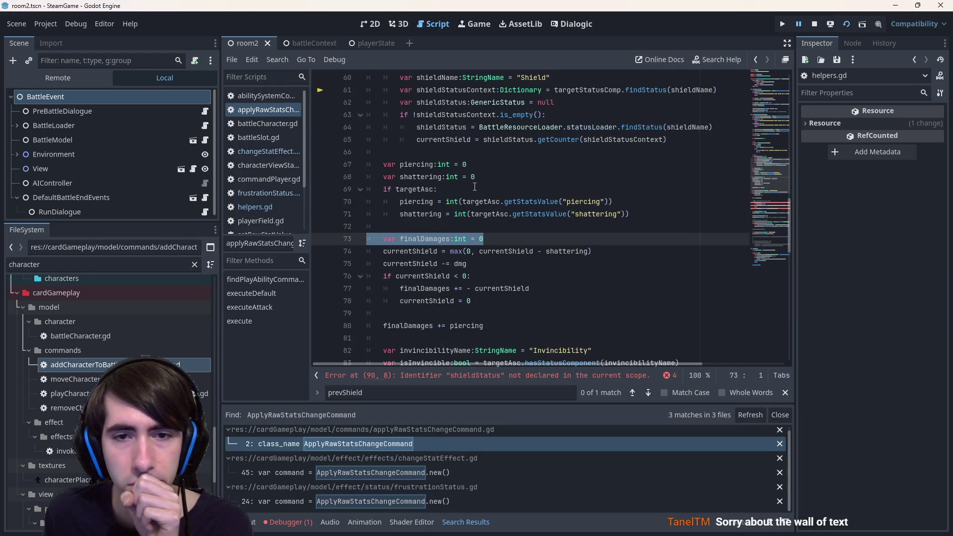
scroll(503, 270, down, 1)
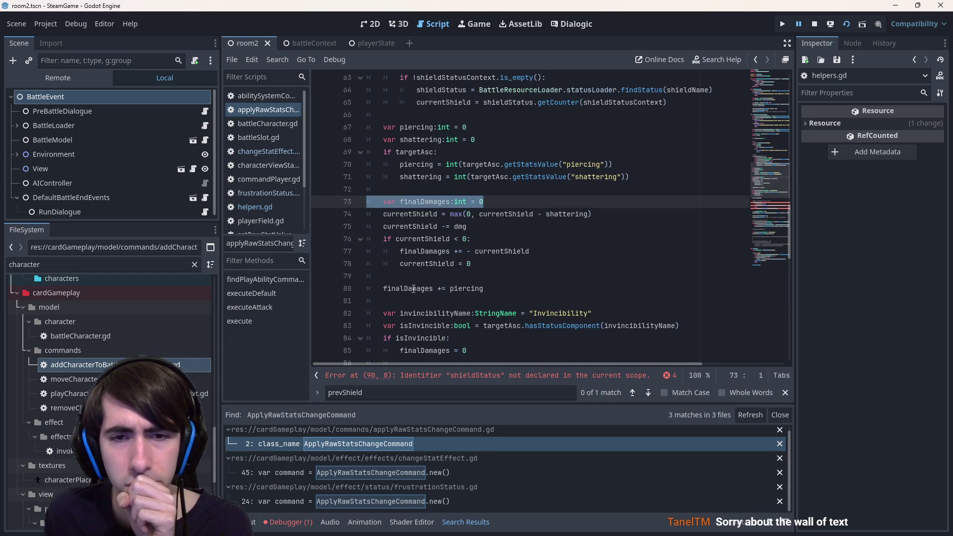
click(417, 289)
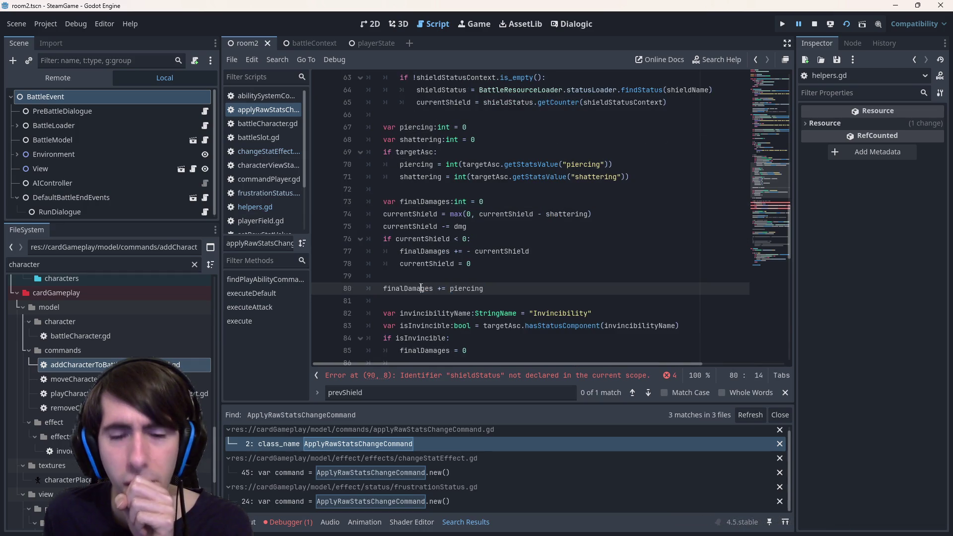
double_click(421, 289)
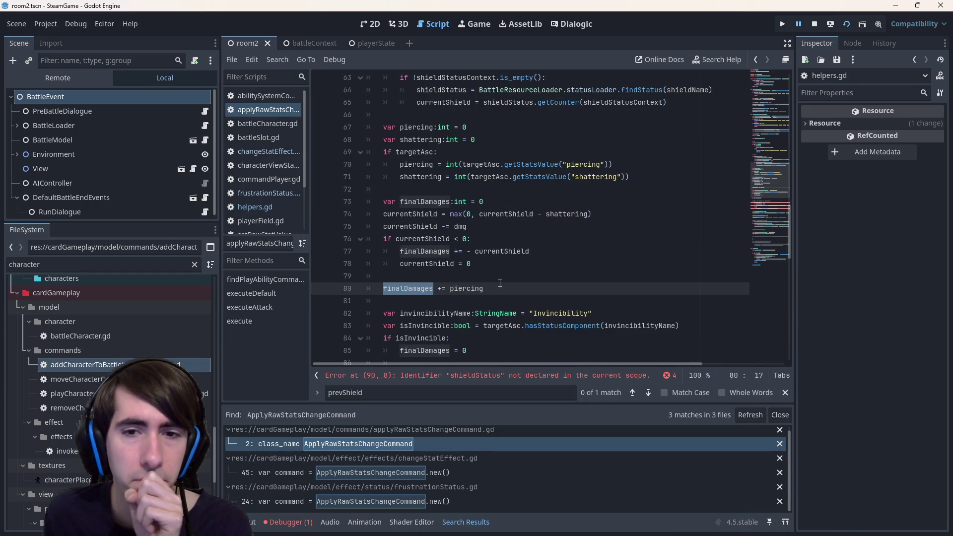
click(500, 263)
scroll(500, 263, down, 2)
scroll(499, 263, up, 2)
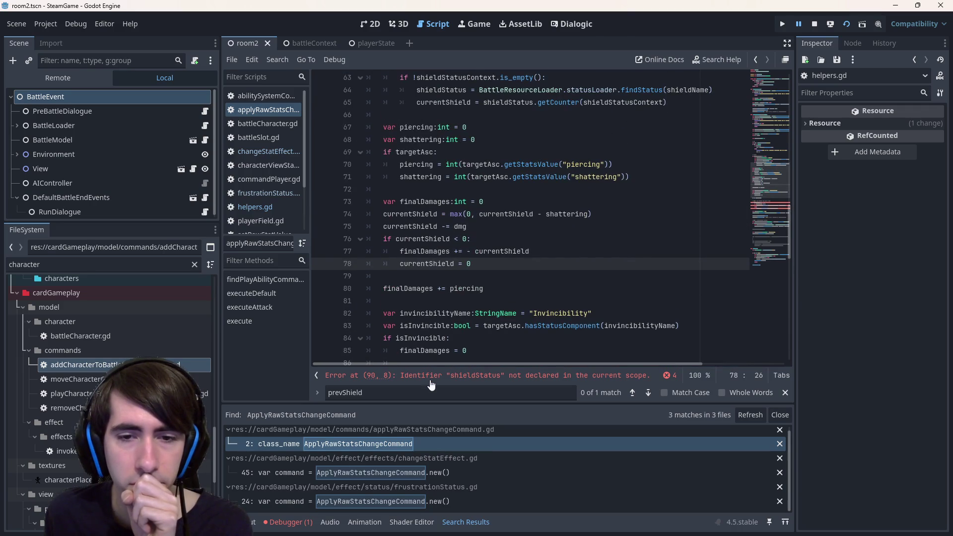
double_click(432, 351)
scroll(456, 313, up, 3)
scroll(454, 278, up, 1)
scroll(452, 259, down, 1)
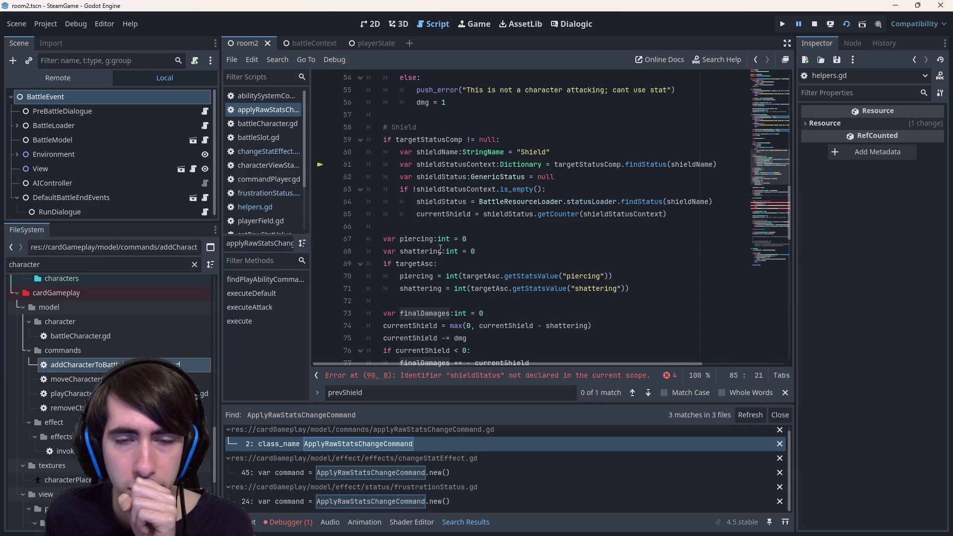
double_click(416, 239)
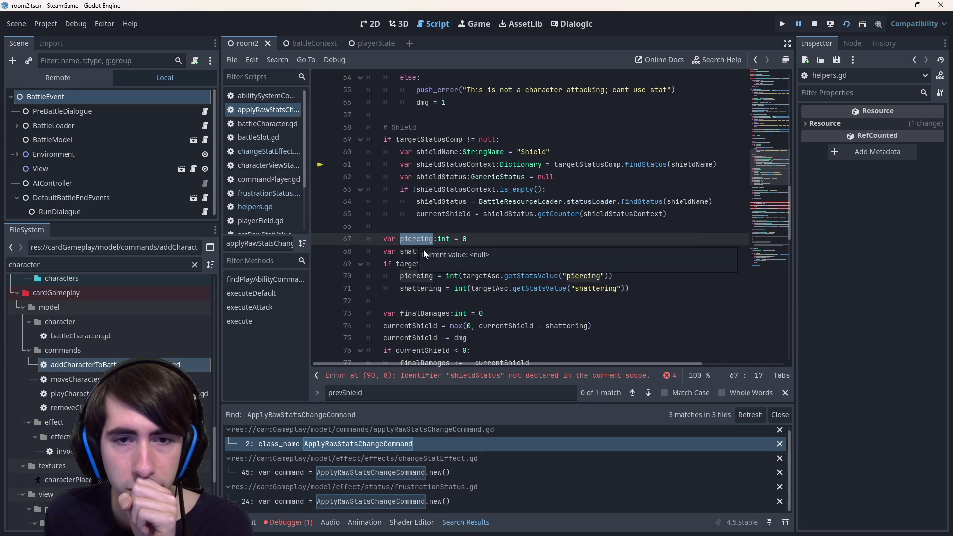
scroll(396, 266, down, 1)
scroll(436, 242, down, 1)
double_click(416, 202)
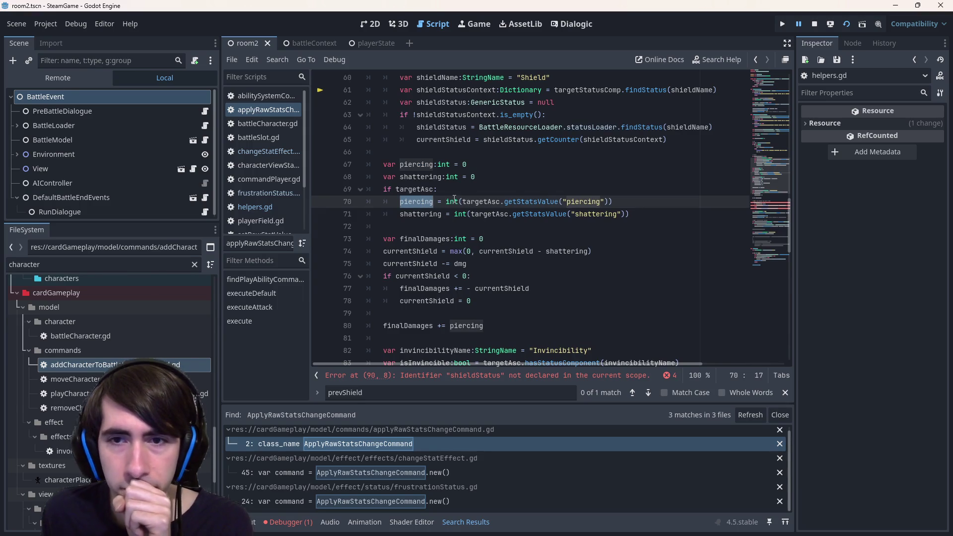
double_click(414, 189)
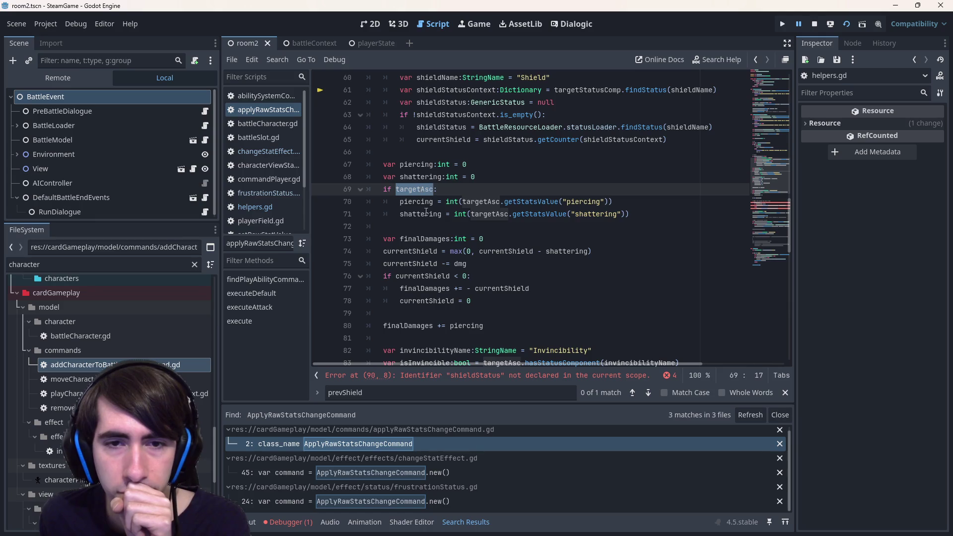
mouse_move(426, 204)
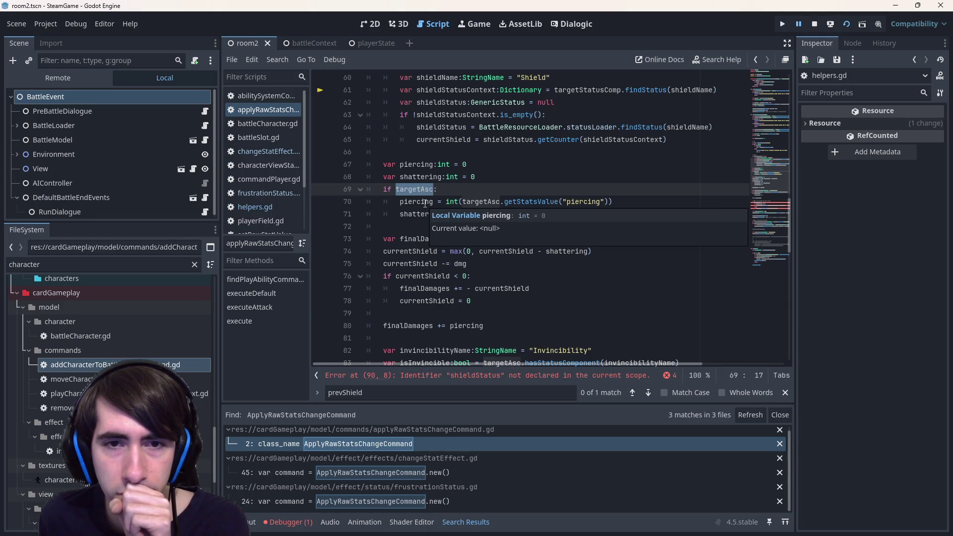
double_click(430, 201)
scroll(430, 201, down, 1)
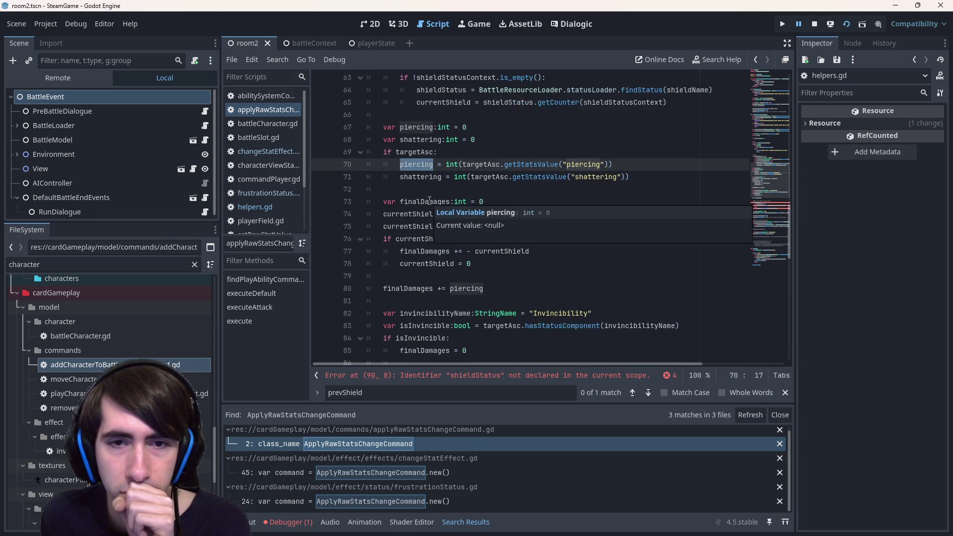
double_click(427, 214)
scroll(443, 224, up, 2)
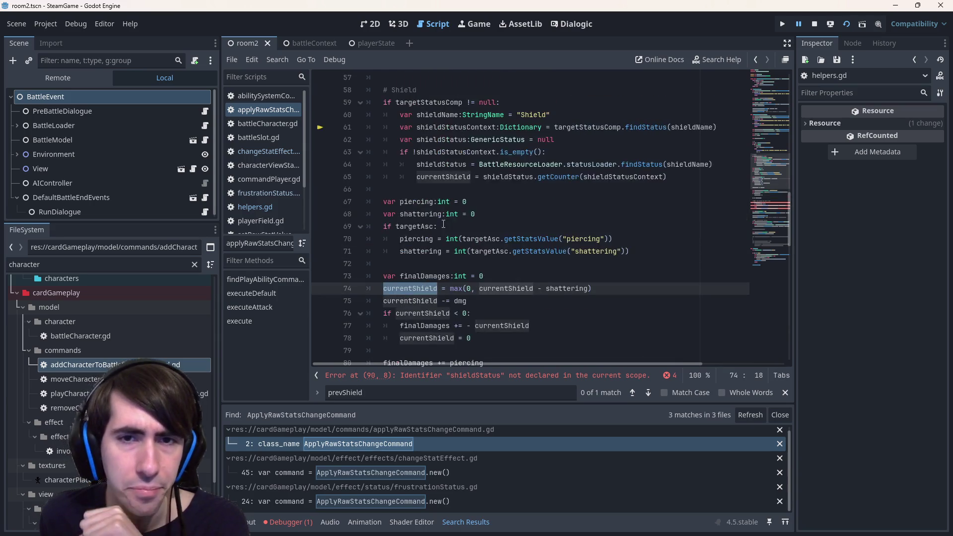
mouse_move(635, 253)
mouse_down()
mouse_move(337, 238)
mouse_move(333, 205)
mouse_up()
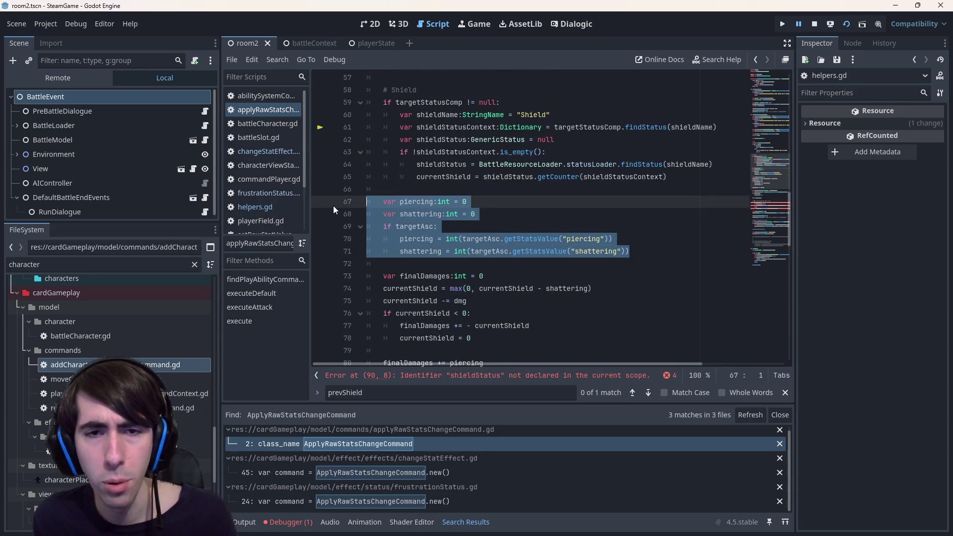
scroll(410, 227, down, 1)
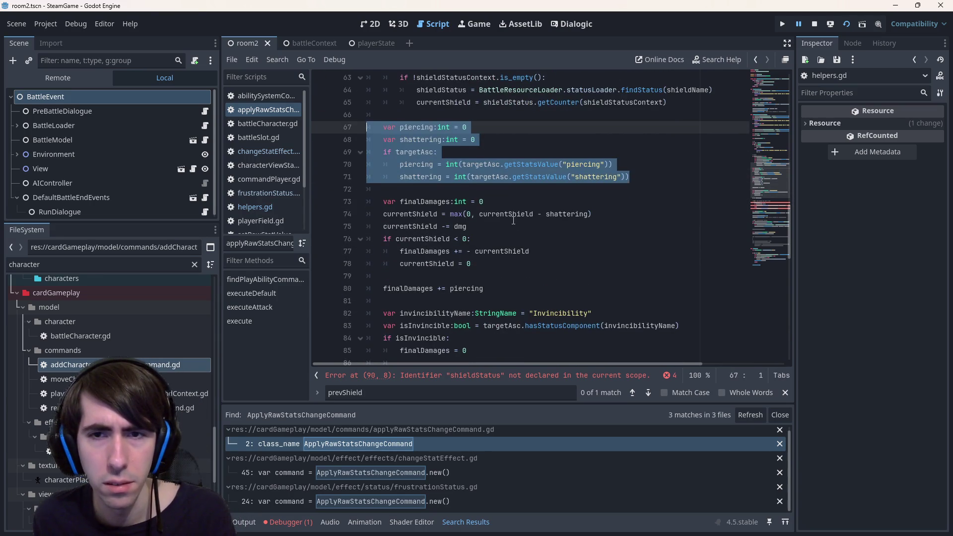
double_click(567, 214)
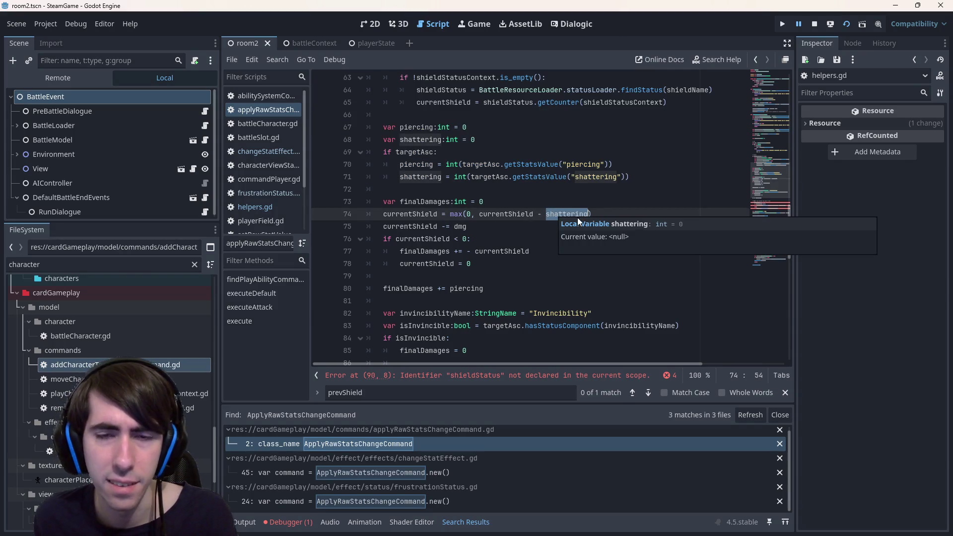
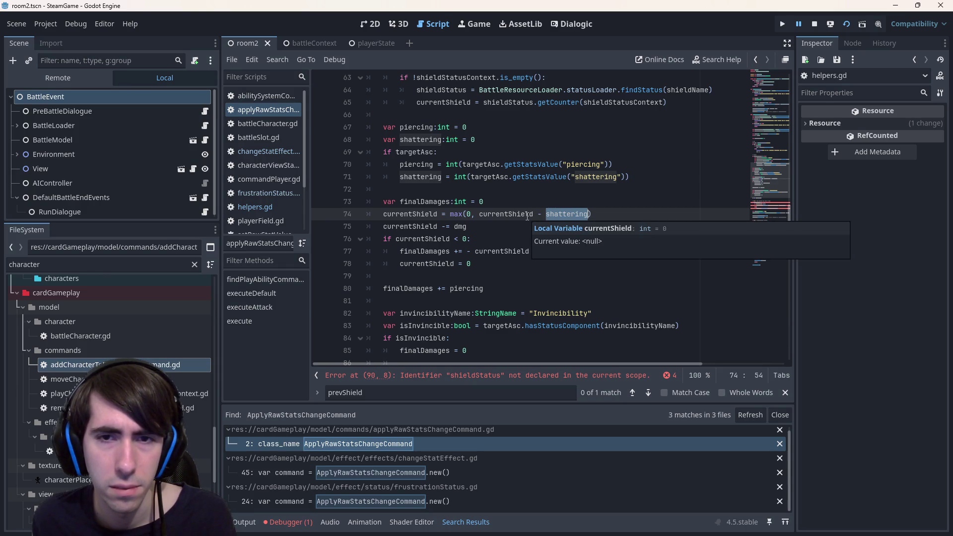
Review the currentShield, piercing and shattering lookups and the 'if targetAsc:' check above them
double_click(527, 215)
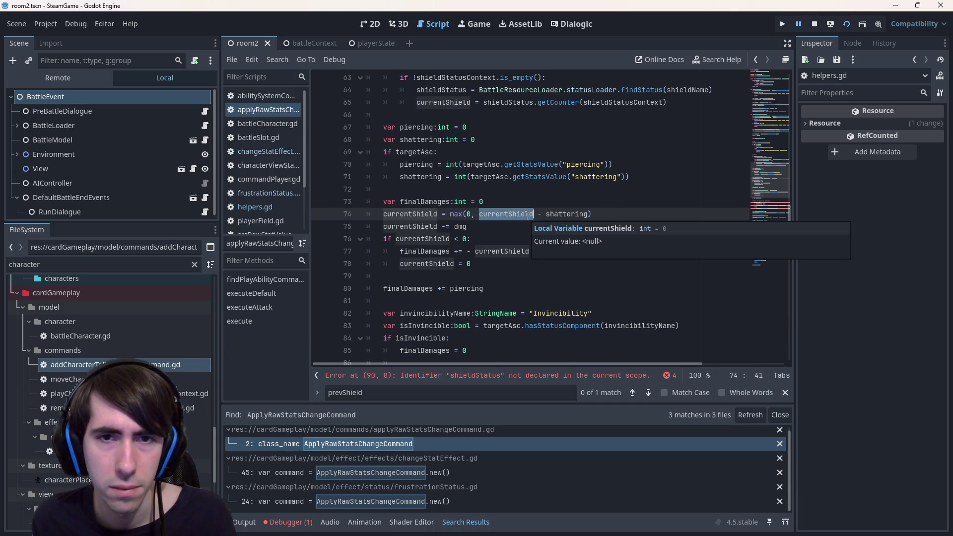
scroll(527, 216, up, 3)
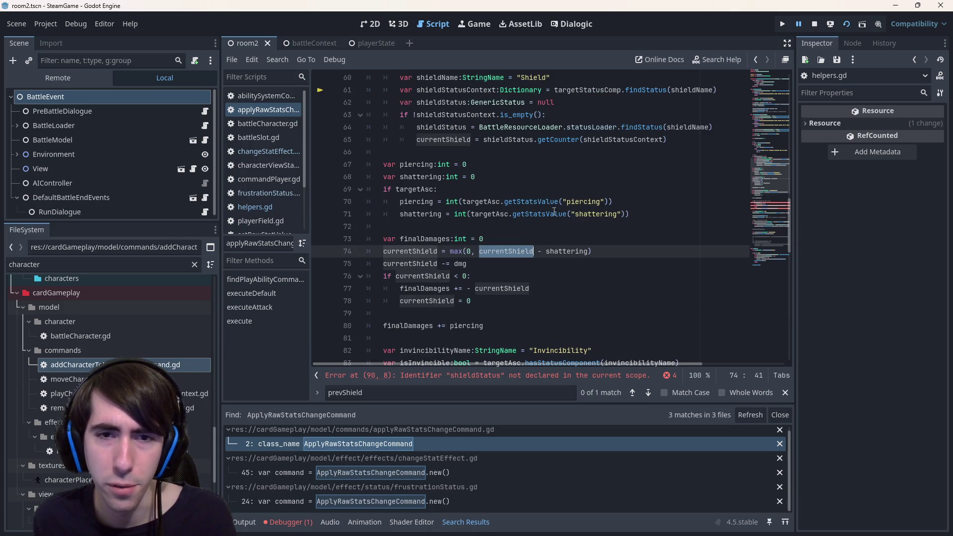
drag(646, 201, 342, 177)
mouse_move(630, 214)
mouse_down()
mouse_move(447, 201)
mouse_move(368, 164)
mouse_up()
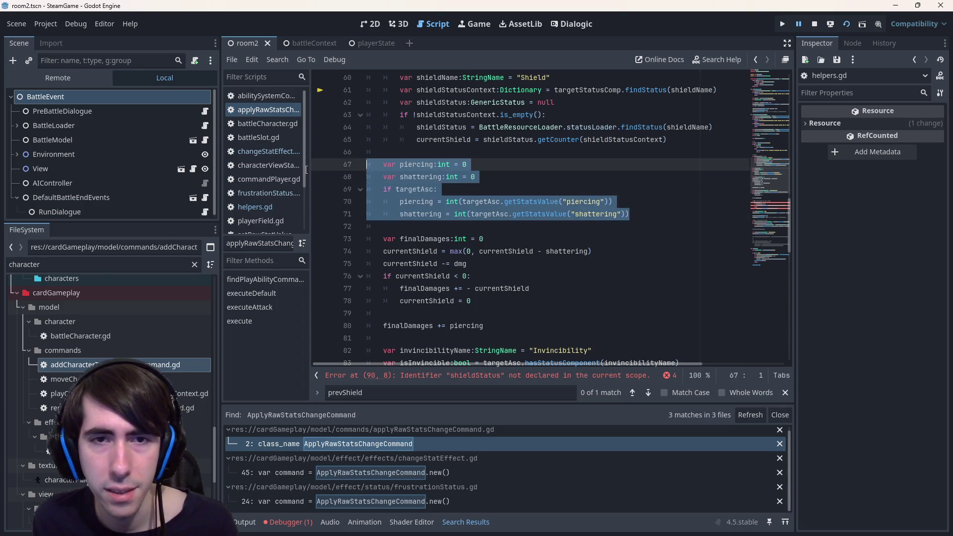
drag(437, 189, 308, 192)
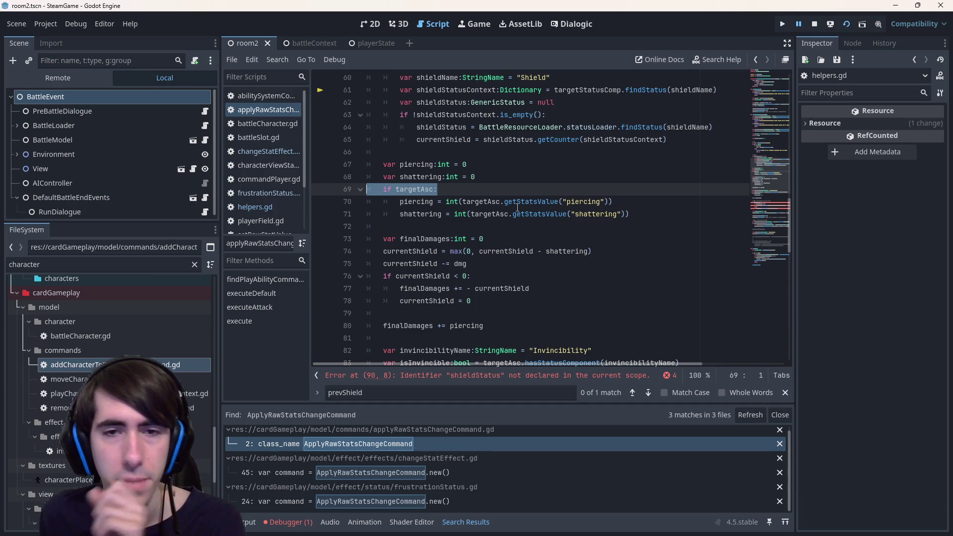
scroll(472, 211, up, 2)
double_click(422, 263)
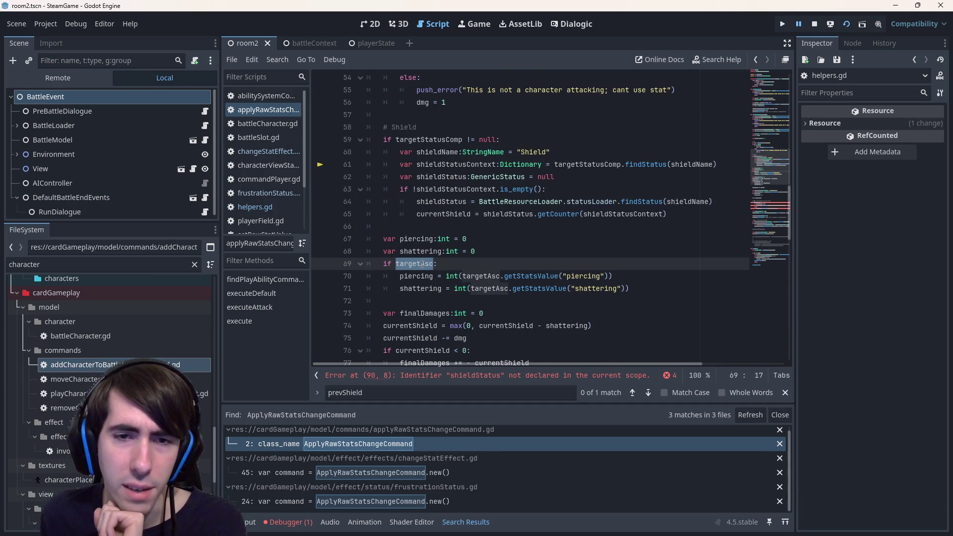
mouse_move(422, 264)
scroll(422, 264, down, 1)
mouse_move(436, 226)
mouse_down()
mouse_move(368, 214)
mouse_move(310, 226)
mouse_up()
key(ctrl+c)
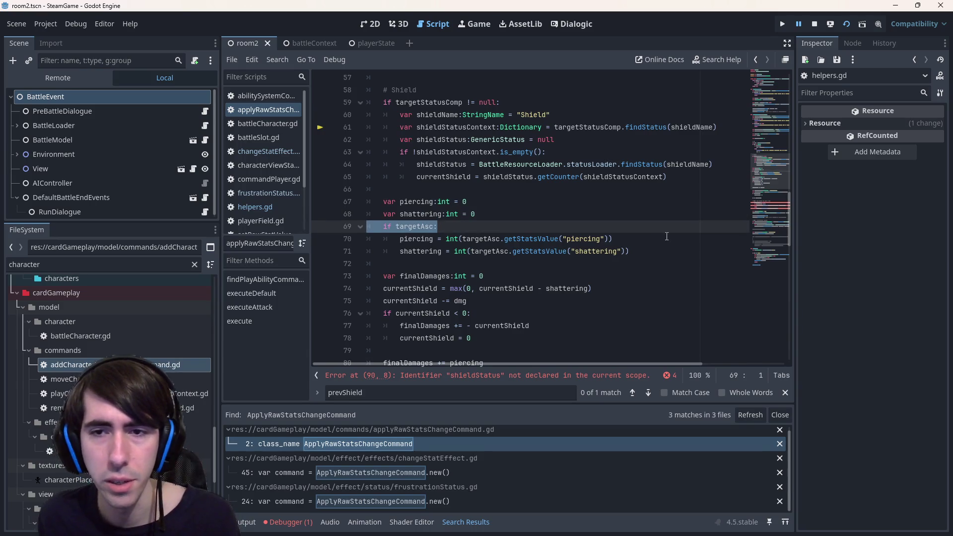
Add a second 'if targetAsc:' check after the piercing assignment
click(621, 238)
key(Return)
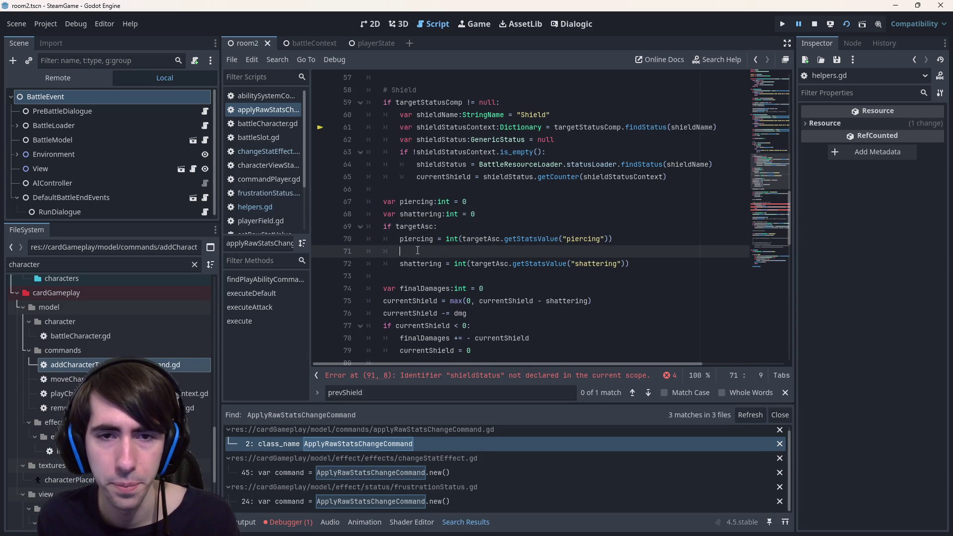
drag(400, 251, 308, 247)
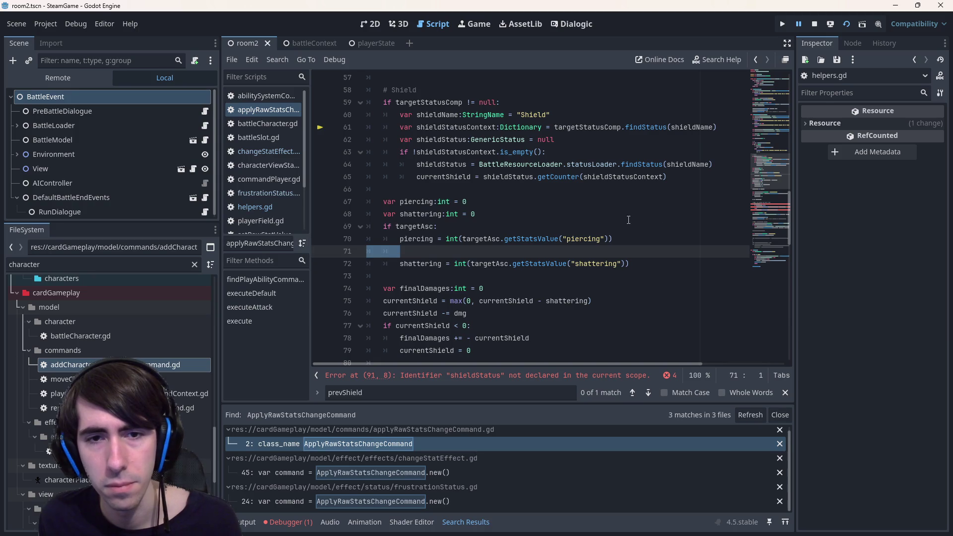
key(ctrl+v)
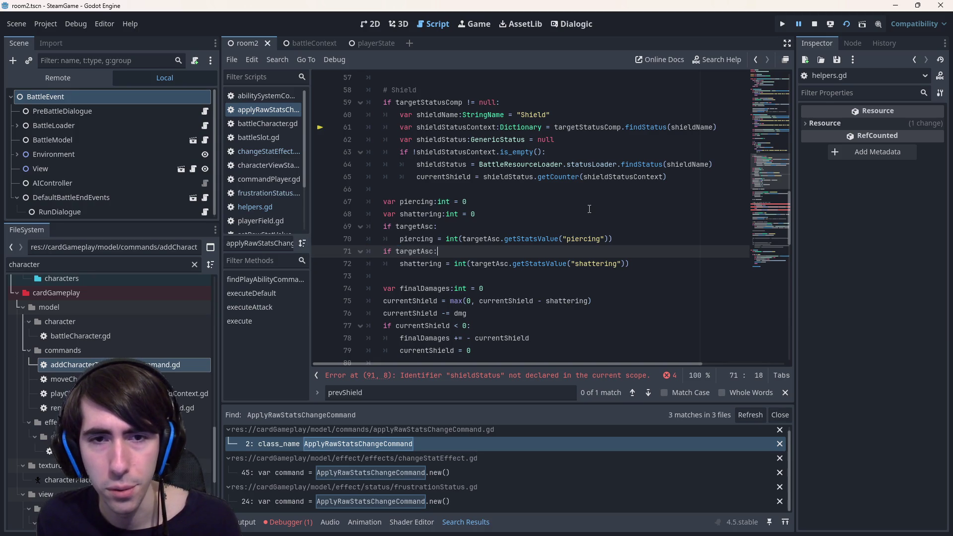
Move the shattering declaration under the new check, separate it with a blank line, and save
click(503, 215)
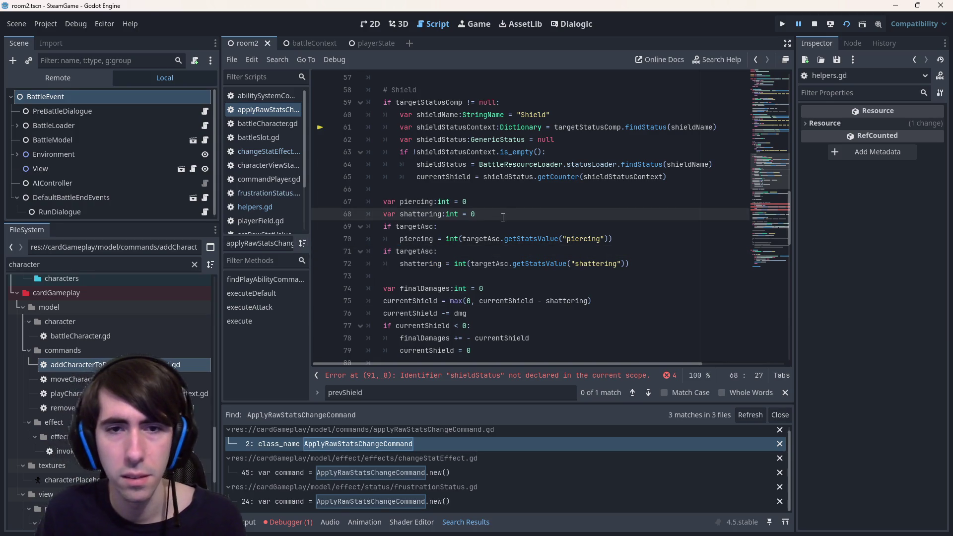
key(alt+Down)
key(alt+Down)
key(Up)
key(End)
key(Return)
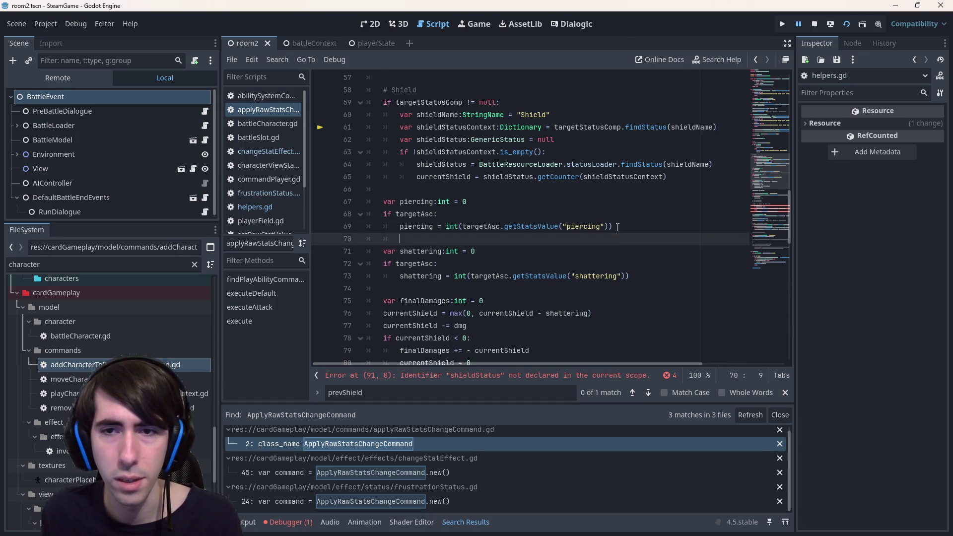
scroll(589, 225, down, 2)
key(ctrl+s)
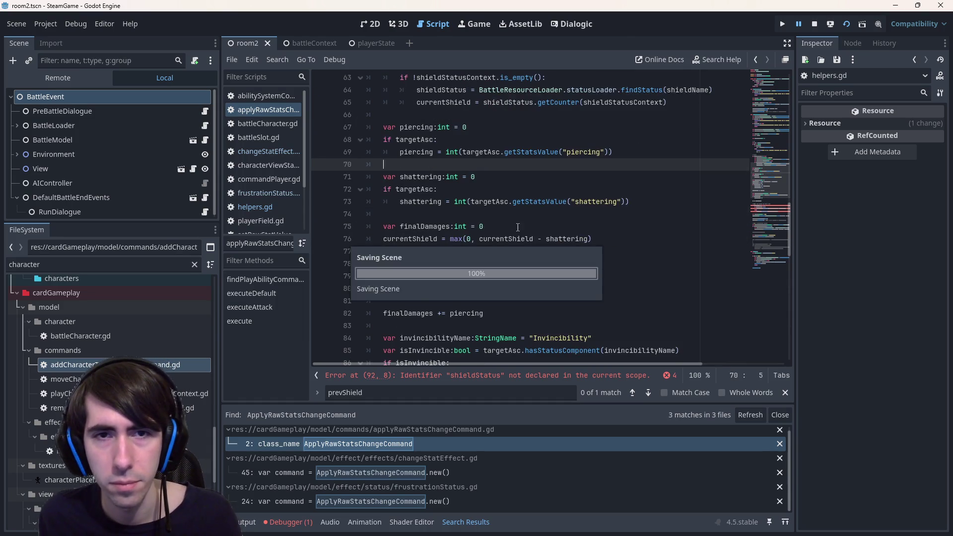
Cut the shattering block (lines 71–73) and open a line above the piercing block
scroll(626, 242, up, 2)
drag(640, 276, 347, 256)
key(ctrl+c)
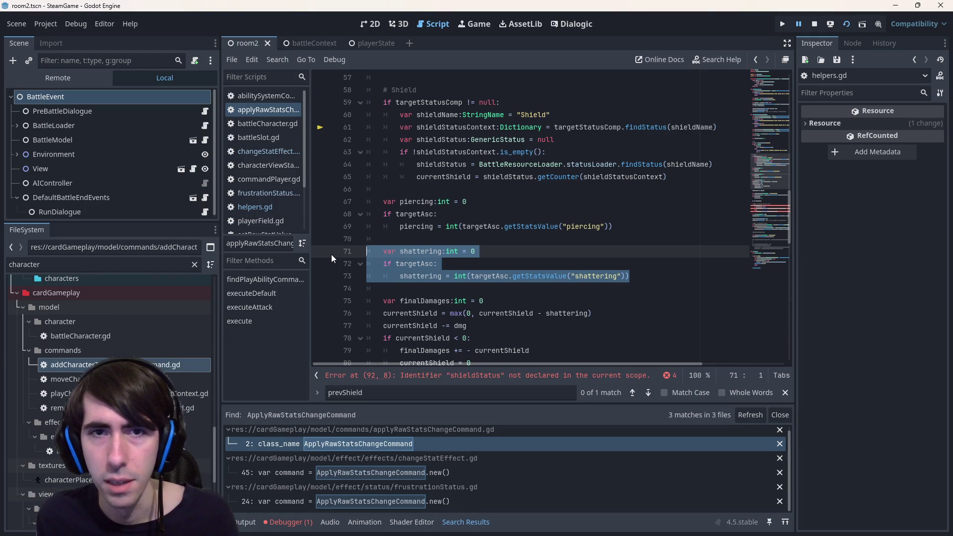
key(BackSpace)
key(BackSpace)
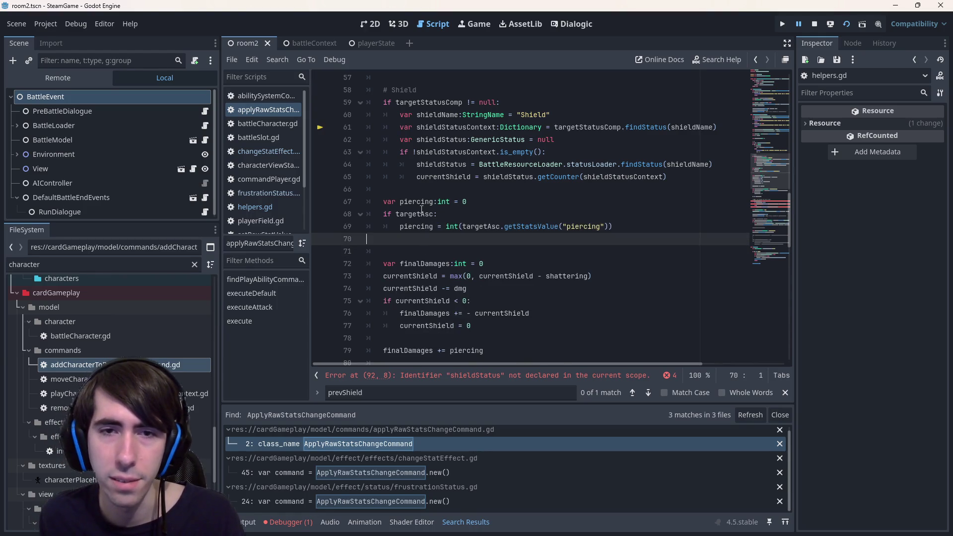
key(BackSpace)
click(370, 202)
key(Return)
key(Return)
Paste the shattering block above piercing and indent it into the shield section
key(Up)
key(Up)
key(ctrl+v)
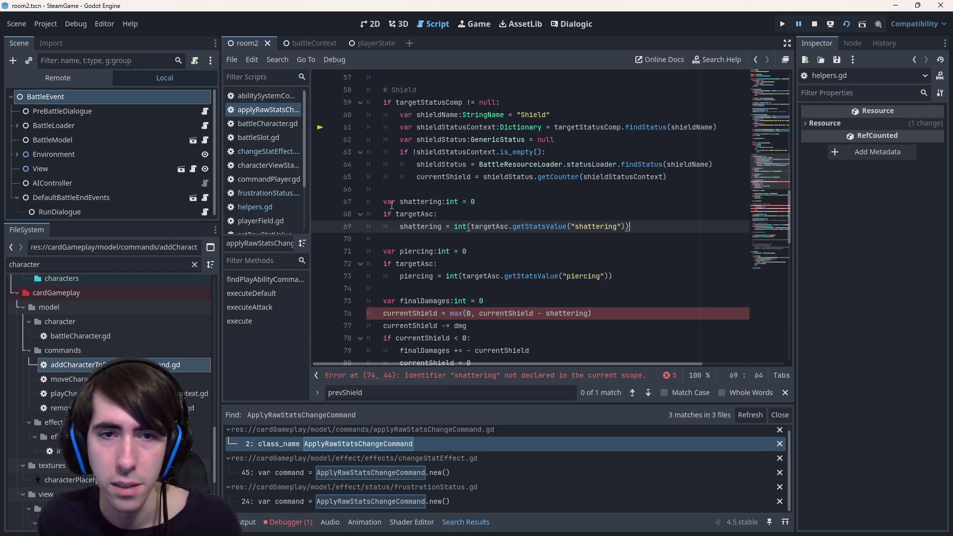
drag(370, 201, 646, 226)
key(Tab)
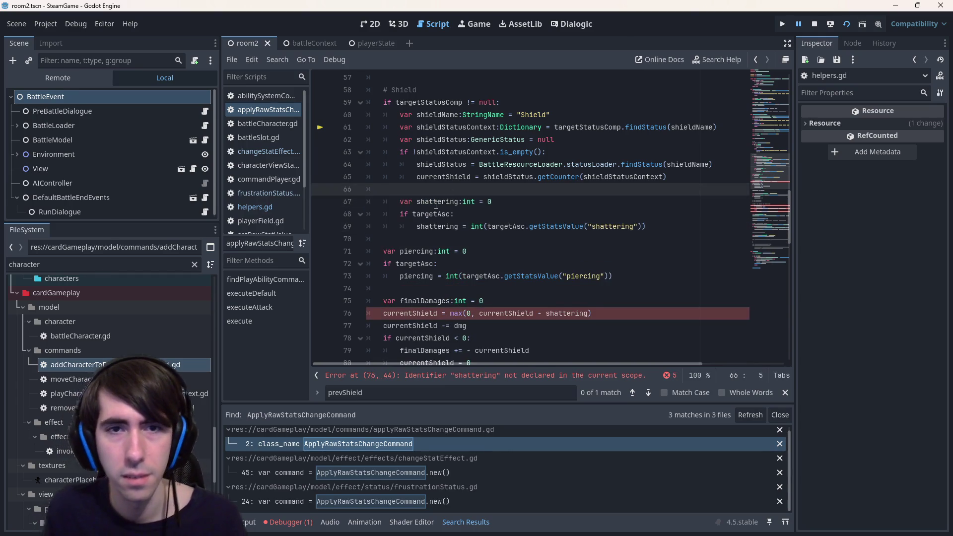
Add the comment '# Shattering only has an effect on Shield' above the shattering lookup
key(Return)
text(# Shattering is only working on shields)
key(Up)
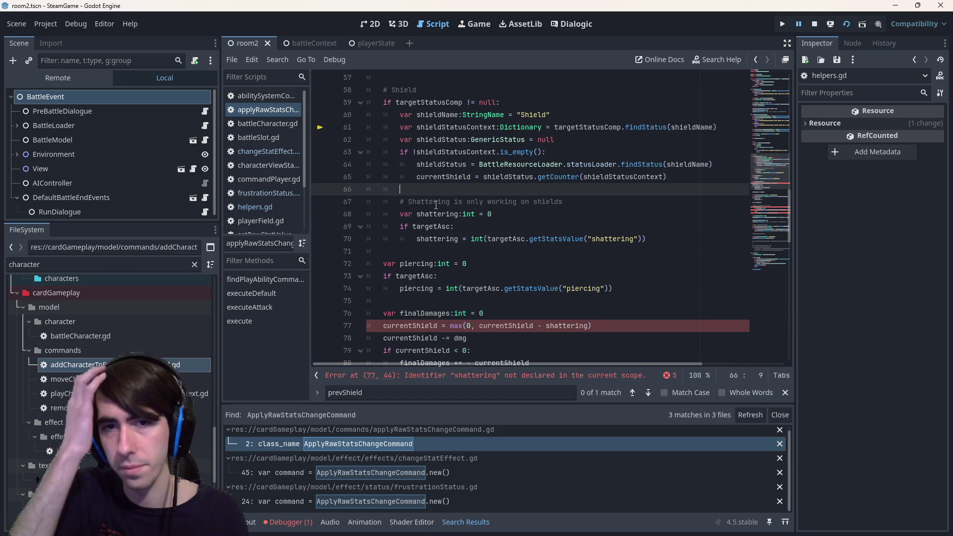
click(559, 204)
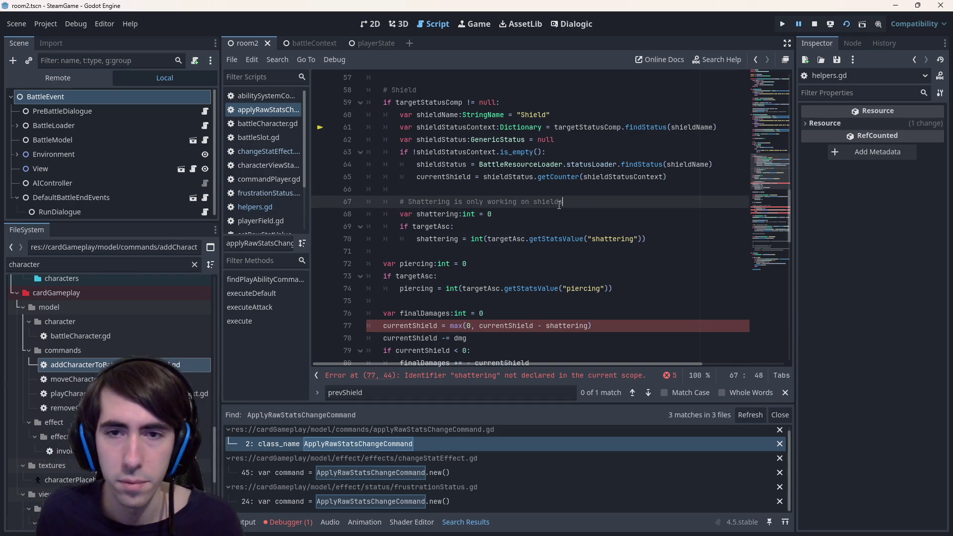
key(ctrl+BackSpace)
key(ctrl+BackSpace)
key(ctrl+BackSpace)
key(ctrl+o)
key(Escape)
key(ctrl+BackSpace)
text(only has )
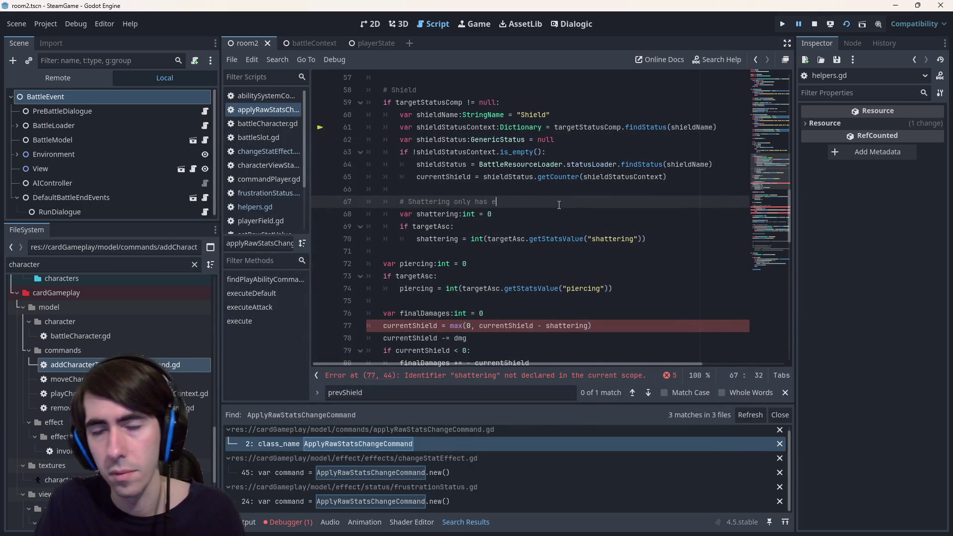
text(an effect on shiel)
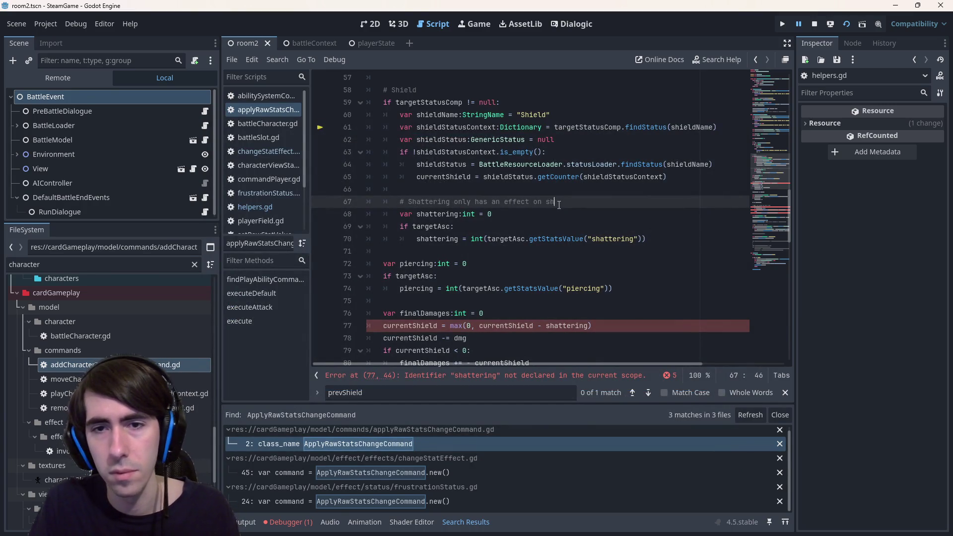
key(ctrl+BackSpace)
text(Shield)
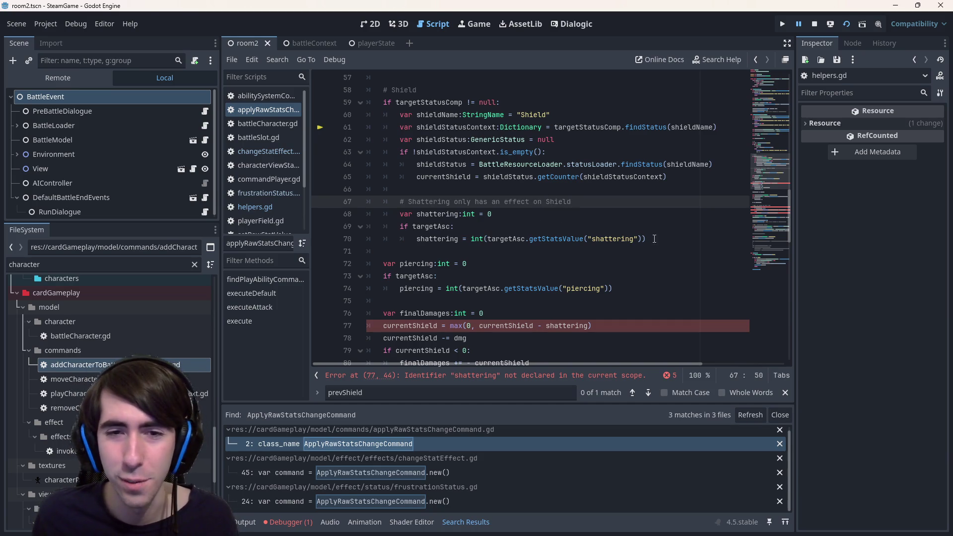
Insert blank lines after the shattering assignment in the shield section and save
scroll(655, 238, down, 1)
click(650, 201)
key(Return)
key(Return)
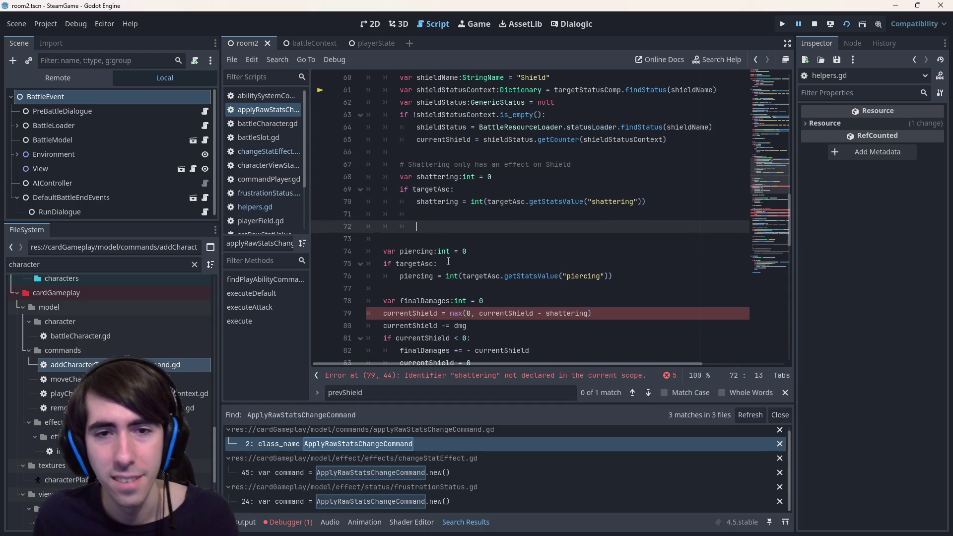
key(BackSpace)
key(ctrl+s)
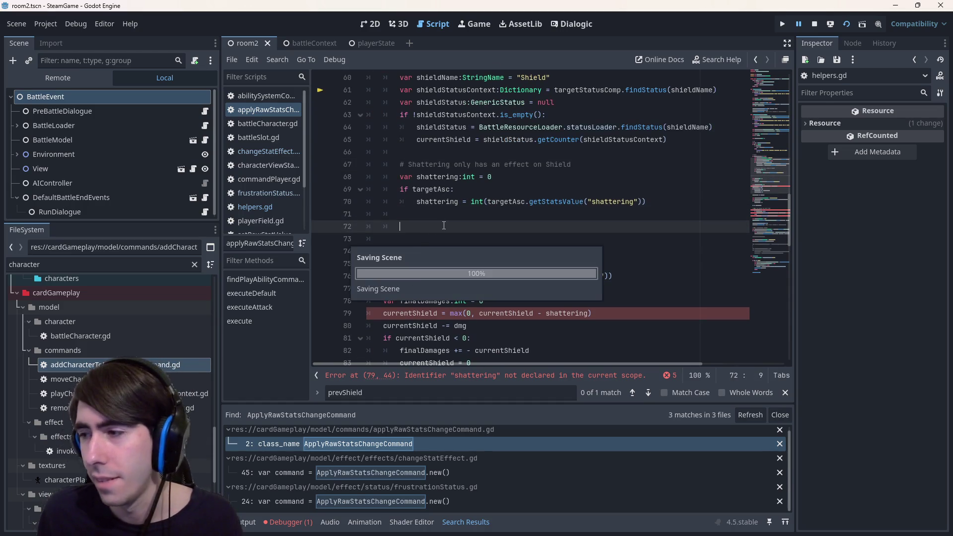
Inspect and select the finalDamages and currentShield lines 78–85
scroll(431, 212, down, 2)
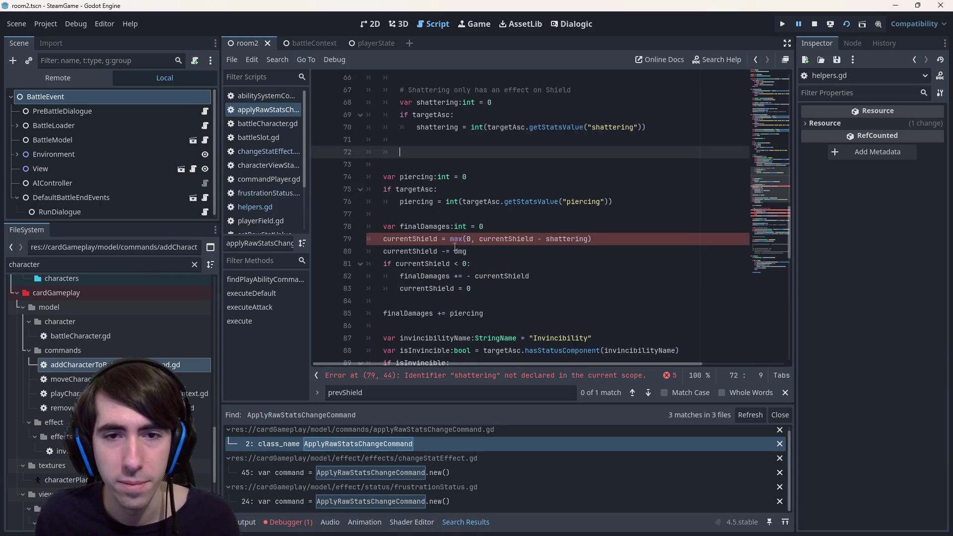
double_click(425, 226)
double_click(410, 238)
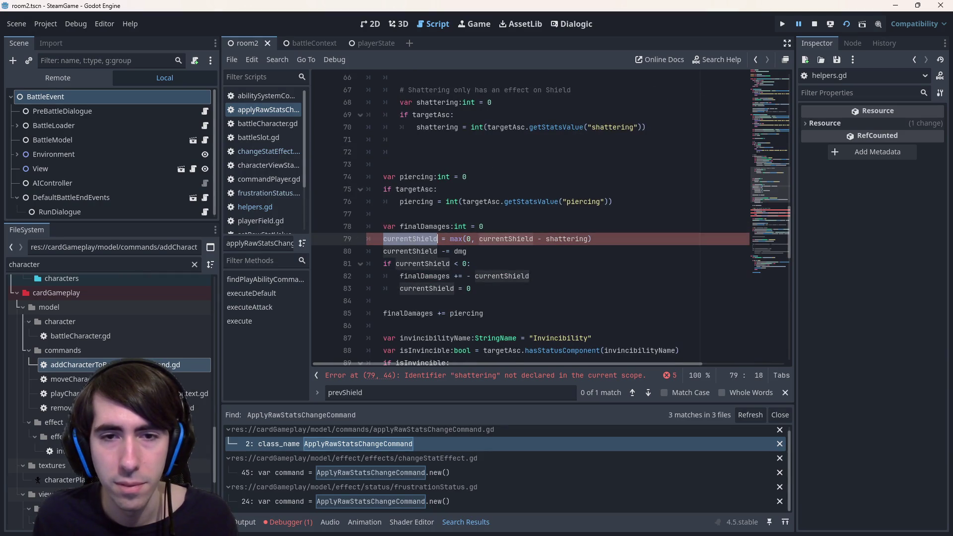
click(525, 238)
click(510, 300)
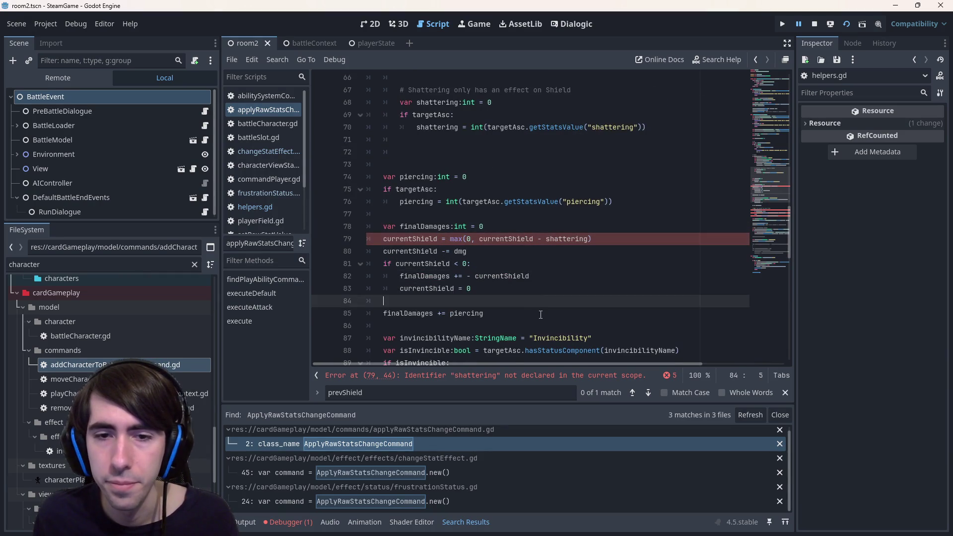
click(506, 314)
key(Home)
key(ctrl+shift+Right)
mouse_move(507, 314)
mouse_down()
mouse_move(377, 211)
mouse_move(368, 226)
mouse_up()
scroll(434, 184, up, 3)
scroll(434, 184, down, 3)
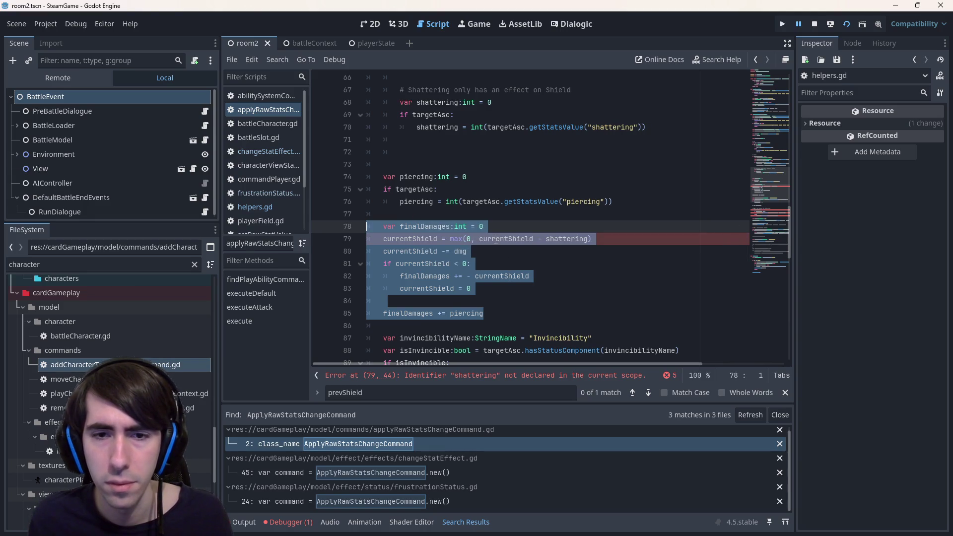
Cut the finalDamages/currentShield shield-damage block from below the piercing code
click(554, 238)
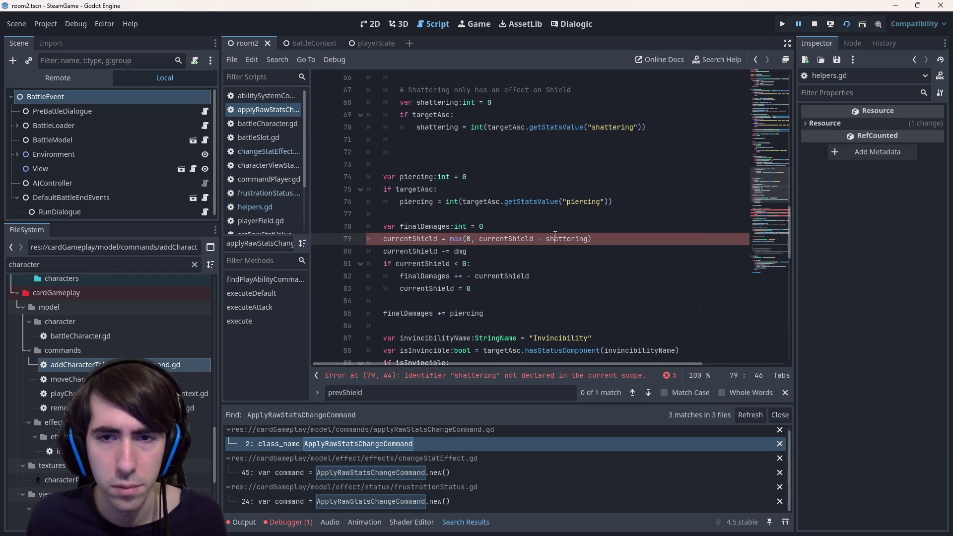
click(519, 288)
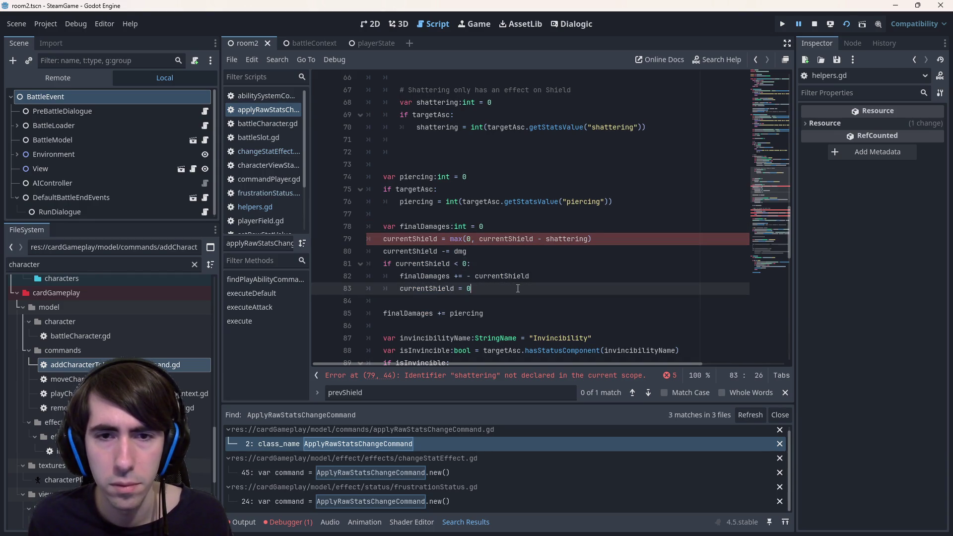
drag(519, 288, 312, 225)
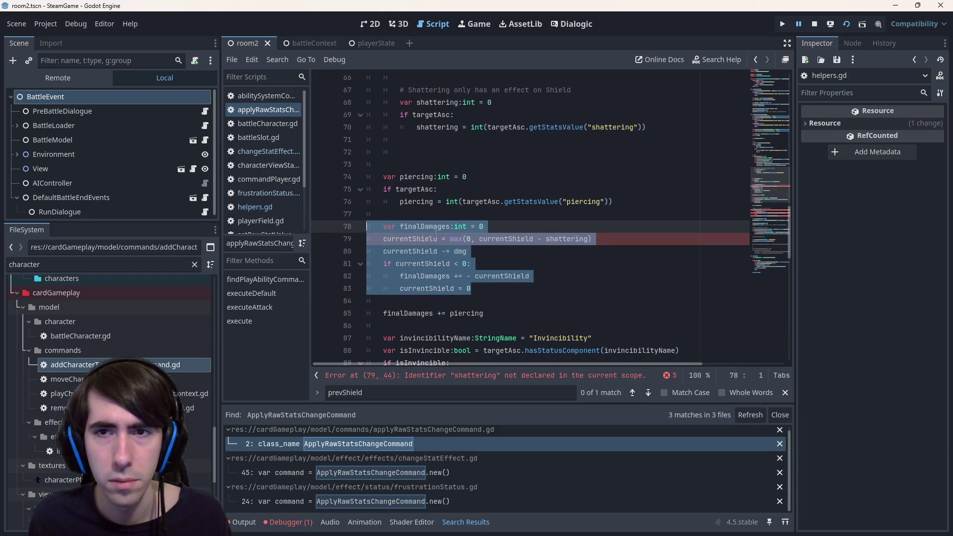
scroll(445, 195, up, 1)
double_click(416, 239)
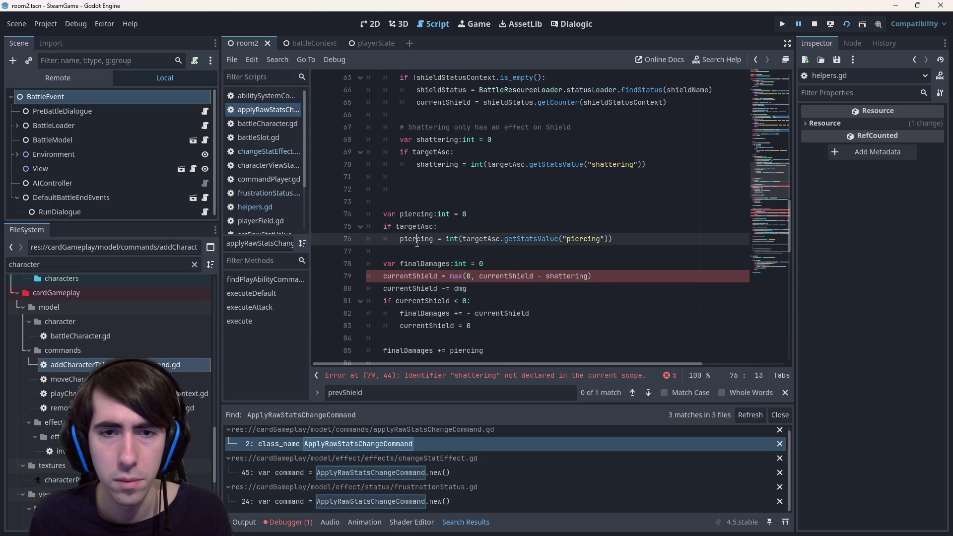
drag(497, 328, 318, 253)
key(ctrl+c)
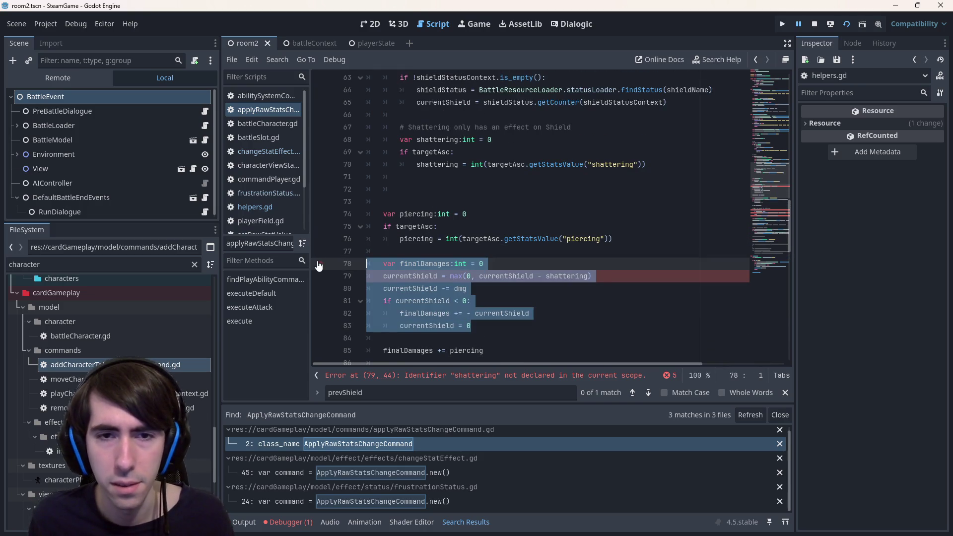
key(BackSpace)
Paste the block under the shattering lookup, indent it under targetAsc, and save
click(361, 234)
drag(392, 177, 323, 189)
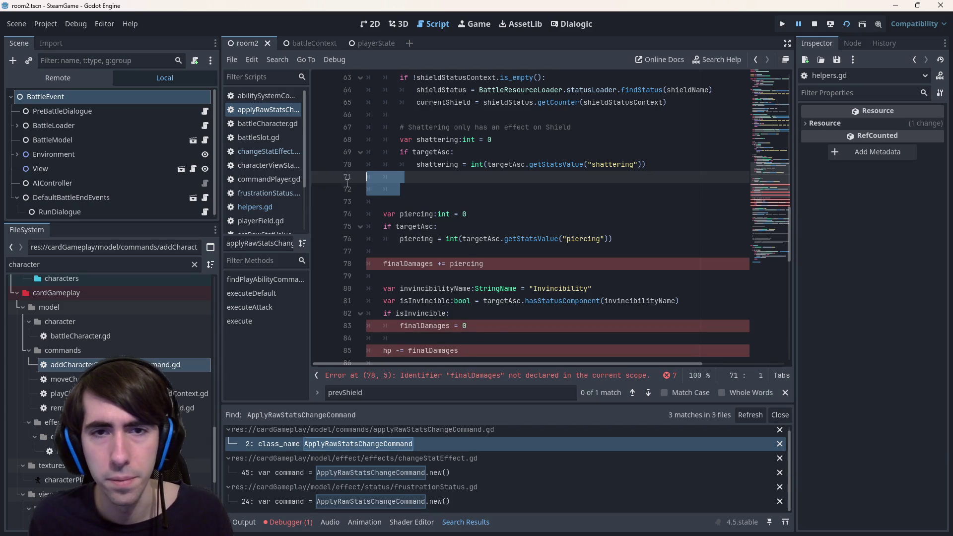
key(ctrl+v)
mouse_move(474, 239)
mouse_down()
mouse_move(377, 189)
mouse_move(380, 177)
mouse_up()
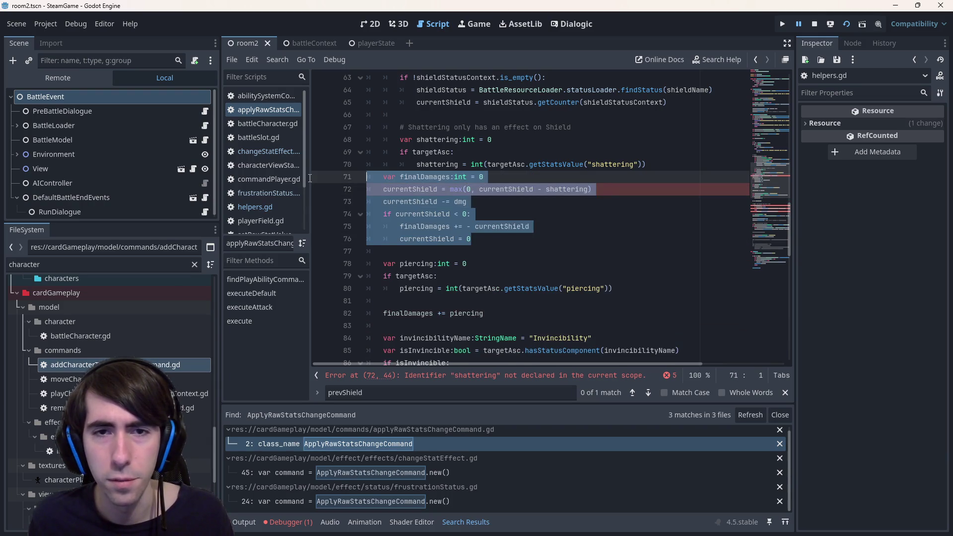
key(Tab)
key(Tab)
key(ctrl+s)
Trace where finalDamages and dmg are defined and used around the moved code
click(672, 166)
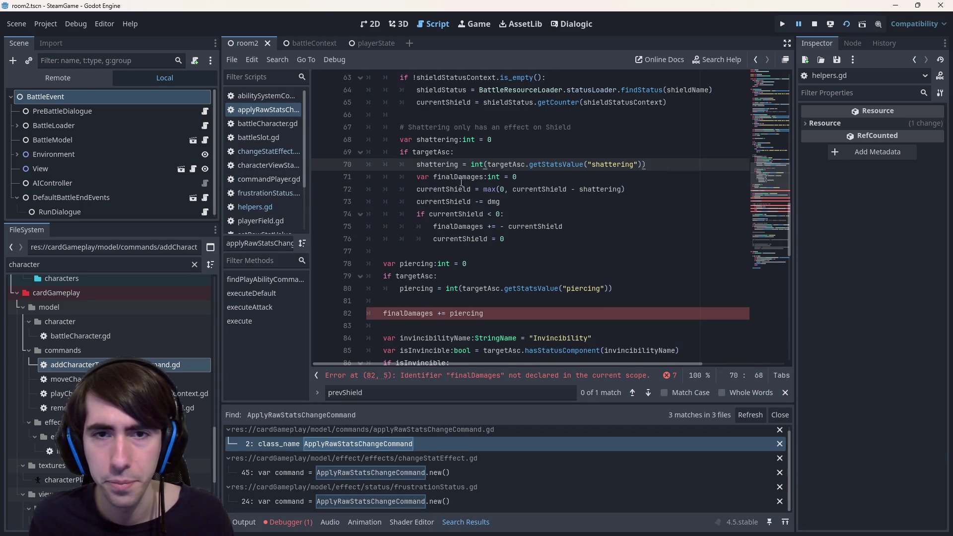
double_click(459, 177)
scroll(459, 194, up, 7)
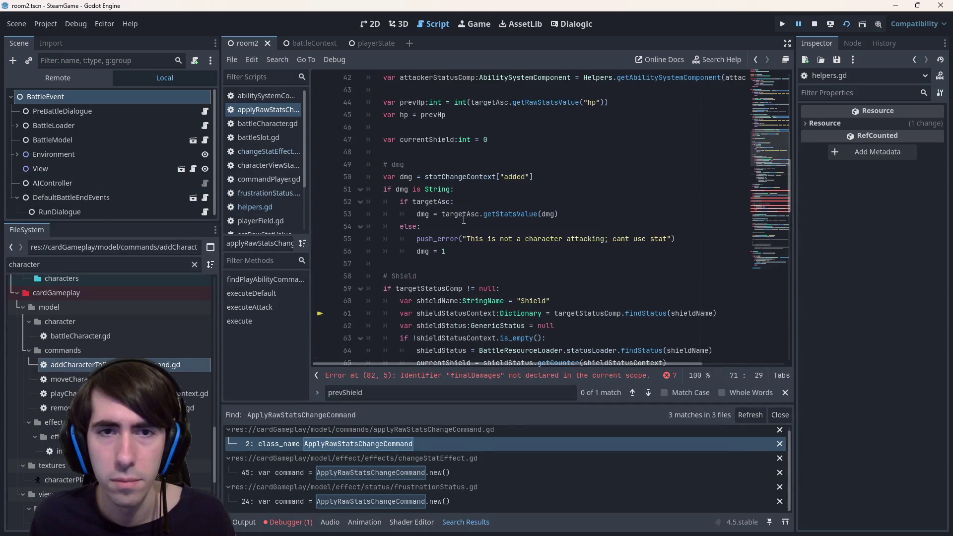
double_click(422, 251)
scroll(472, 284, down, 6)
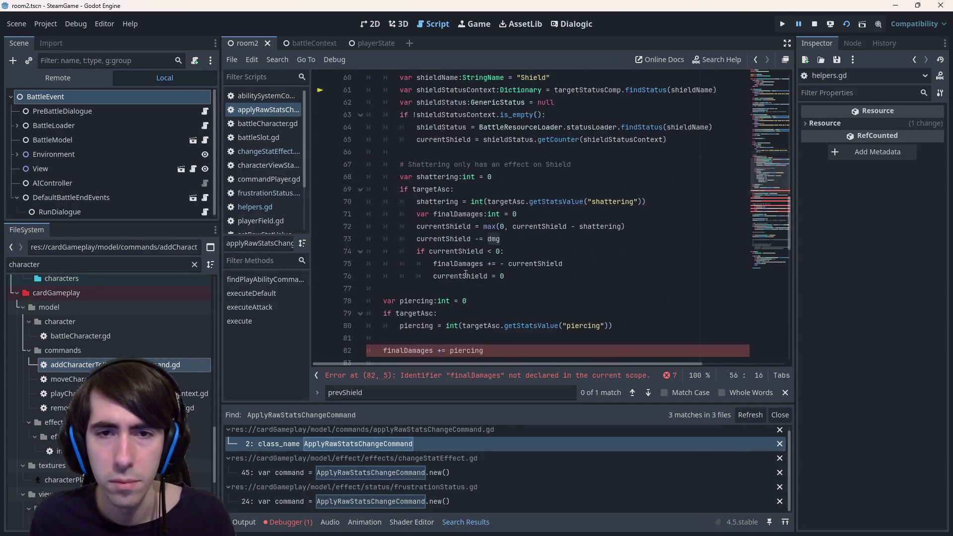
click(451, 226)
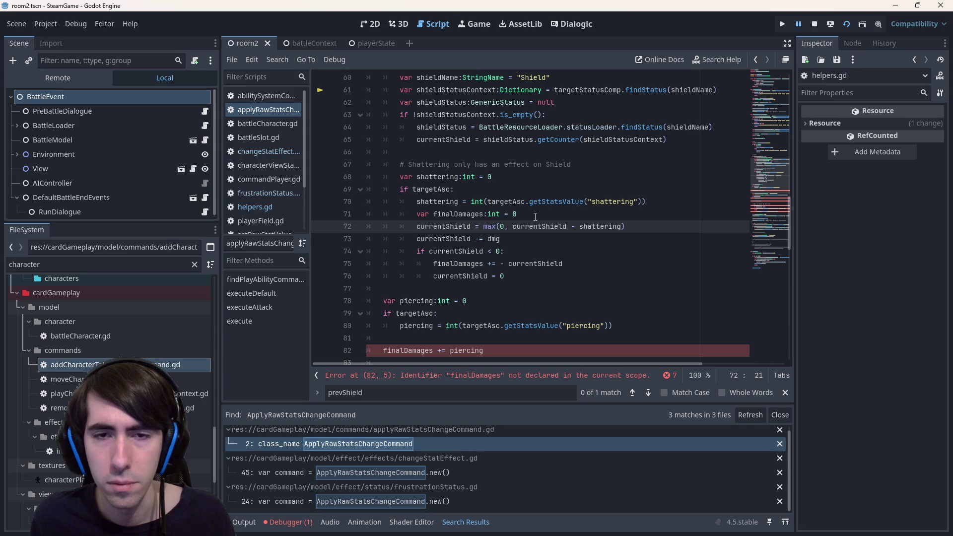
double_click(443, 215)
double_click(459, 263)
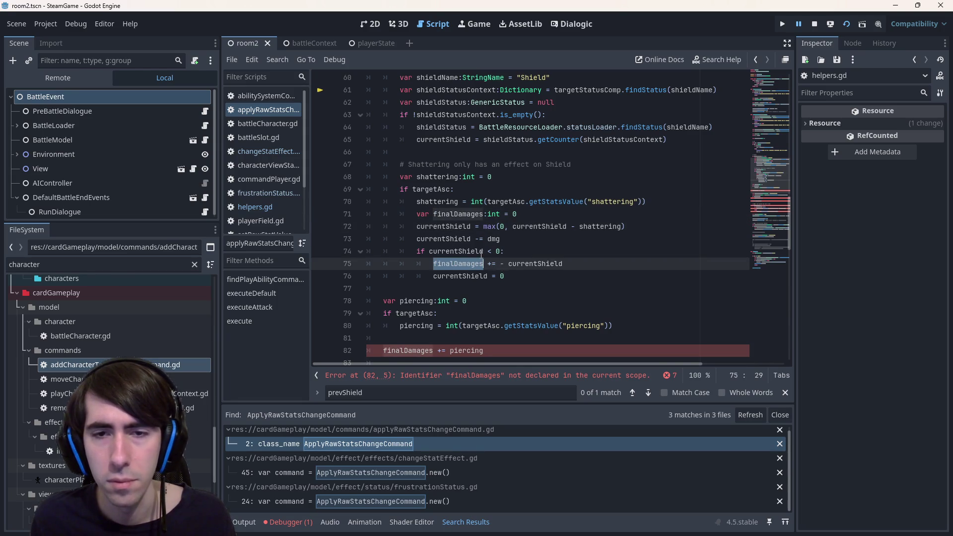
Replace finalDamages with dmg in the shield overflow line 75
mouse_move(530, 222)
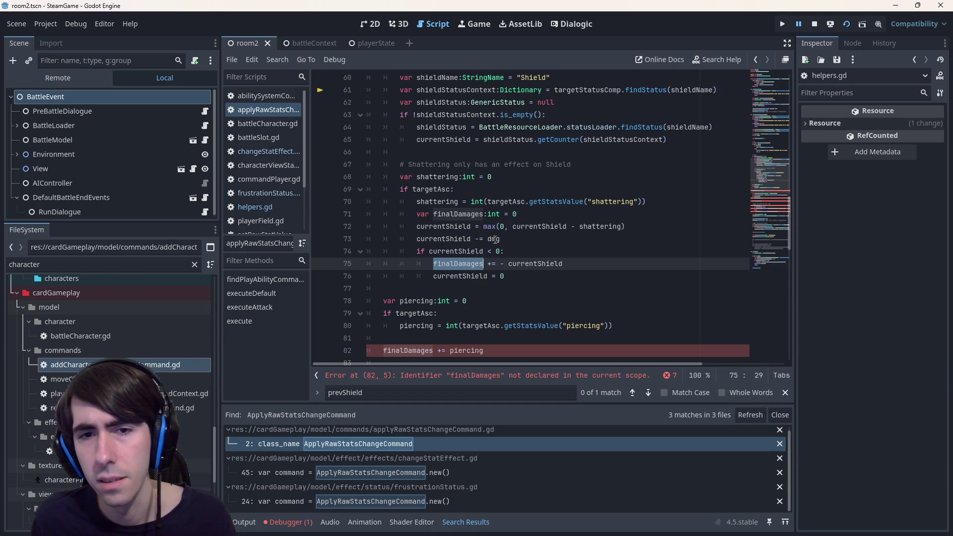
key(Up)
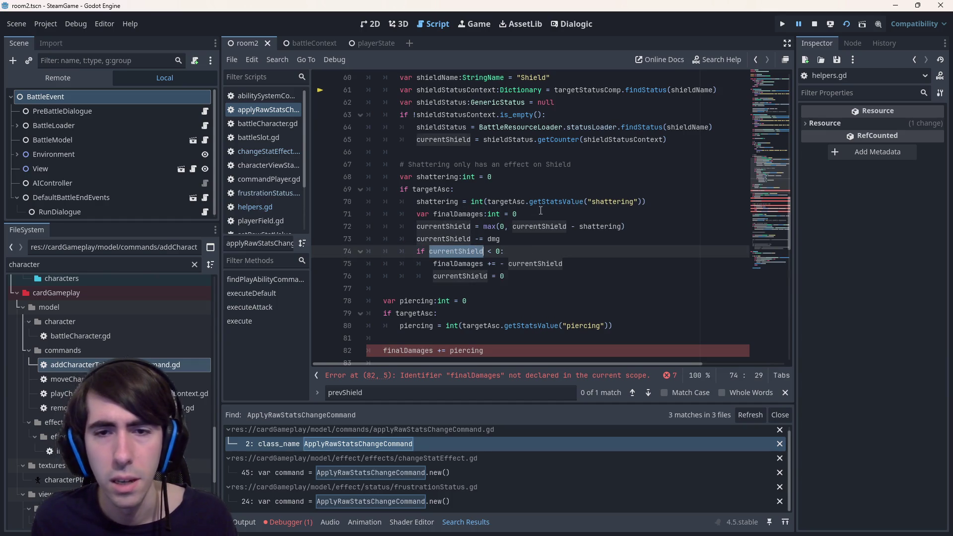
key(Down)
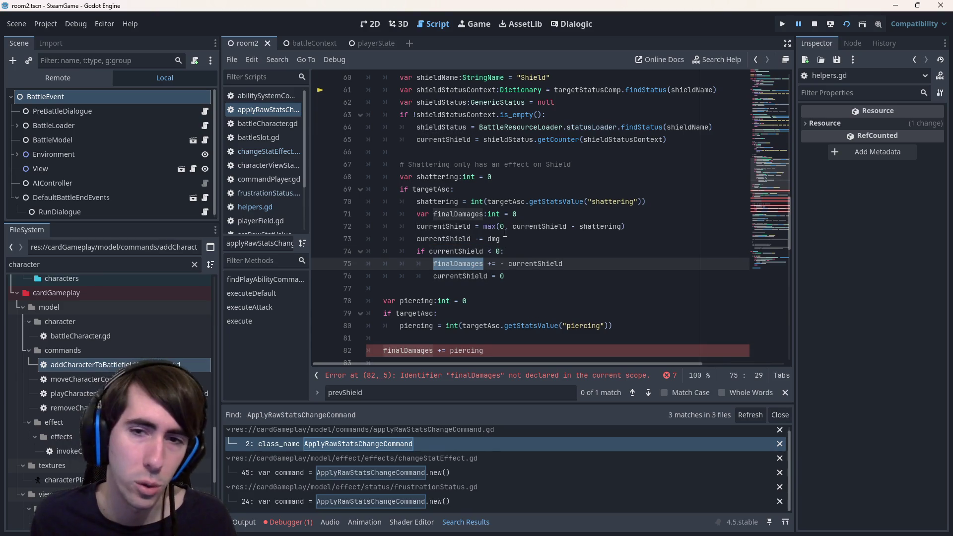
click(539, 226)
drag(550, 263, 410, 223)
click(549, 276)
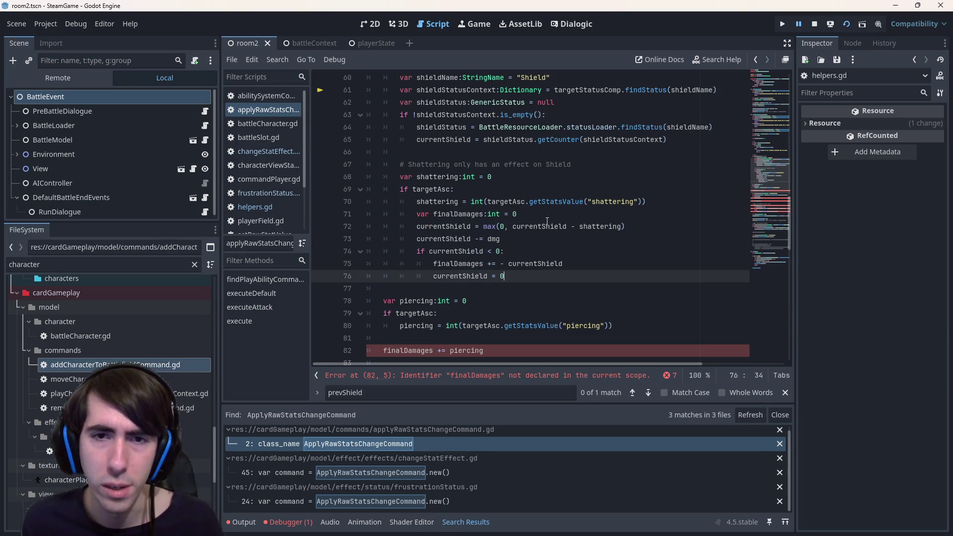
double_click(460, 263)
text(dmg)
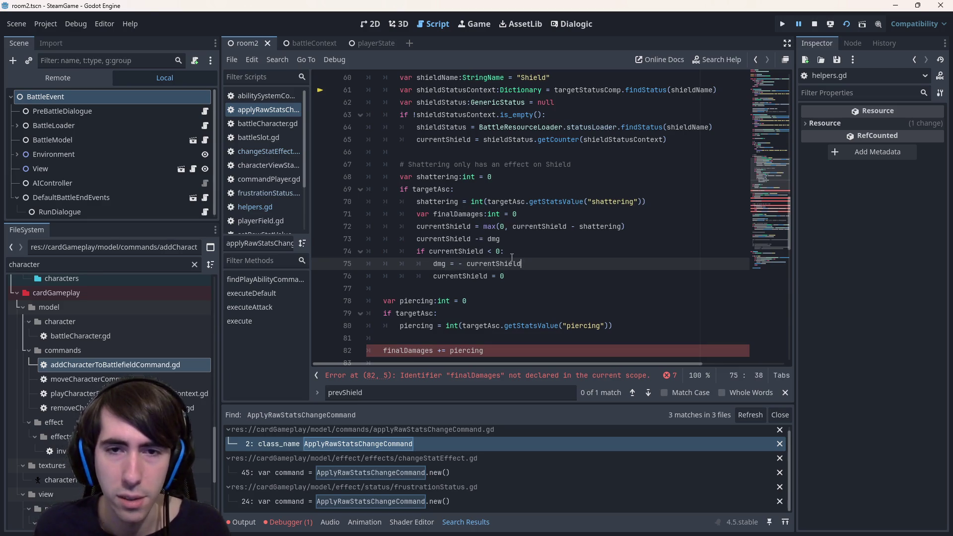
Make line 75 read 'dmg = - currentShield' and save
key(BackSpace)
key(ctrl+s)
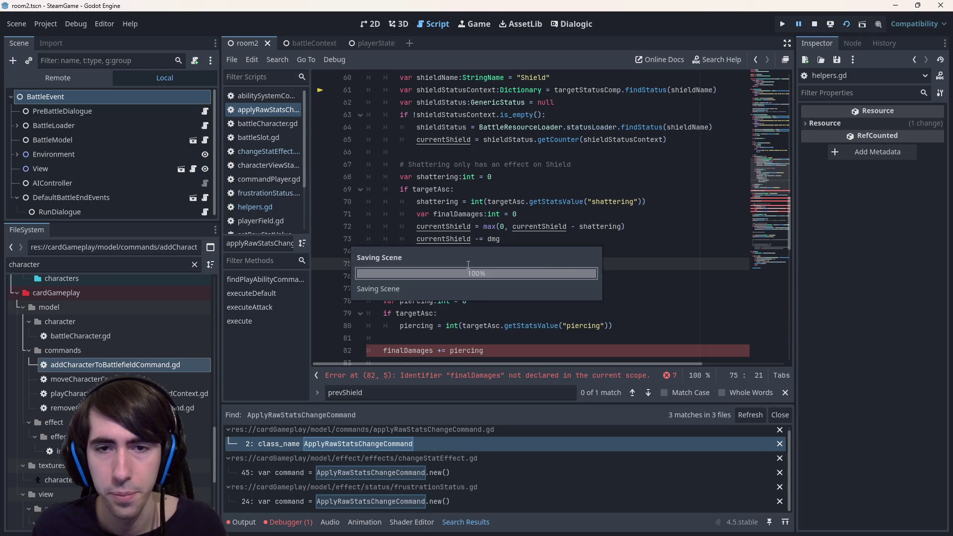
drag(437, 227, 622, 228)
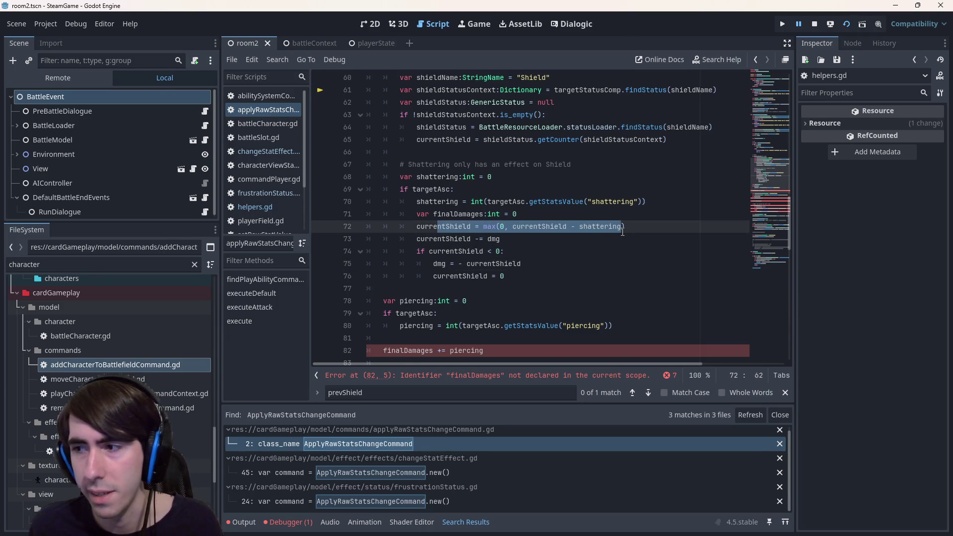
click(521, 264)
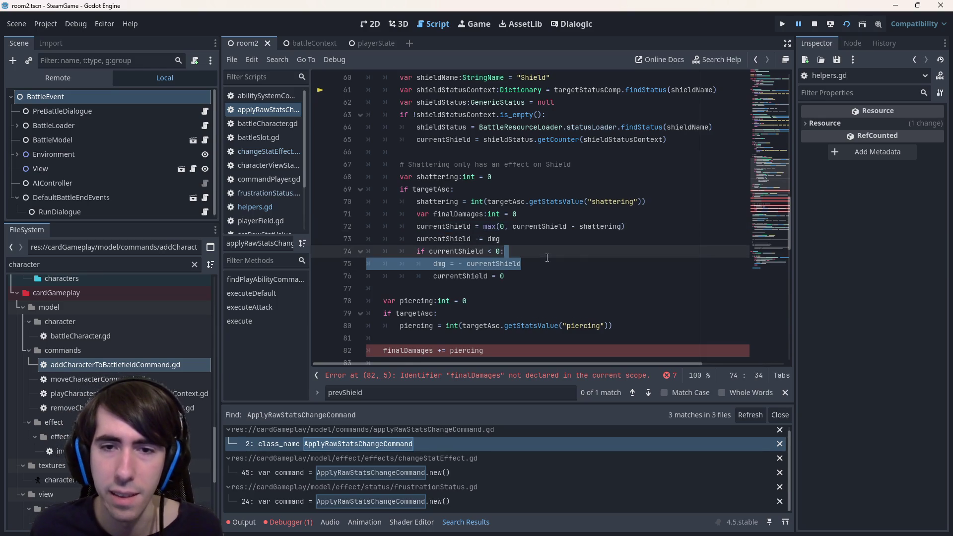
drag(521, 264, 330, 262)
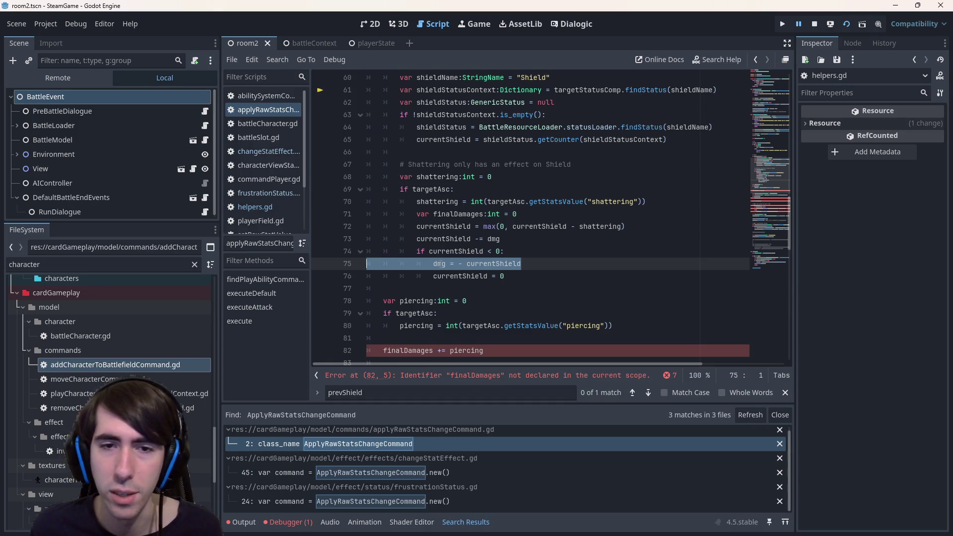
double_click(441, 263)
Check how dmg and currentShield are used in the 'currentShield -= dmg' line 73
click(530, 238)
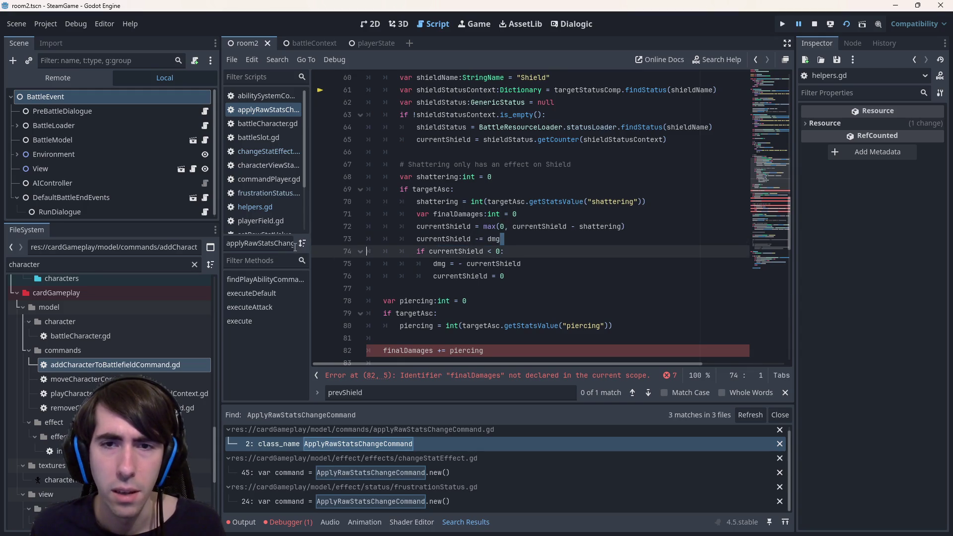
double_click(459, 239)
mouse_move(459, 241)
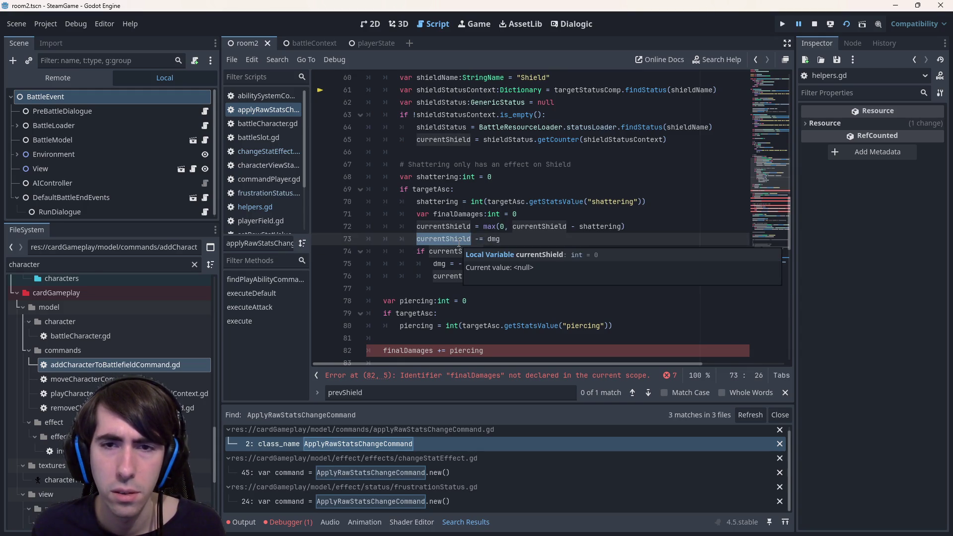
double_click(494, 239)
mouse_move(494, 239)
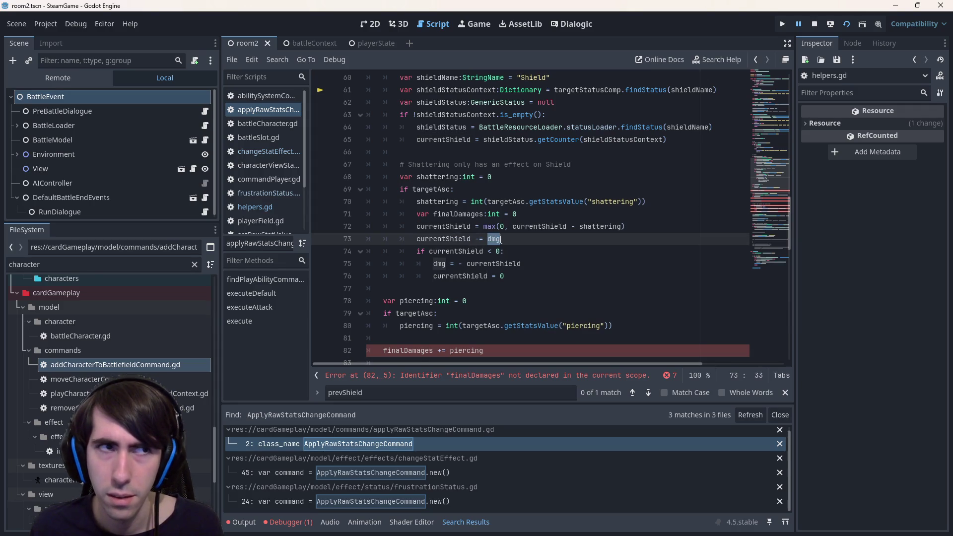
click(524, 264)
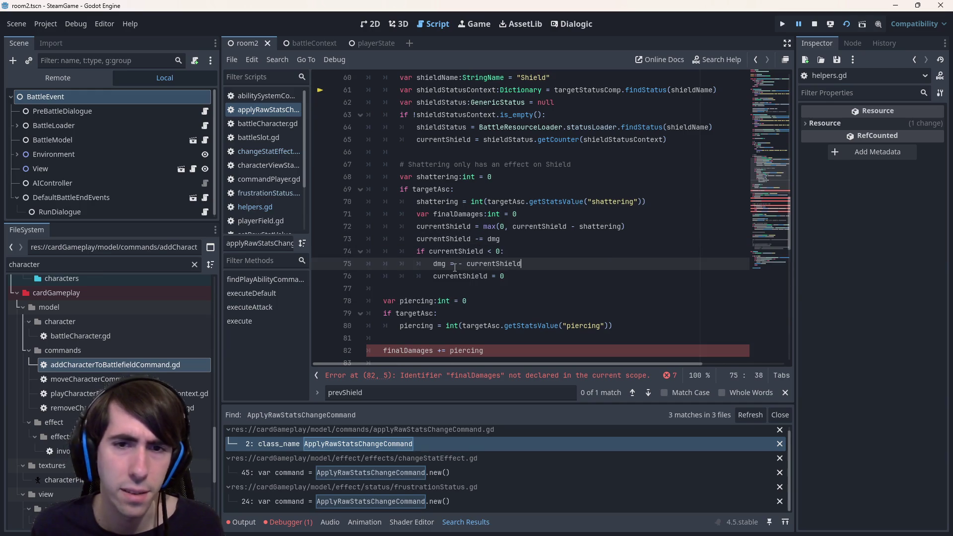
drag(500, 239, 333, 239)
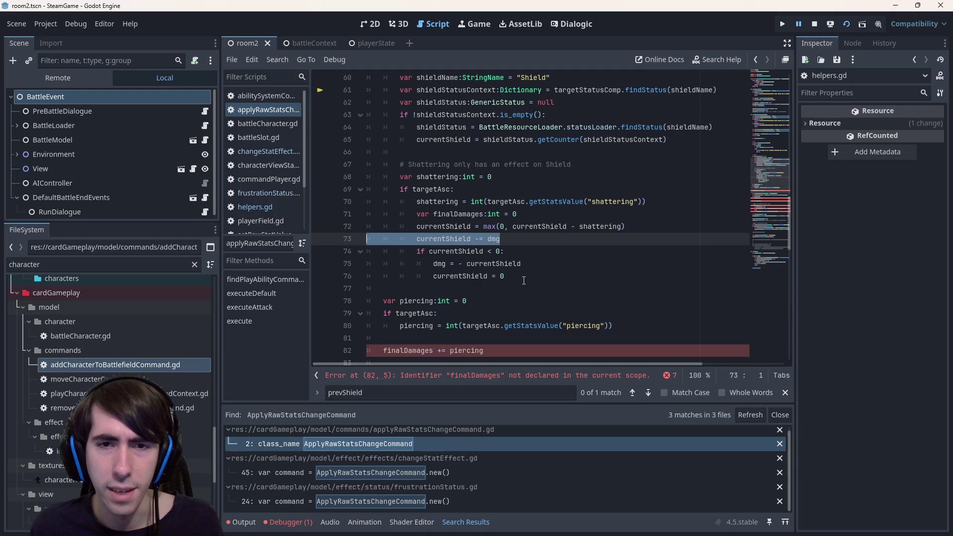
double_click(494, 239)
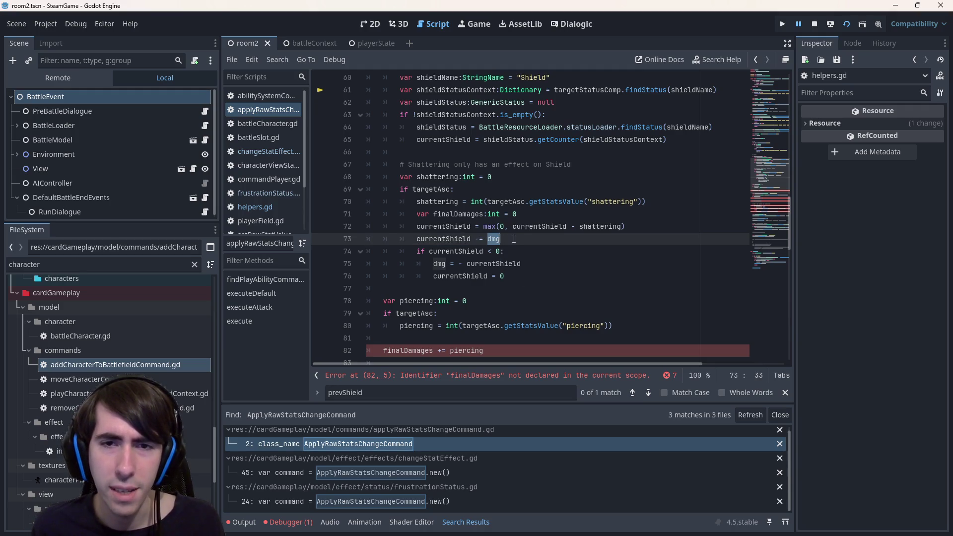
Start an else branch after the shield reset line
click(522, 277)
key(Return)
key(BackSpace)
text(else:)
key(Return)
text(dmg = 0)
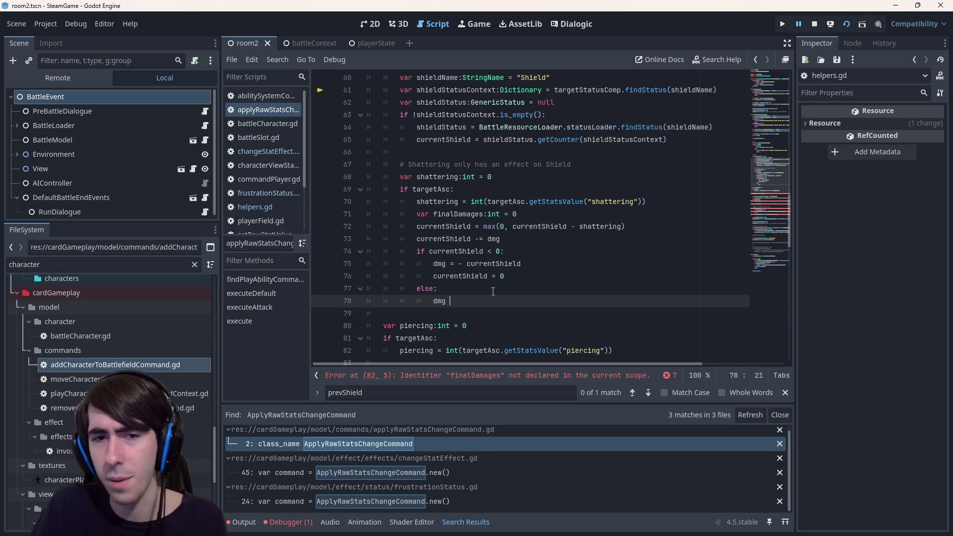
key(ctrl+s)
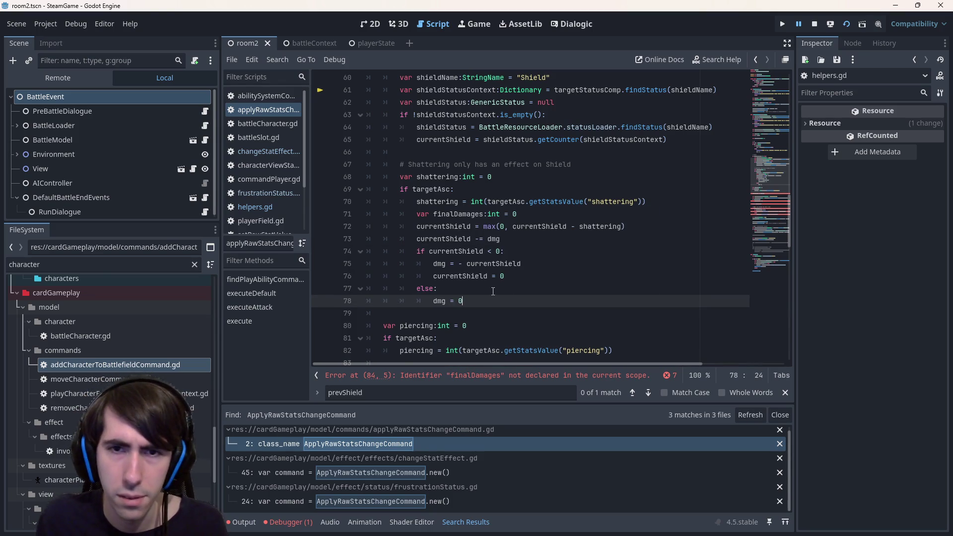
drag(477, 301, 372, 252)
click(524, 253)
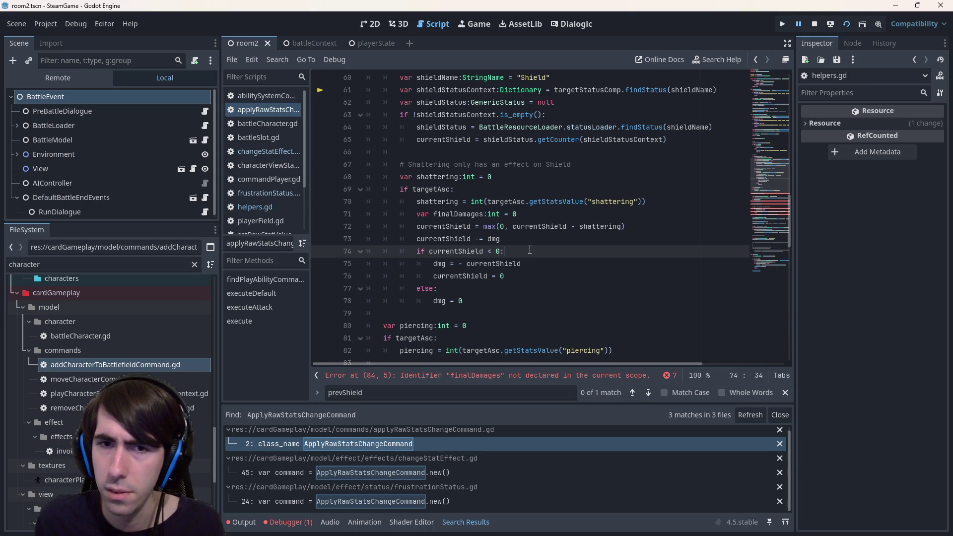
click(478, 224)
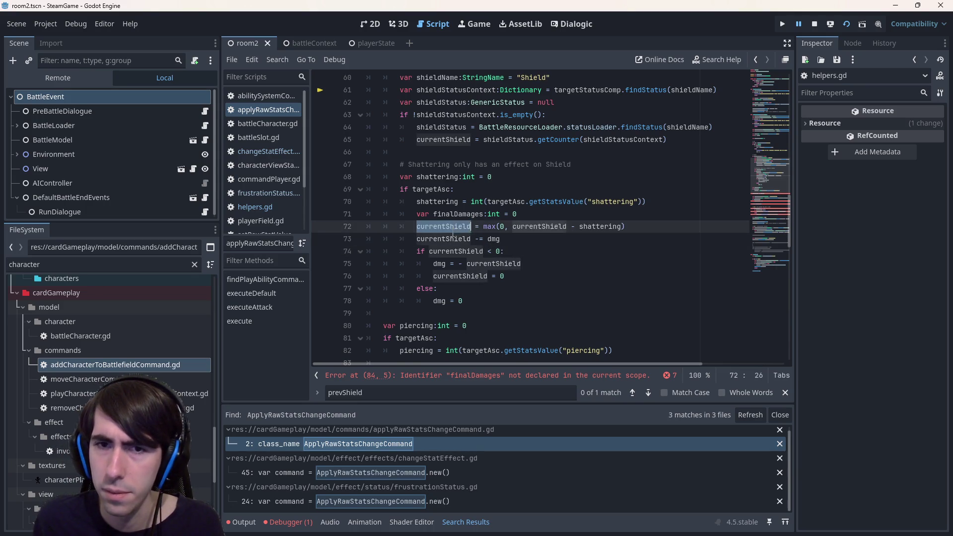
double_click(594, 228)
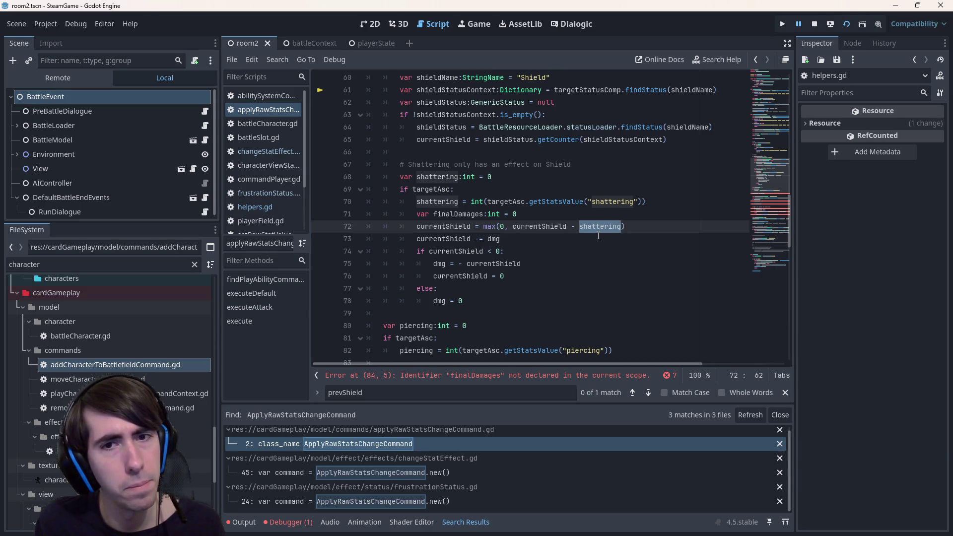
double_click(449, 226)
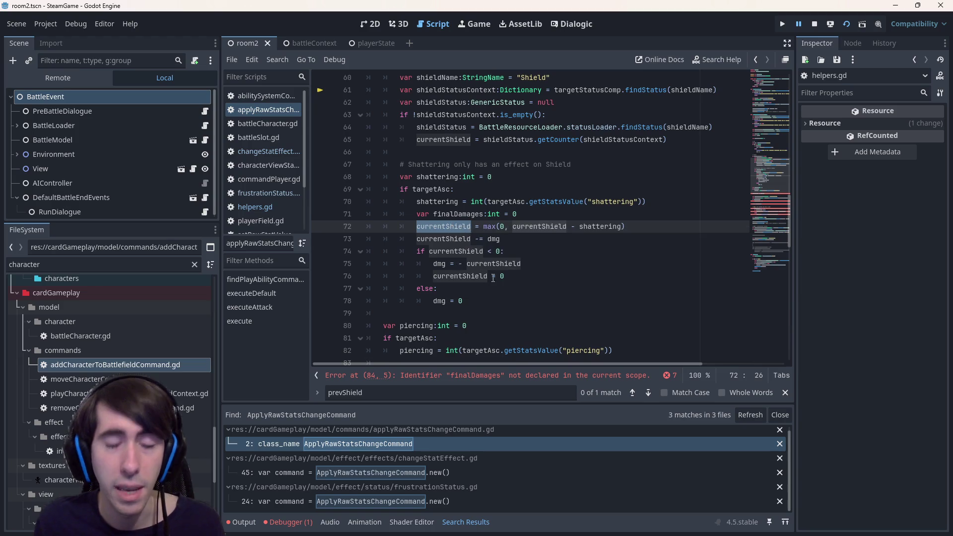
drag(507, 234, 635, 232)
click(638, 231)
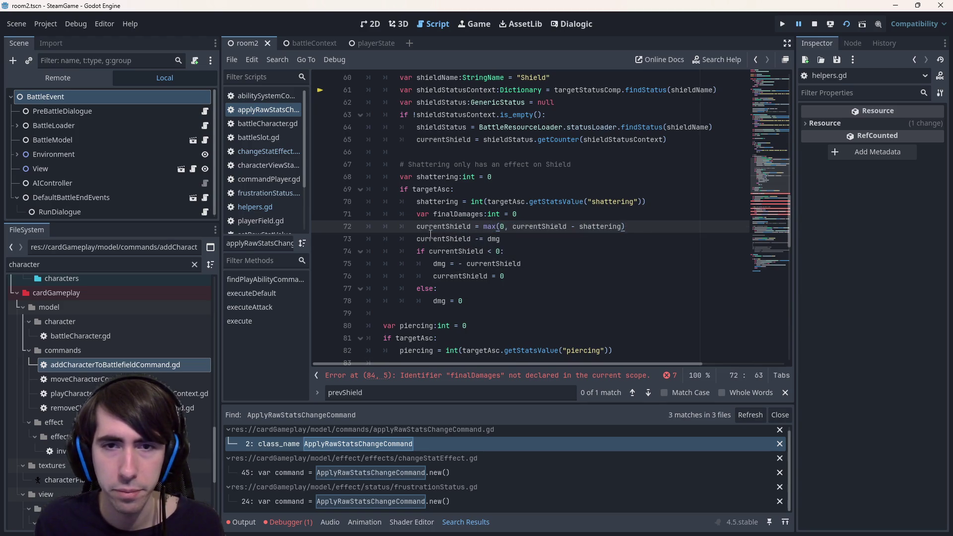
double_click(601, 226)
drag(485, 231, 569, 229)
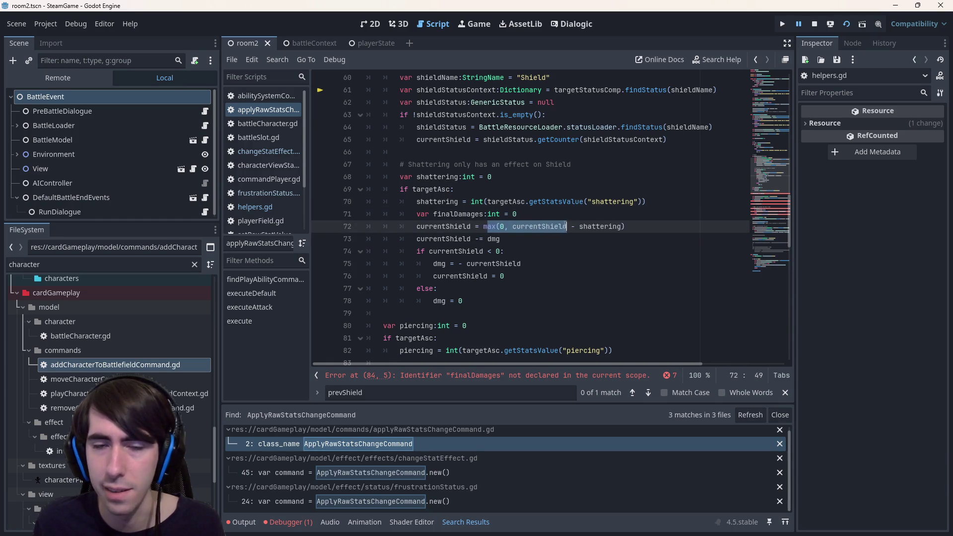
double_click(491, 226)
mouse_move(490, 226)
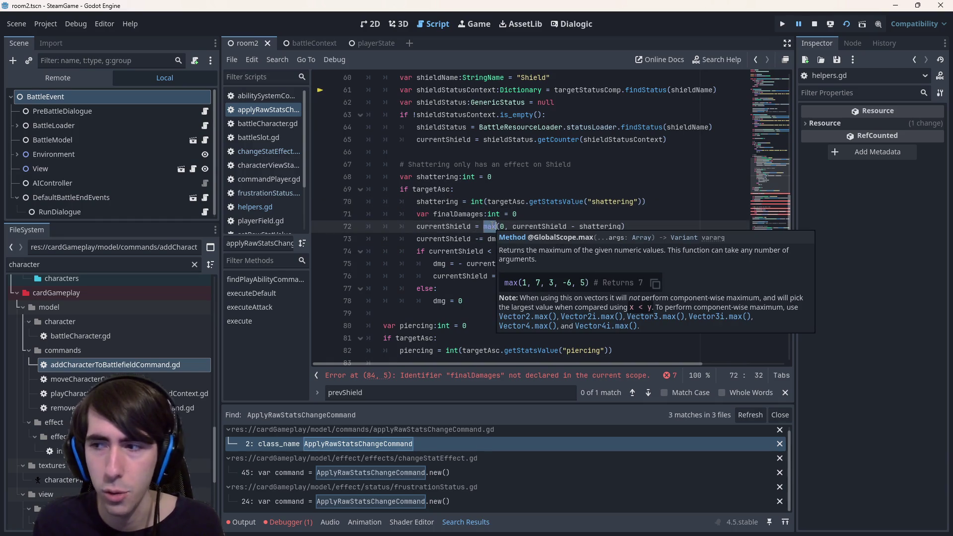
double_click(458, 214)
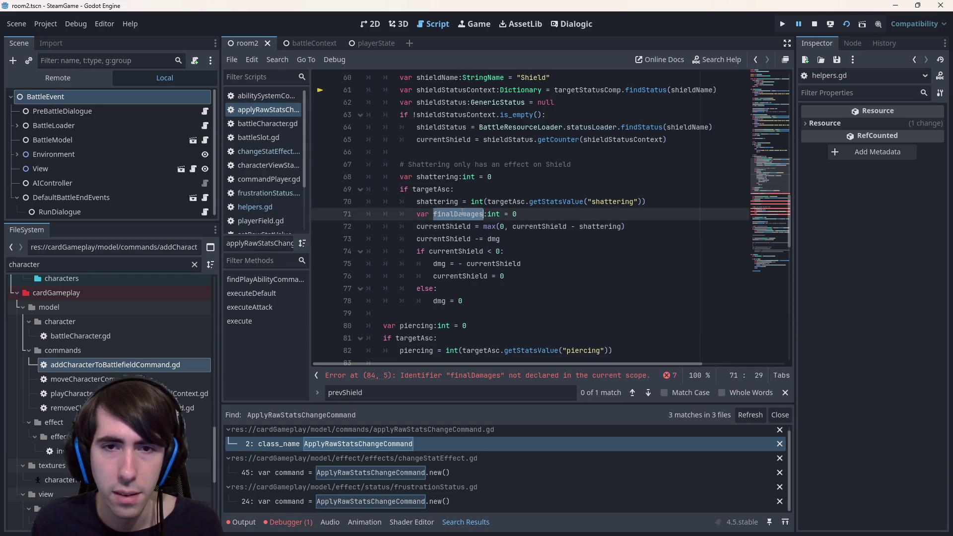
drag(540, 214, 367, 214)
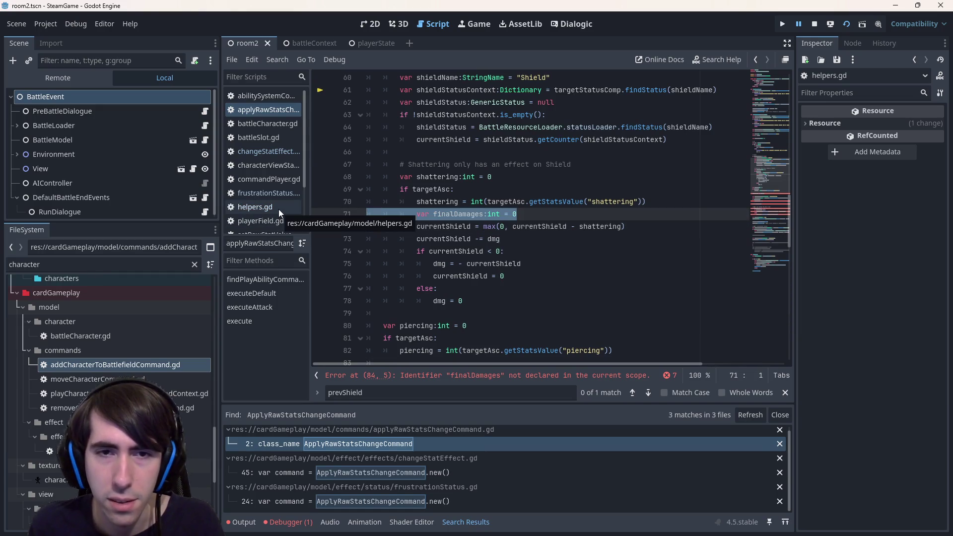
key(BackSpace)
key(BackSpace)
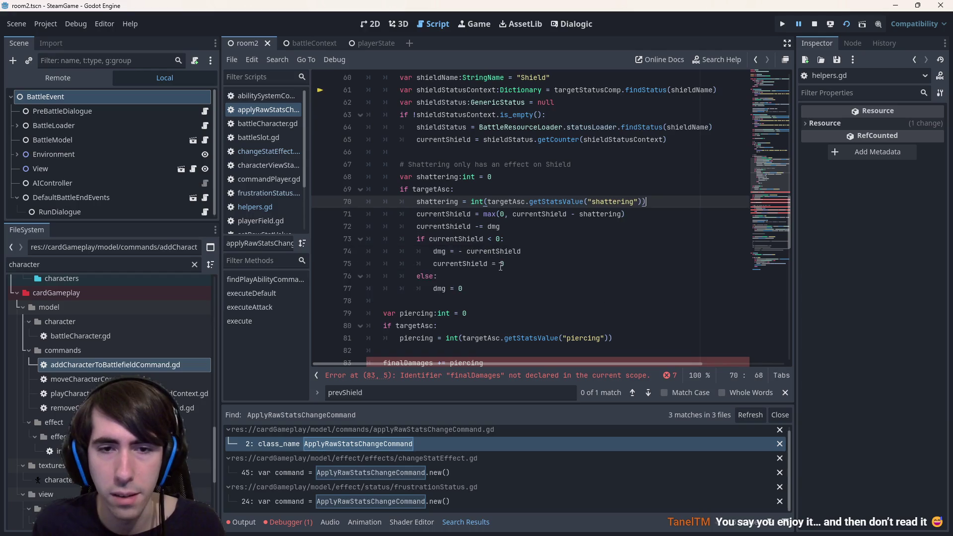
Replace finalDamages with dmg in the piercing line
scroll(458, 288, down, 2)
click(458, 288)
scroll(481, 232, down, 6)
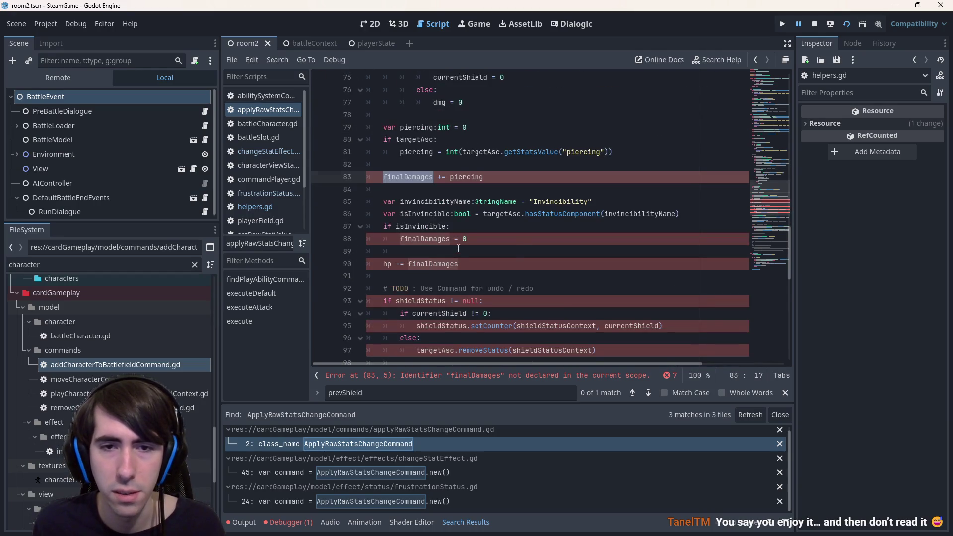
scroll(484, 228, up, 2)
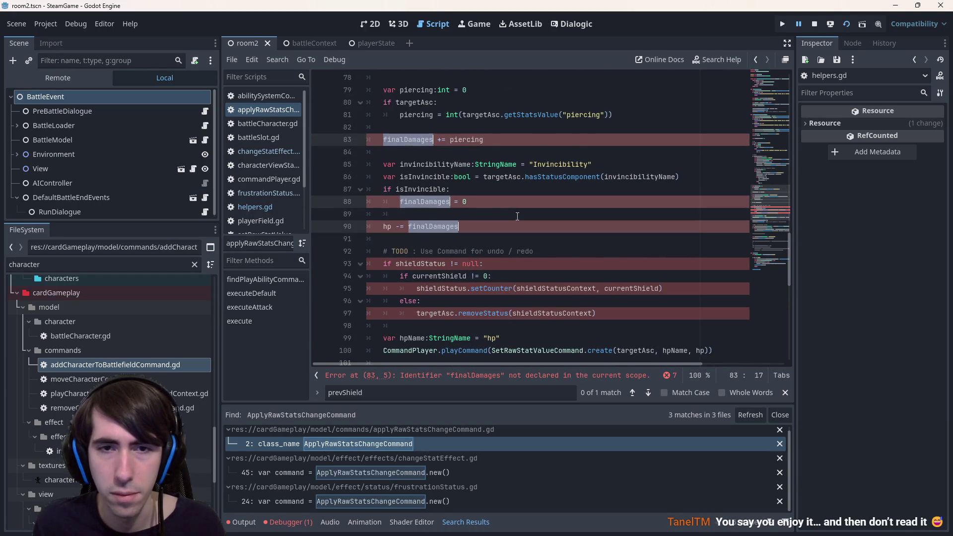
text(dmg)
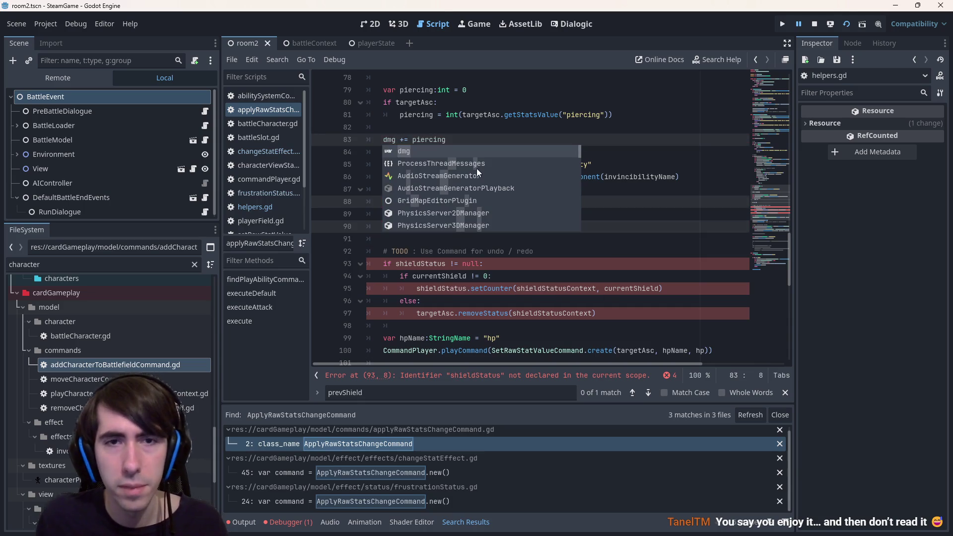
click(450, 115)
double_click(390, 139)
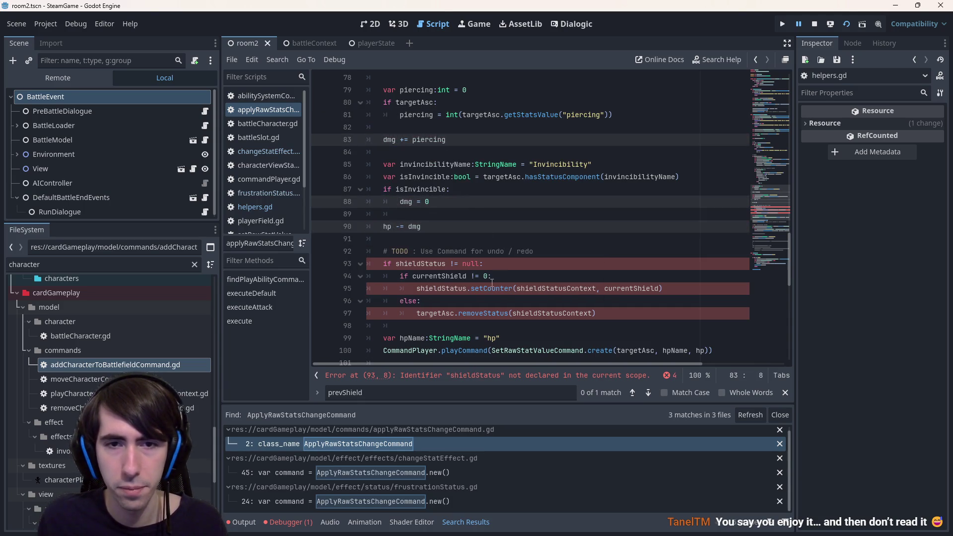
Select the TODO shield block at lines 92–97
scroll(451, 245, up, 1)
scroll(456, 303, down, 1)
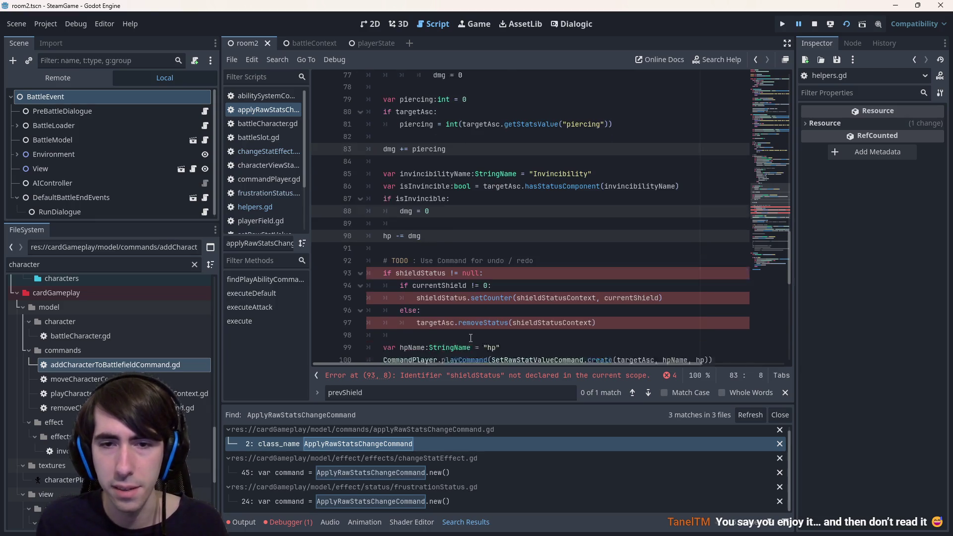
scroll(521, 347, down, 1)
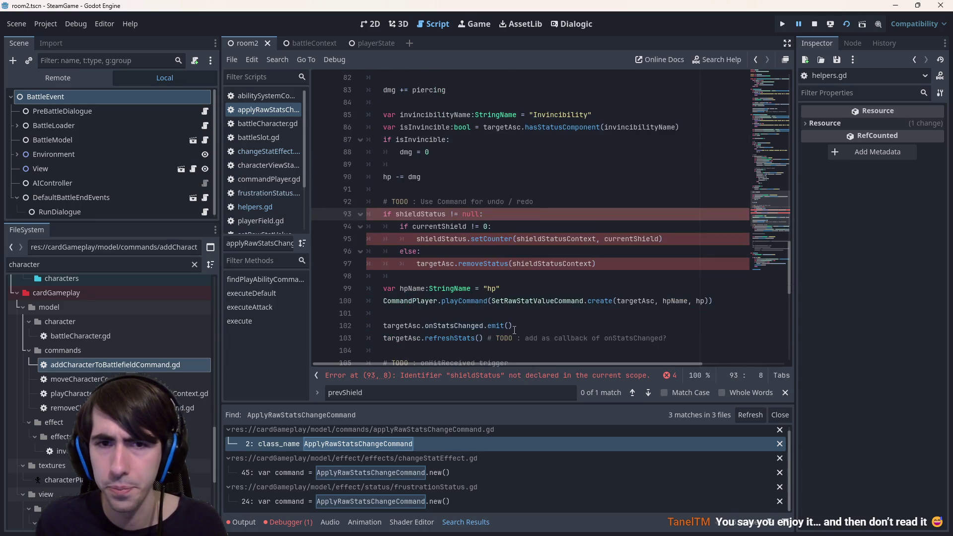
drag(611, 264, 305, 198)
key(ctrl+c)
scroll(536, 236, up, 4)
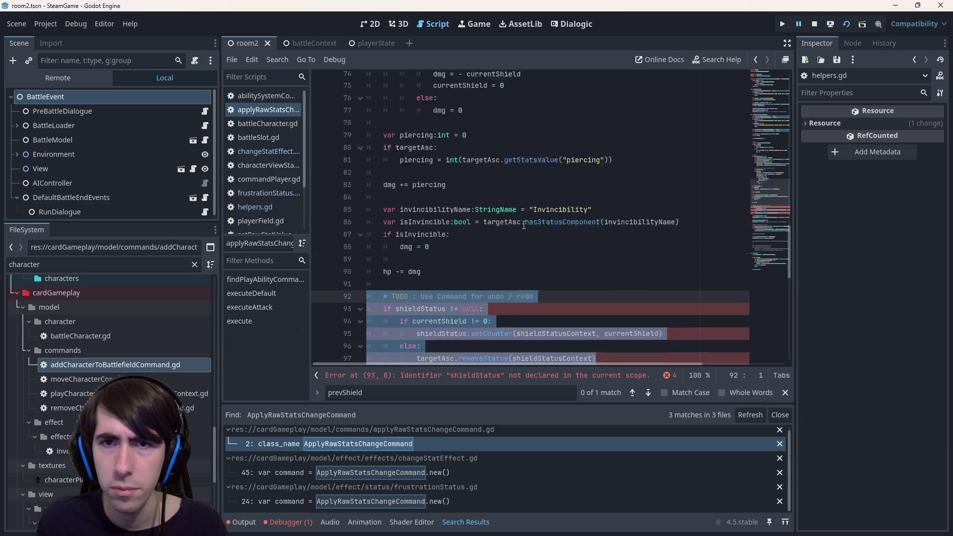
scroll(535, 237, down, 3)
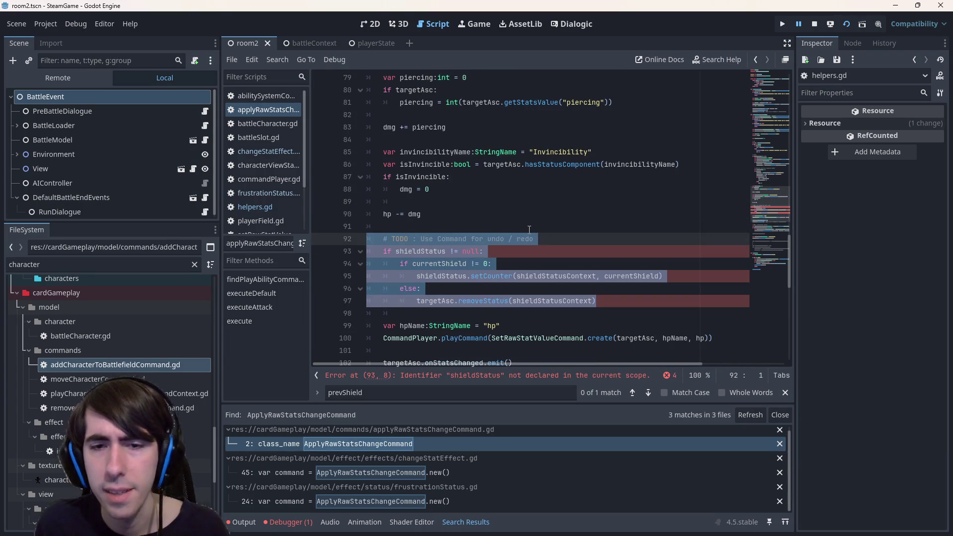
Cut the TODO shieldStatus update block from below the hp subtraction
scroll(529, 230, up, 7)
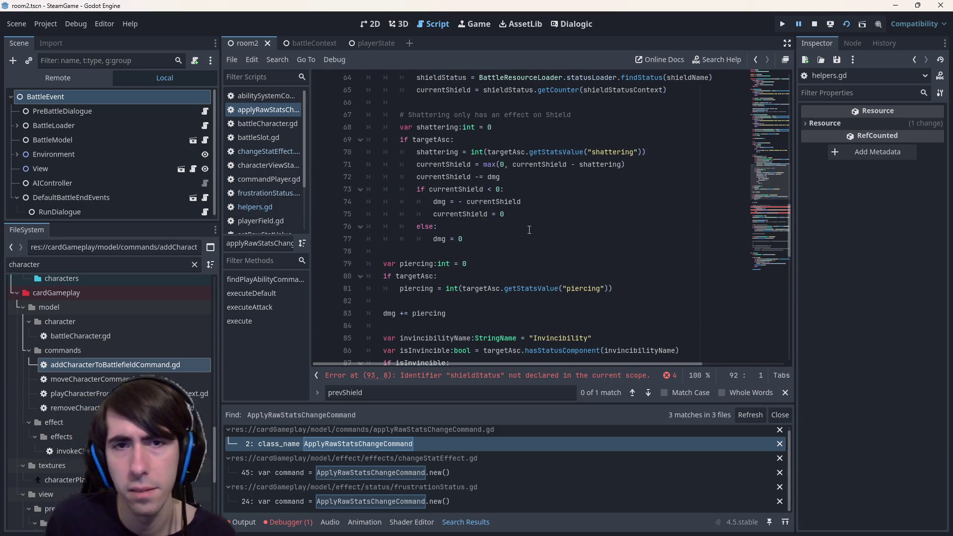
scroll(526, 223, down, 3)
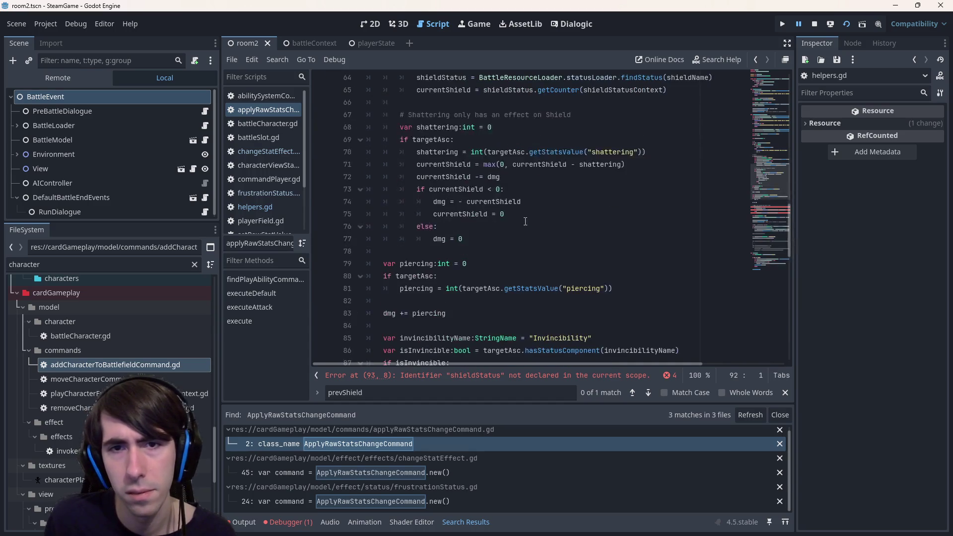
scroll(525, 221, down, 5)
mouse_move(598, 301)
mouse_down()
mouse_move(321, 242)
mouse_move(335, 233)
mouse_up()
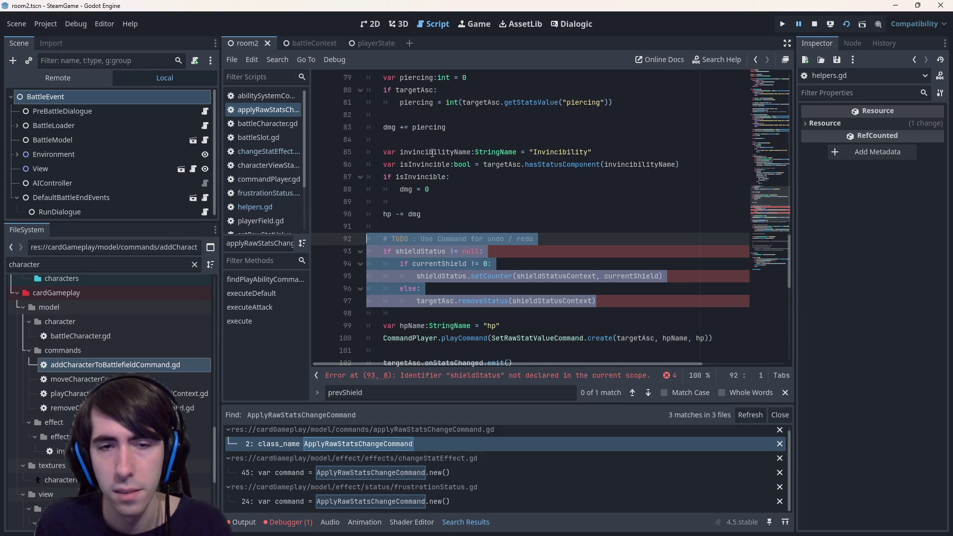
key(BackSpace)
key(BackSpace)
key(BackSpace)
Paste the shield update block on a new line after 'dmg = 0' and save the script
key(Down)
scroll(467, 190, up, 5)
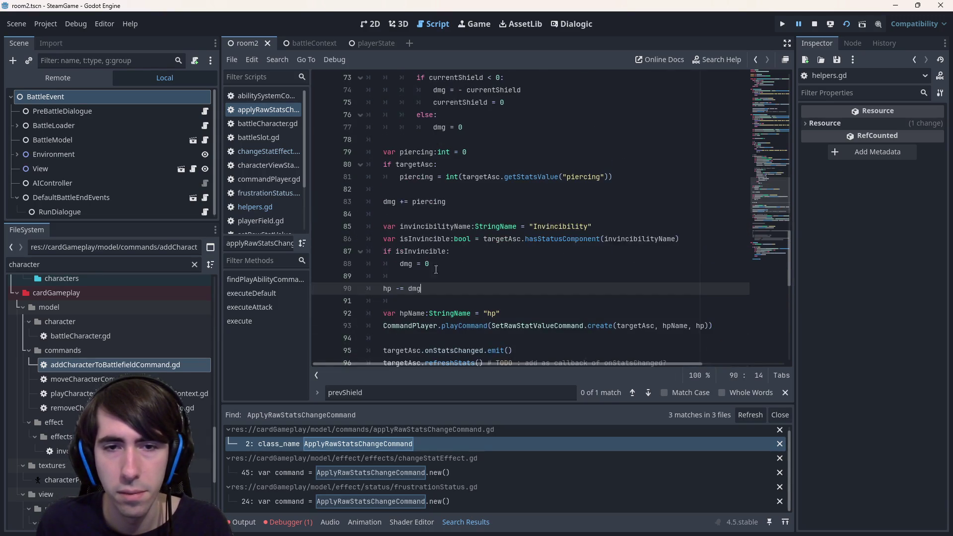
scroll(507, 236, up, 3)
click(477, 241)
key(Down)
key(Down)
key(Down)
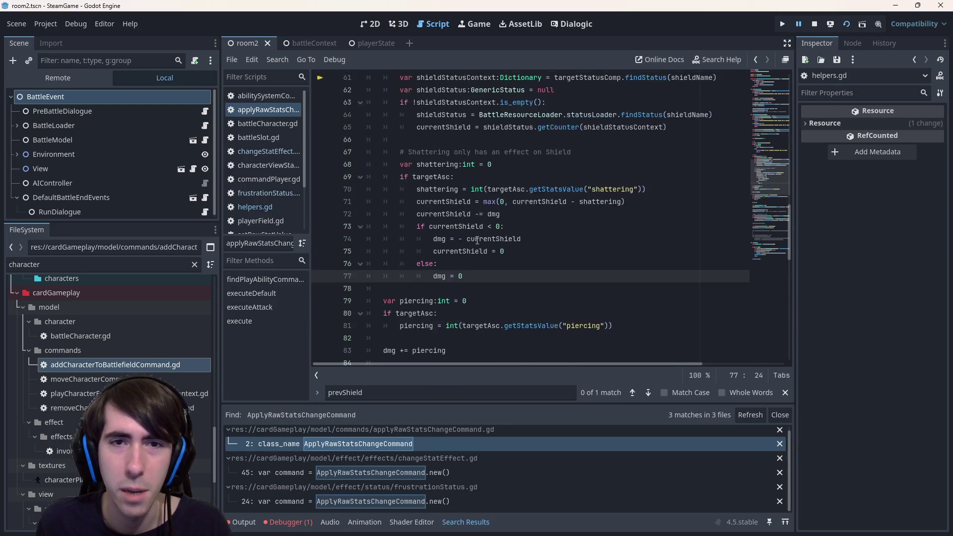
scroll(477, 241, down, 2)
key(Return)
key(Return)
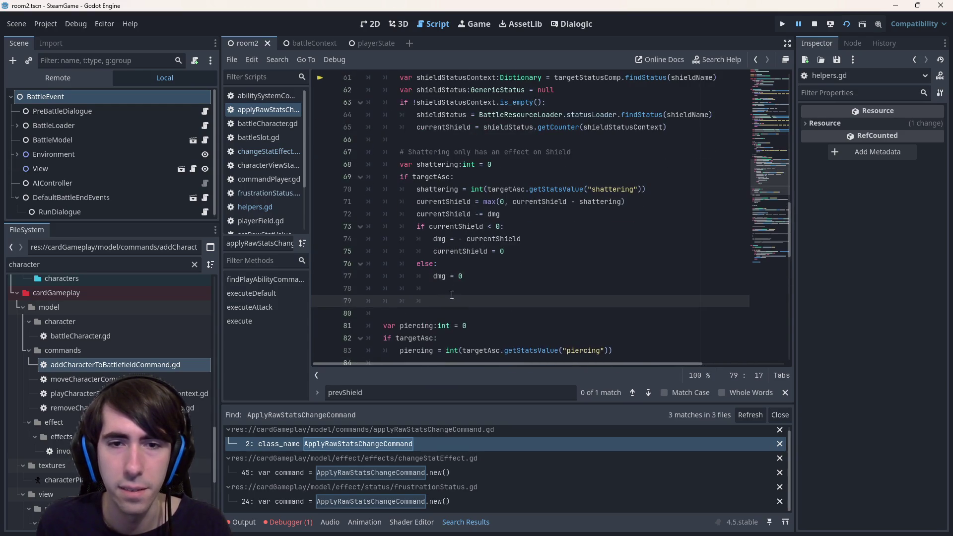
key(shift+Home)
scroll(270, 296, up, 2)
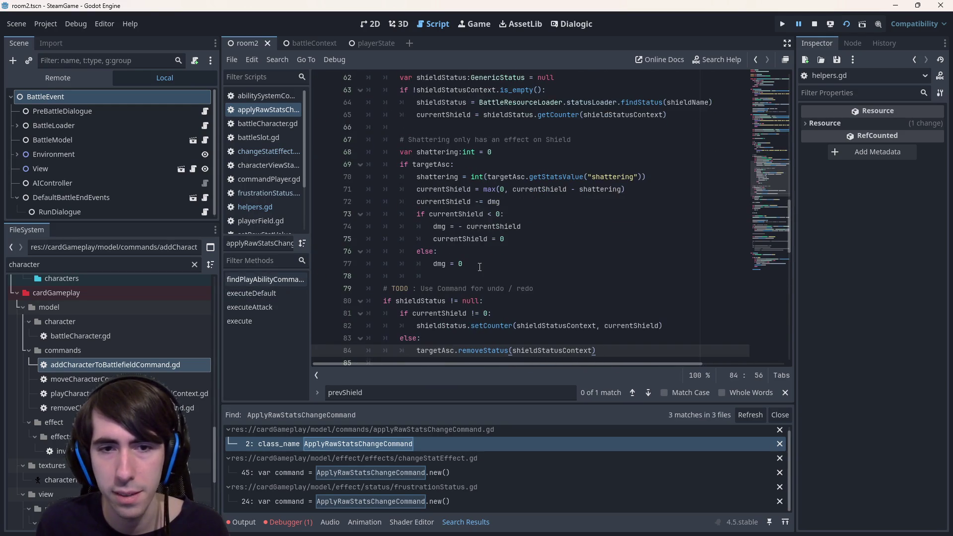
scroll(480, 267, down, 3)
key(ctrl+v)
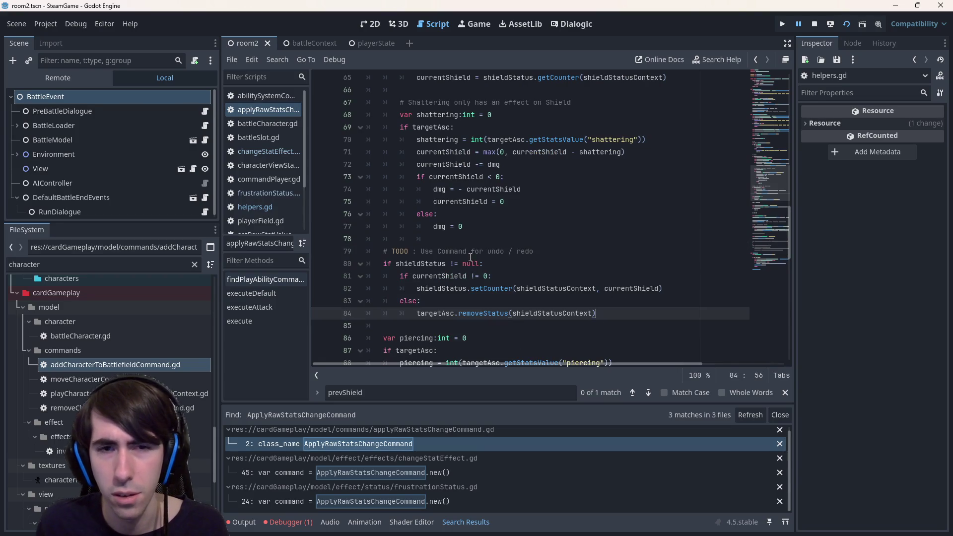
key(ctrl+s)
Indent the pasted shield block with Tab so it sits under the targetStatusComp check
mouse_move(596, 313)
mouse_down()
mouse_move(378, 201)
mouse_move(387, 251)
mouse_up()
click(453, 226)
click(491, 251)
scroll(427, 198, up, 3)
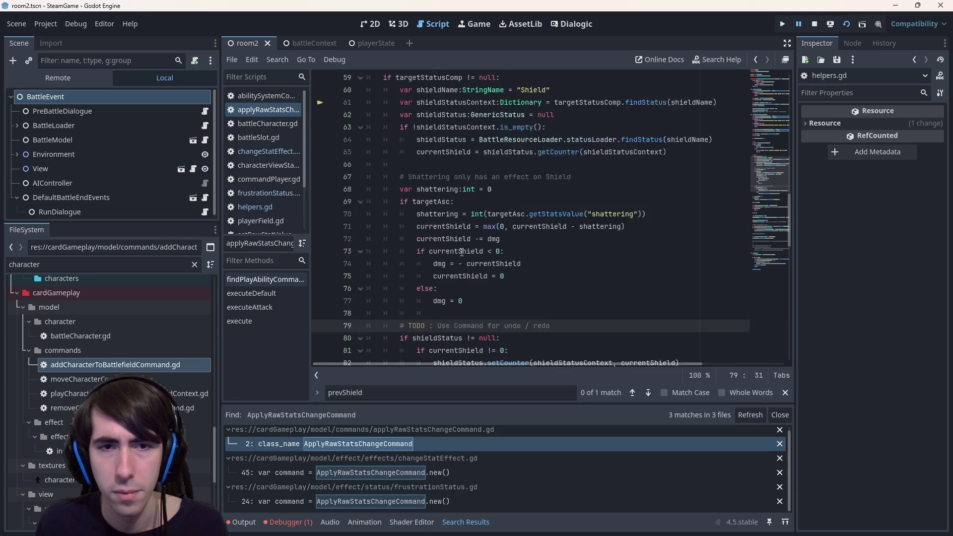
scroll(405, 202, down, 5)
mouse_move(623, 238)
mouse_down()
mouse_move(377, 159)
mouse_move(386, 143)
mouse_move(332, 142)
mouse_up()
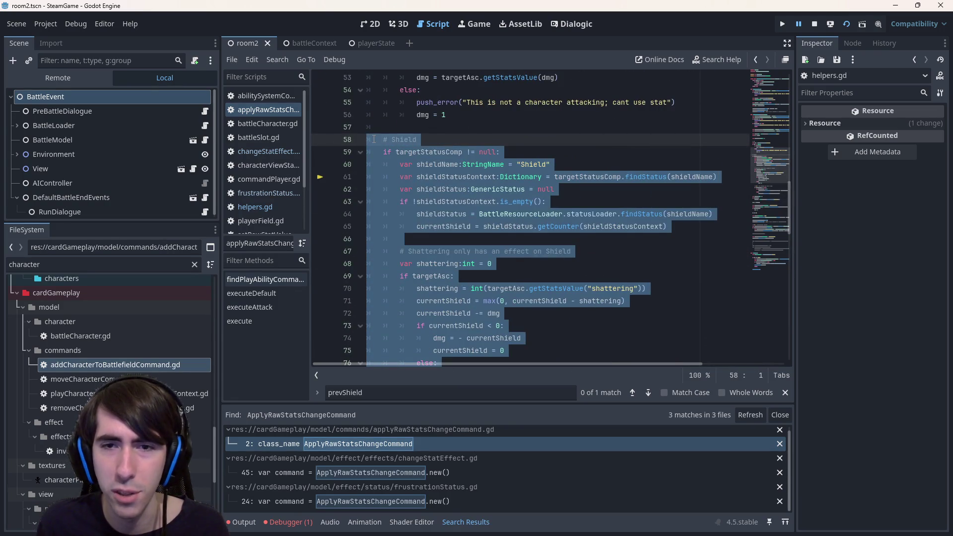
click(502, 238)
scroll(460, 248, down, 2)
drag(525, 291, 384, 176)
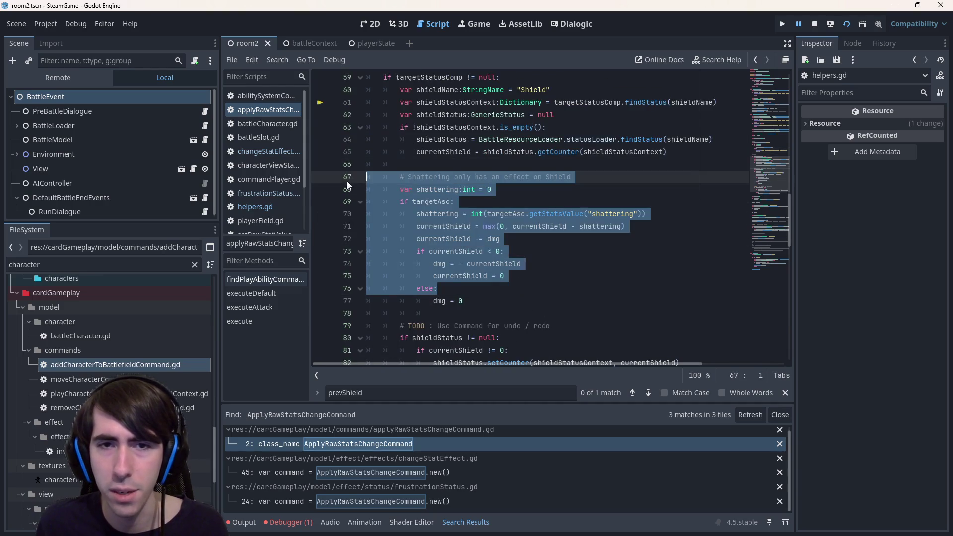
scroll(446, 223, down, 3)
click(500, 265)
scroll(537, 202, up, 2)
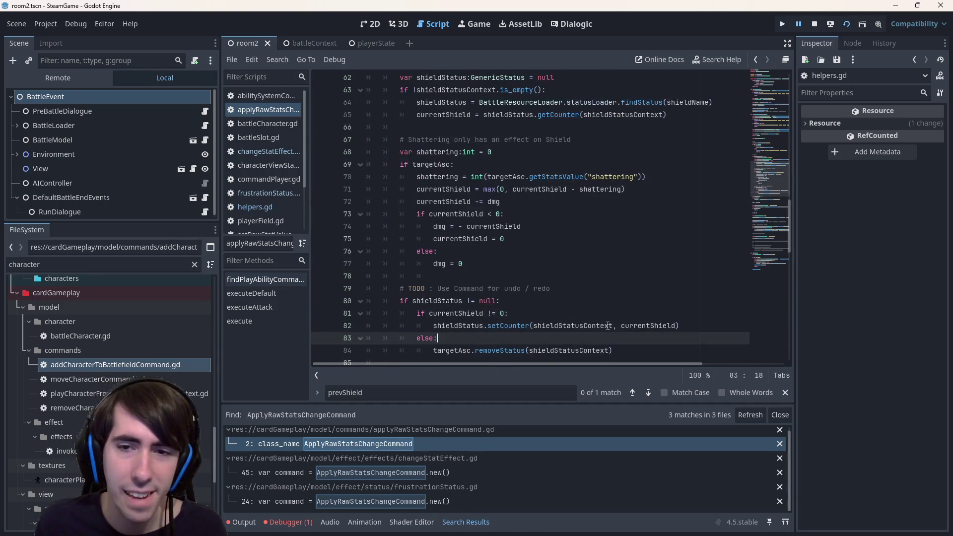
mouse_move(616, 351)
mouse_down()
mouse_move(367, 189)
mouse_move(361, 144)
mouse_up()
scroll(385, 156, down, 7)
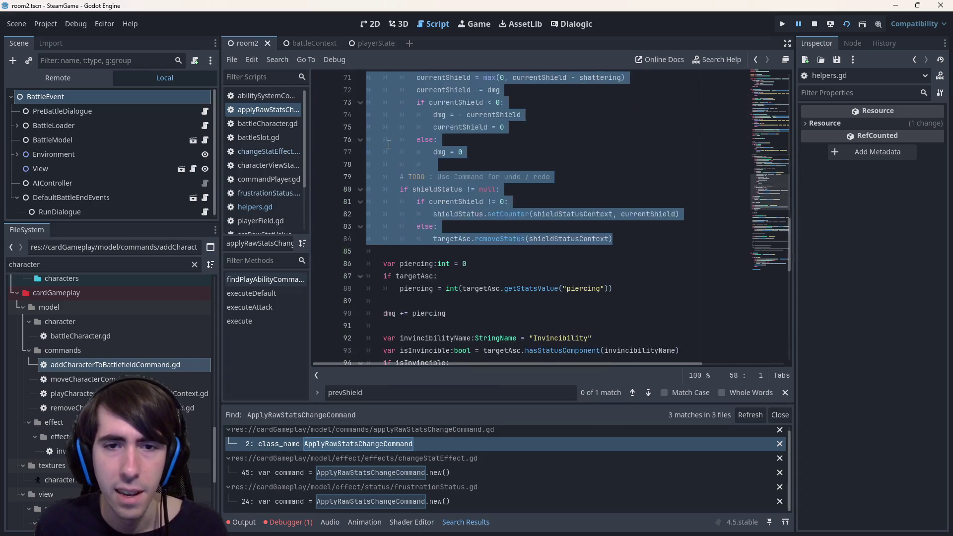
click(625, 252)
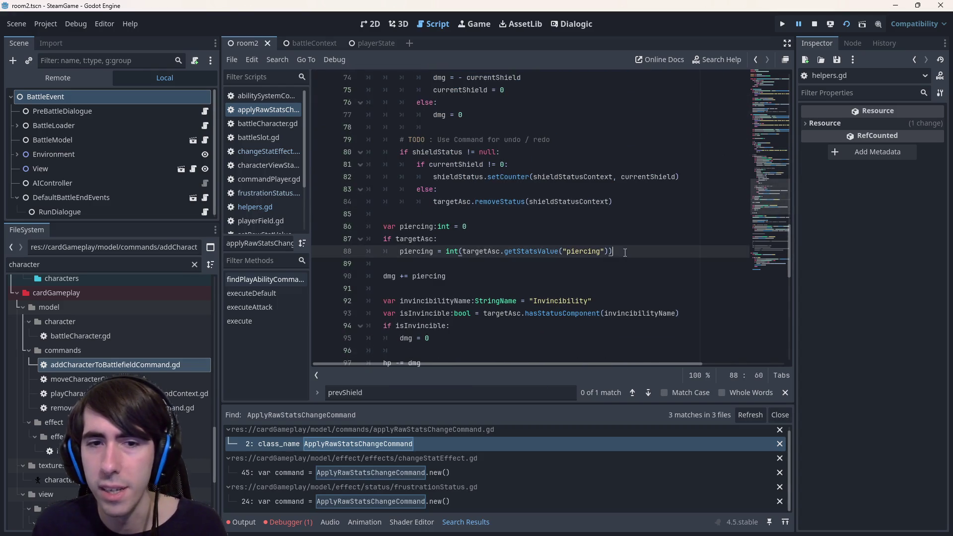
double_click(410, 226)
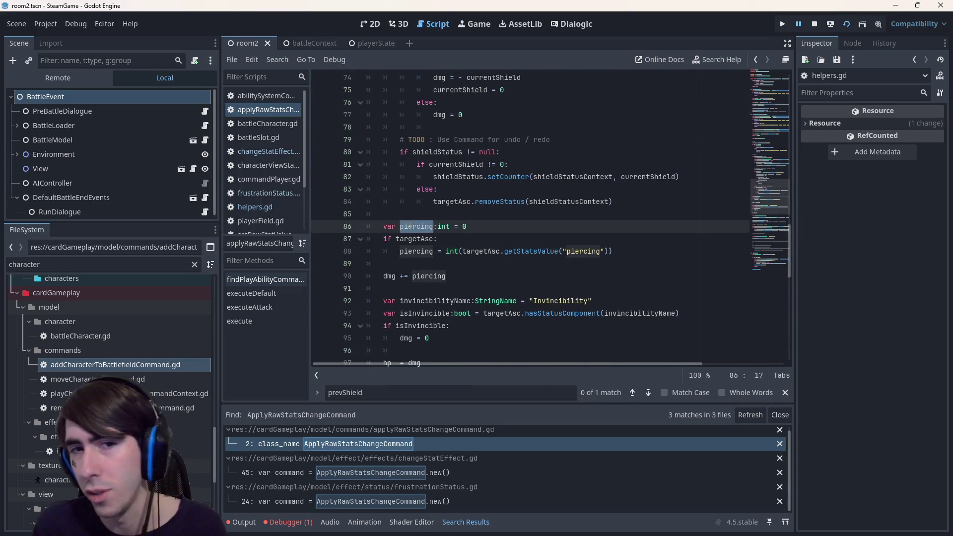
scroll(417, 220, up, 6)
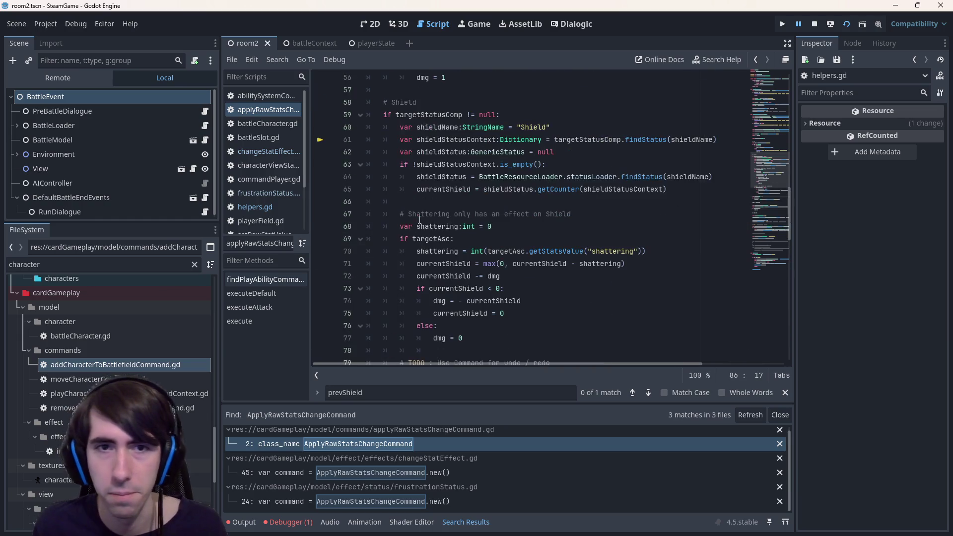
double_click(429, 115)
drag(500, 115, 323, 104)
click(322, 114)
scroll(489, 252, down, 6)
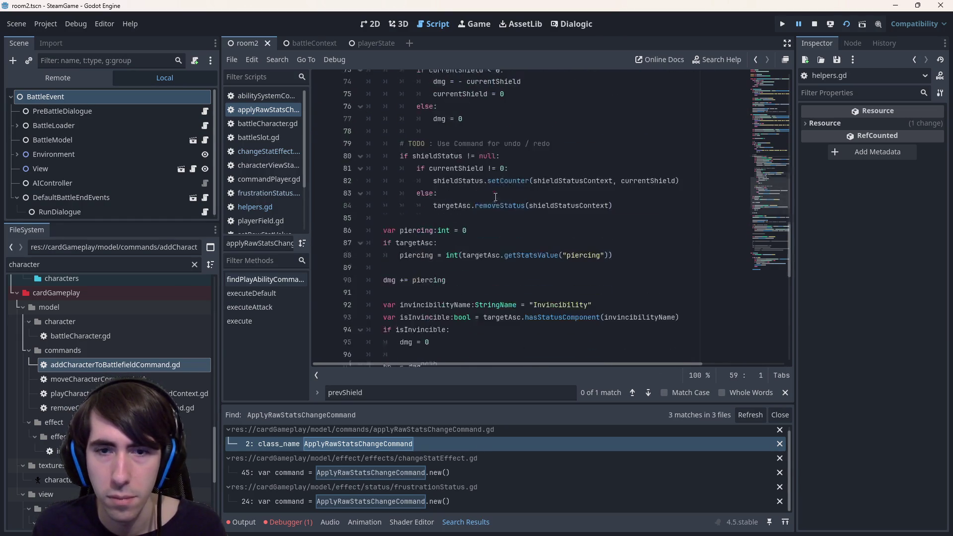
double_click(490, 252)
double_click(531, 251)
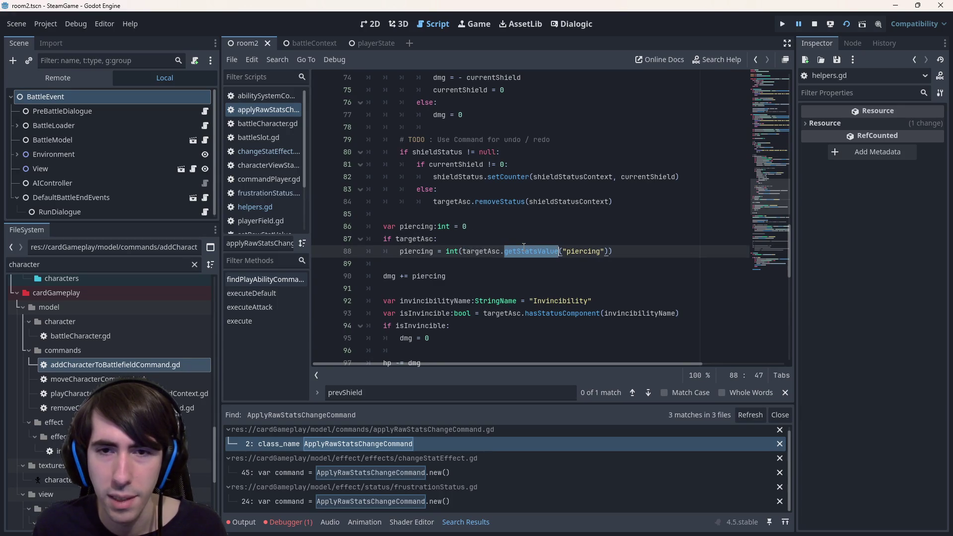
scroll(516, 222, up, 6)
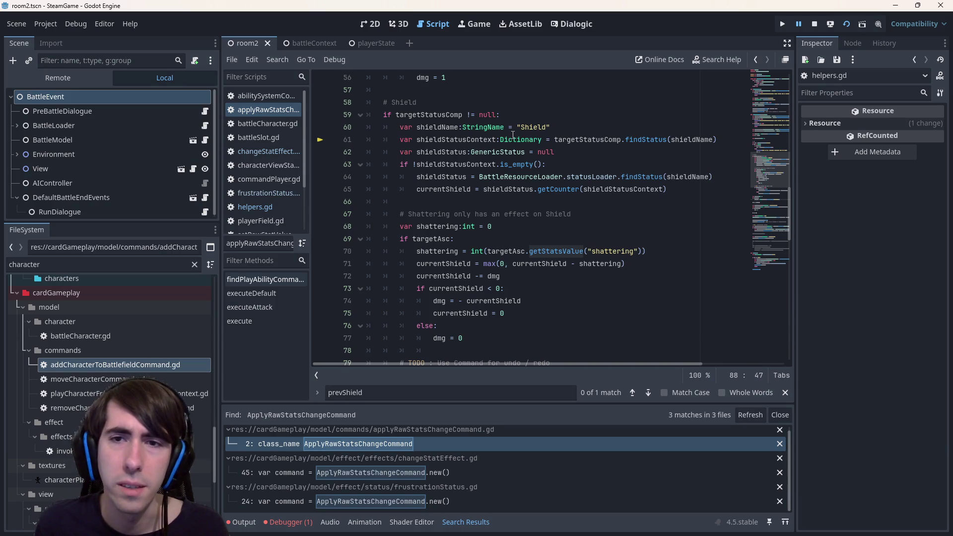
click(427, 235)
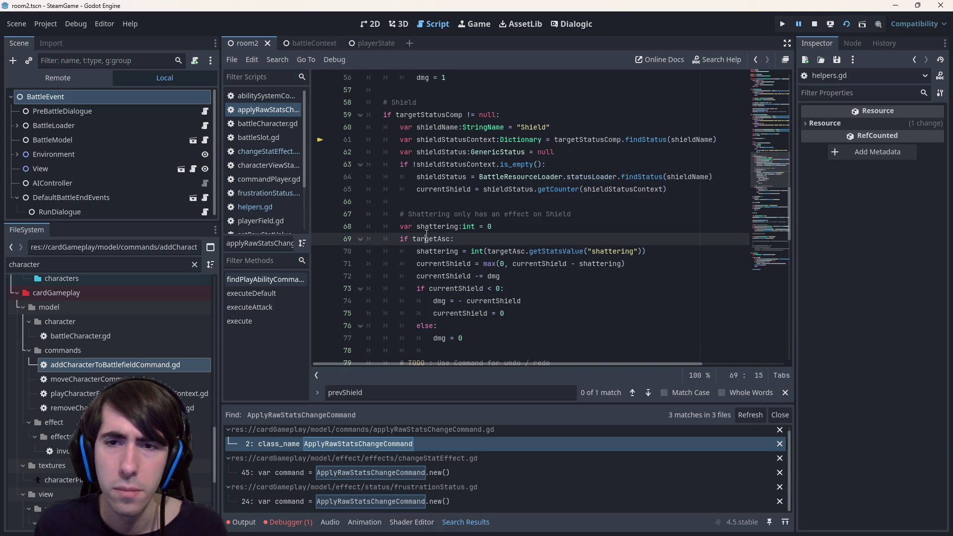
double_click(556, 251)
double_click(430, 240)
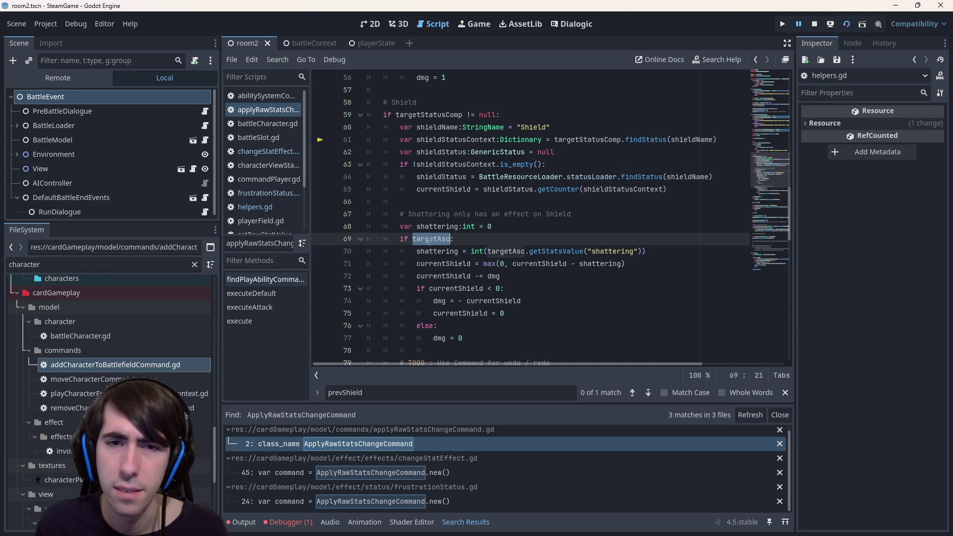
scroll(515, 280, down, 2)
scroll(514, 280, down, 3)
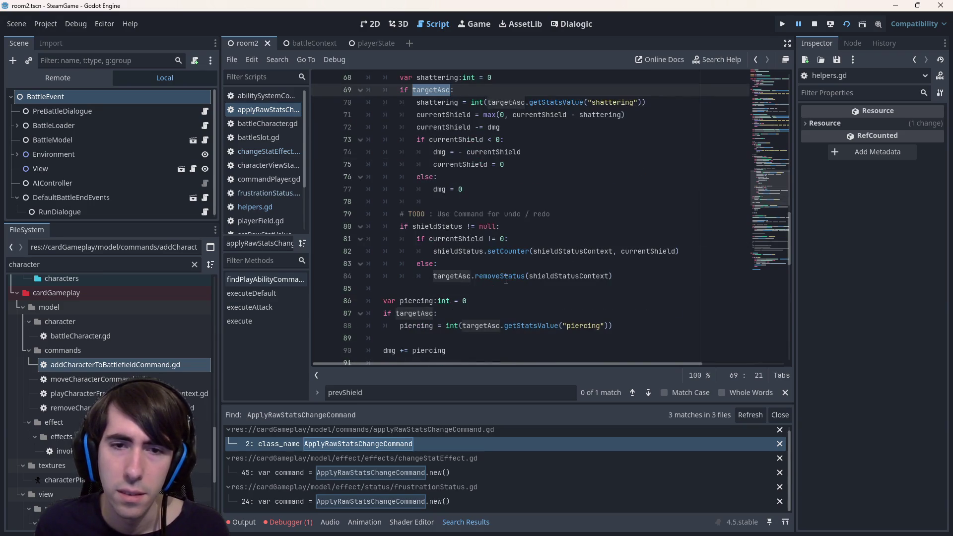
double_click(433, 265)
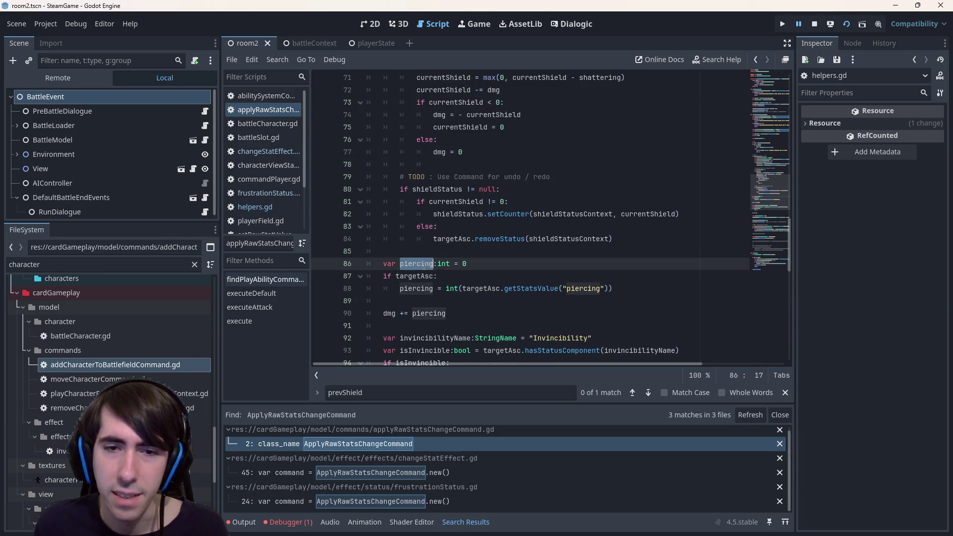
scroll(436, 266, down, 2)
mouse_move(451, 264)
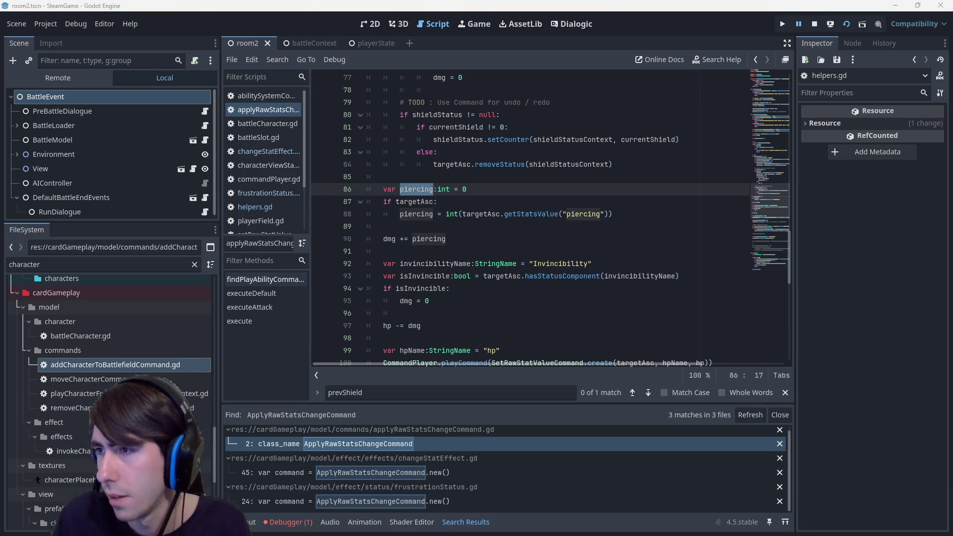
Switch from Godot to the browser showing Google results for 'csharp variant'
key(alt+Tab)
key(alt+Tab)
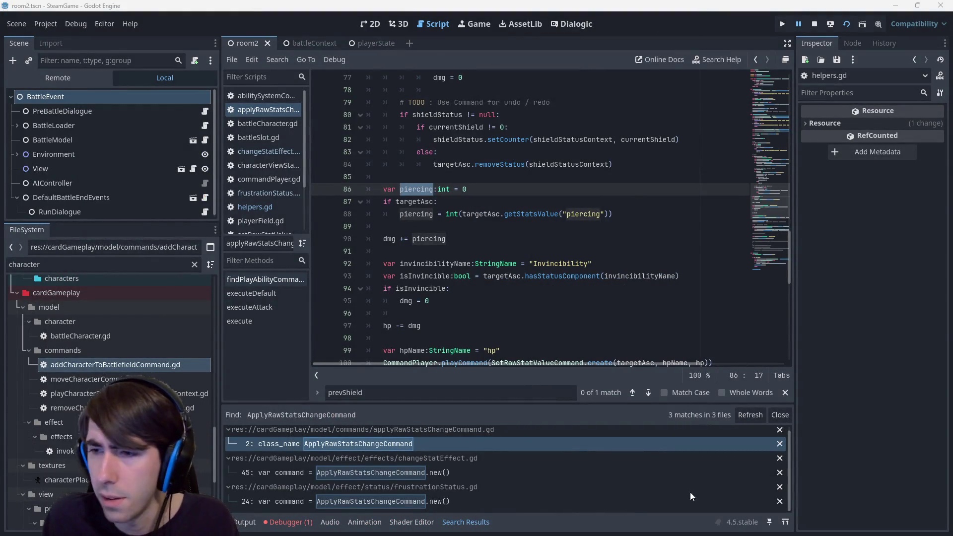
key(alt+Tab)
scroll(336, 227, down, 3)
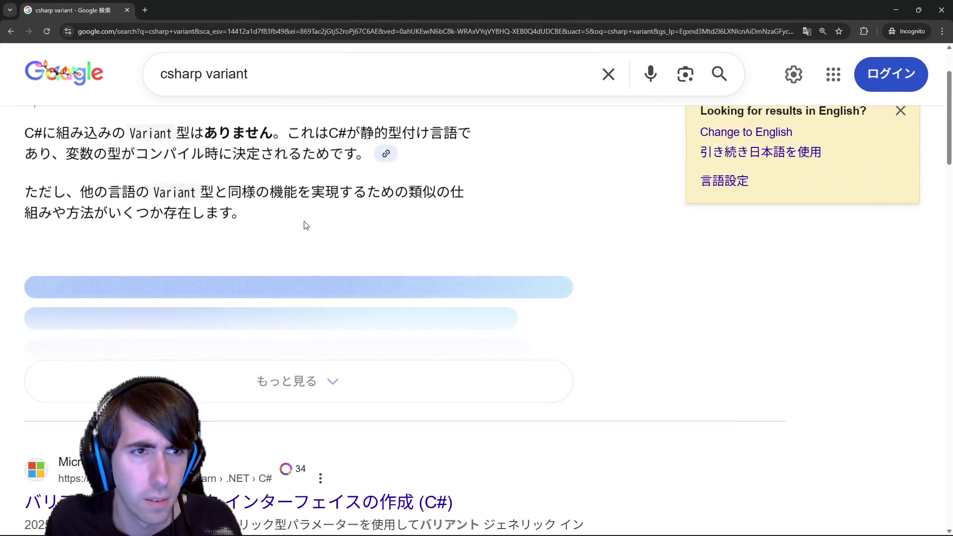
Search Google for 'c++variant' and open the cpprefjp variant reference in a new tab
key(ctrl+plus)
key(ctrl+plus)
key(ctrl+plus)
scroll(227, 329, down, 4)
scroll(227, 329, up, 5)
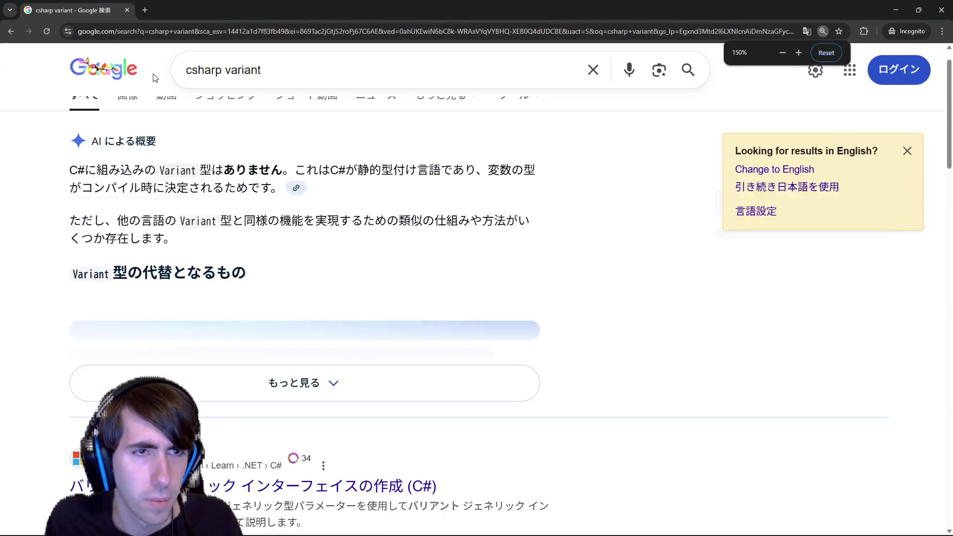
double_click(202, 70)
text(c++)
key(Return)
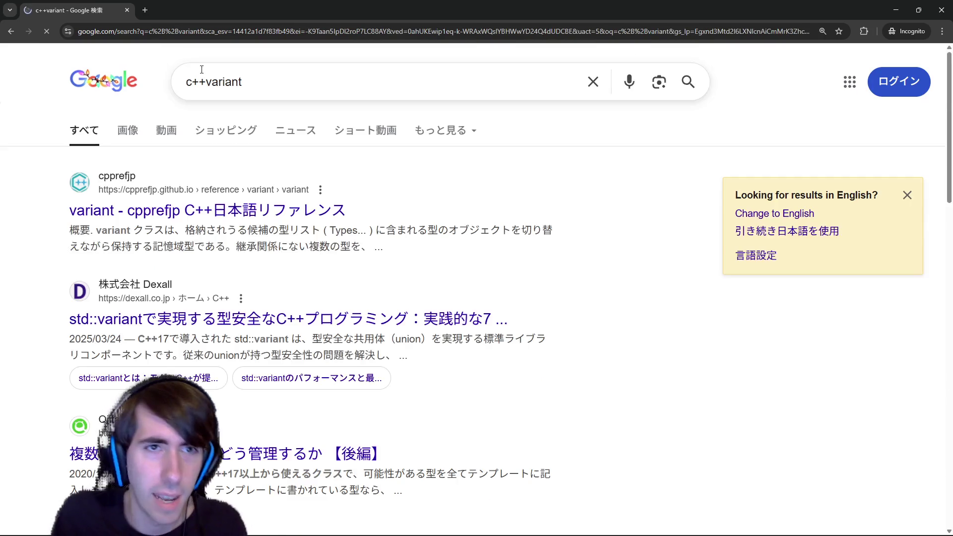
click(120, 210)
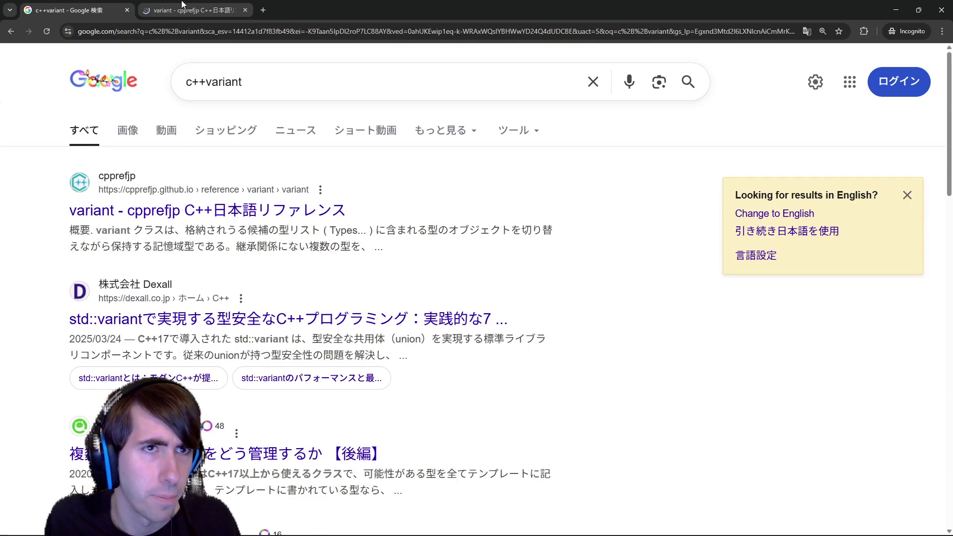
scroll(258, 347, up, 2)
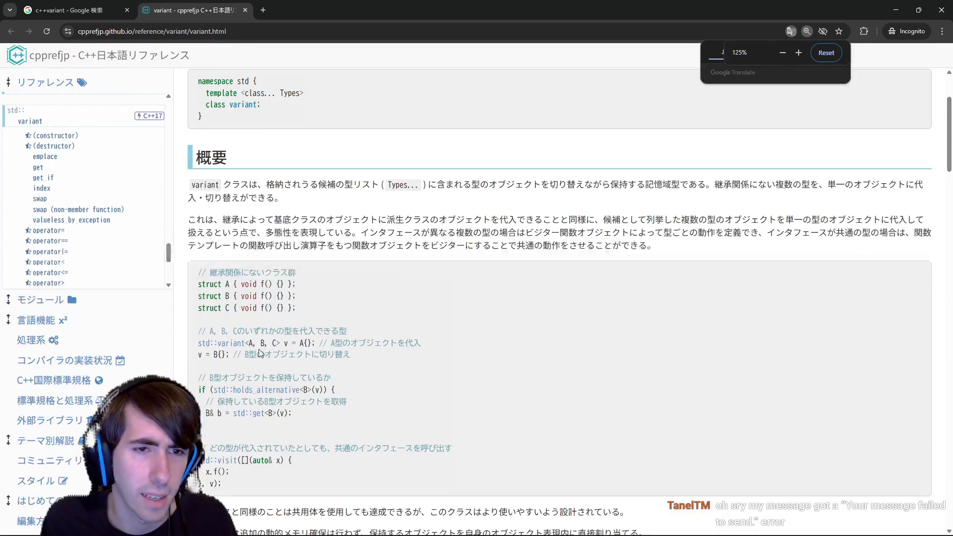
Select the std::variant declaration, variable v and its A{}/B{} assignments, then return to Godot
drag(198, 244, 289, 244)
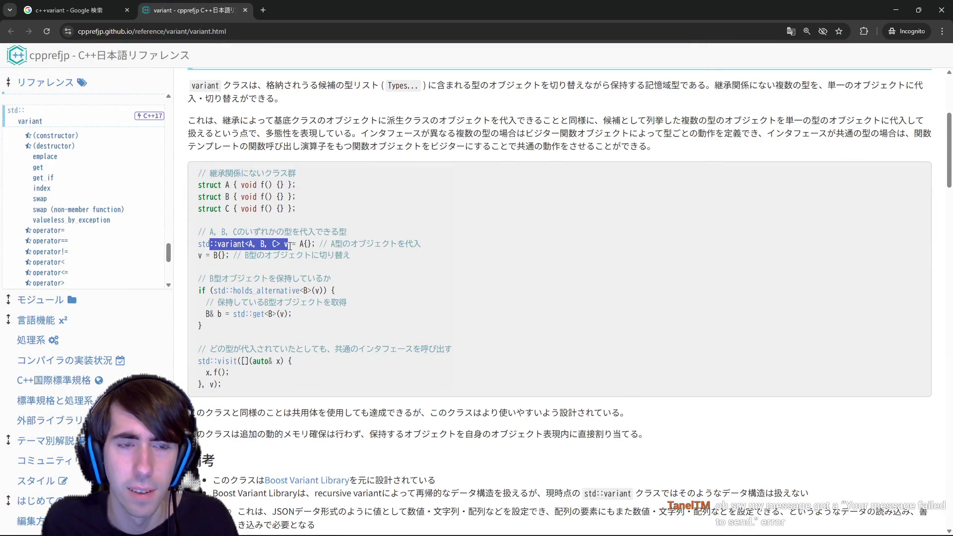
click(282, 245)
double_click(282, 243)
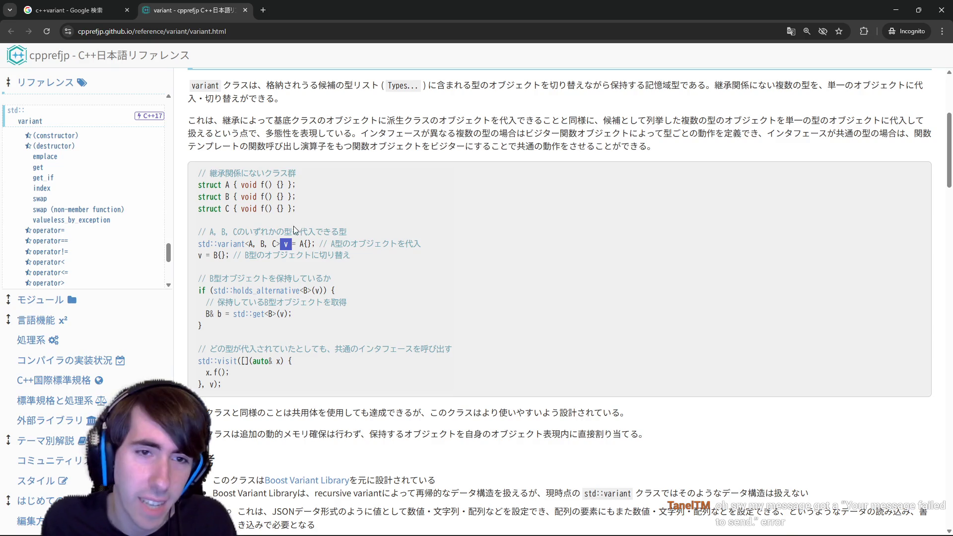
click(282, 244)
click(283, 245)
drag(284, 244, 288, 245)
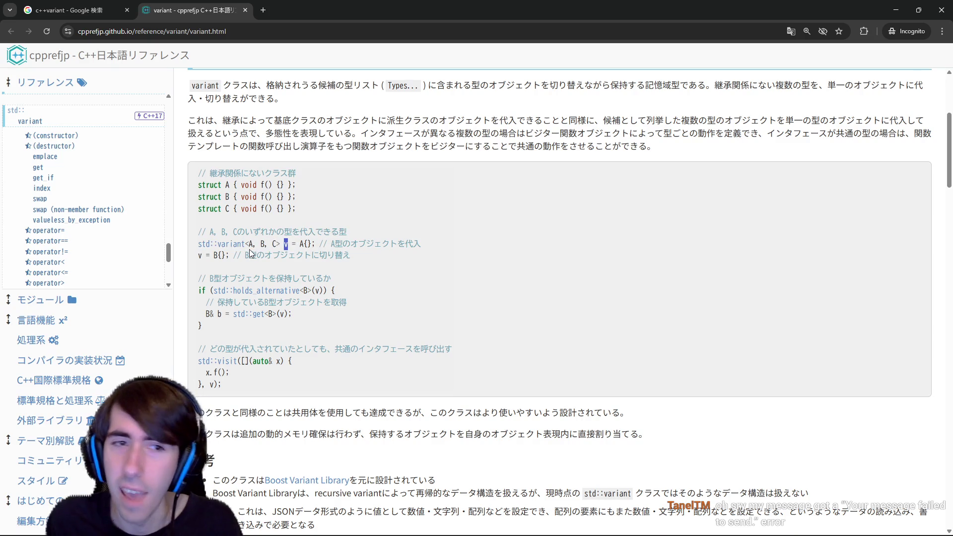
click(252, 246)
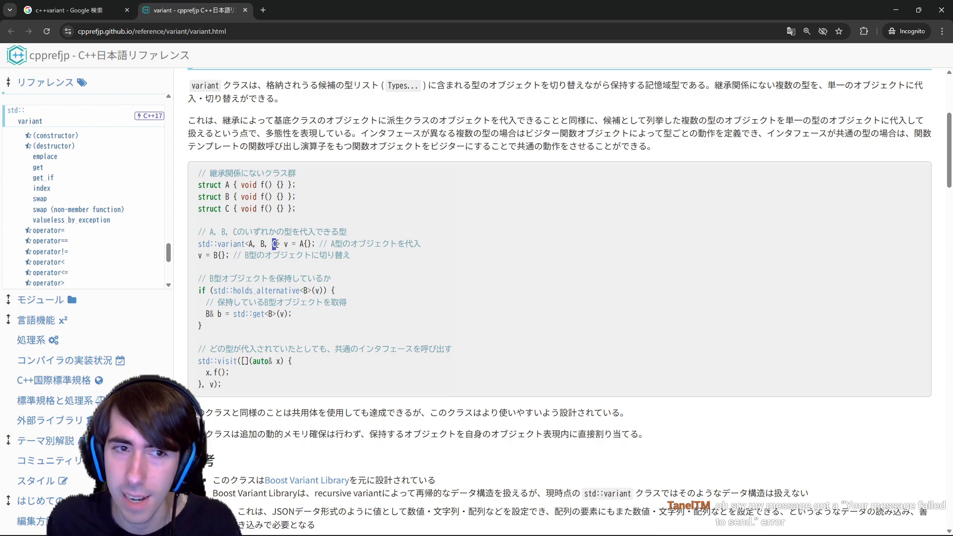
drag(300, 244, 311, 255)
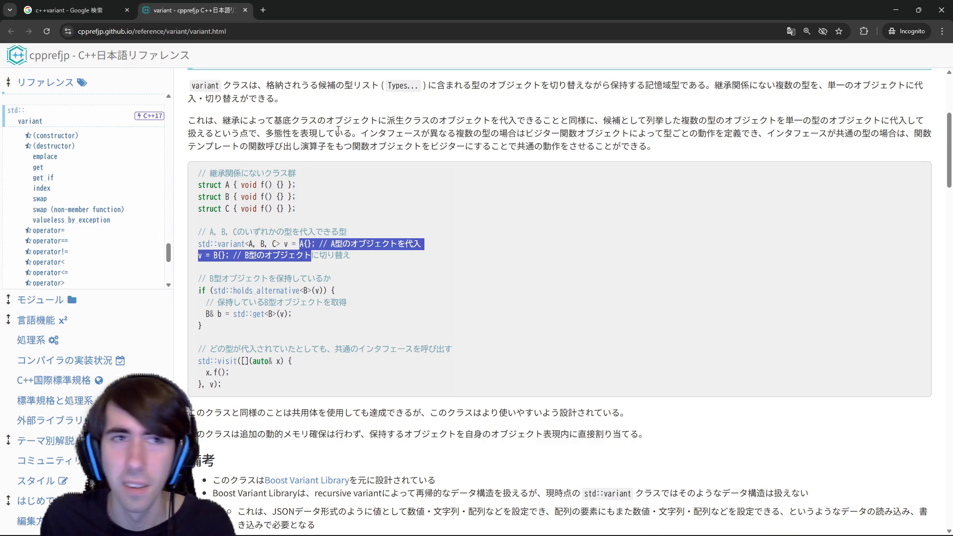
key(alt+Tab)
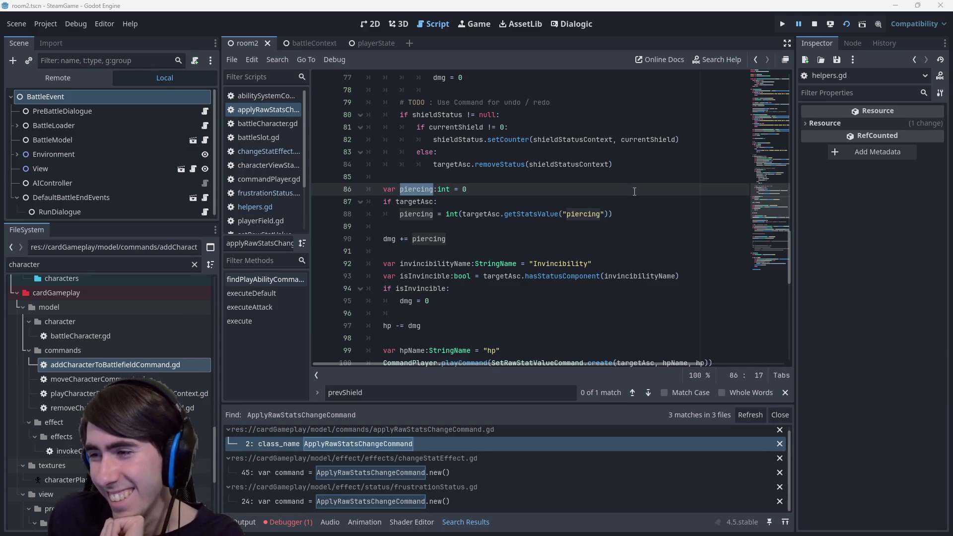
Inspect the piercing lookup, the dmg += piercing line and the invincibilityName variable
click(583, 213)
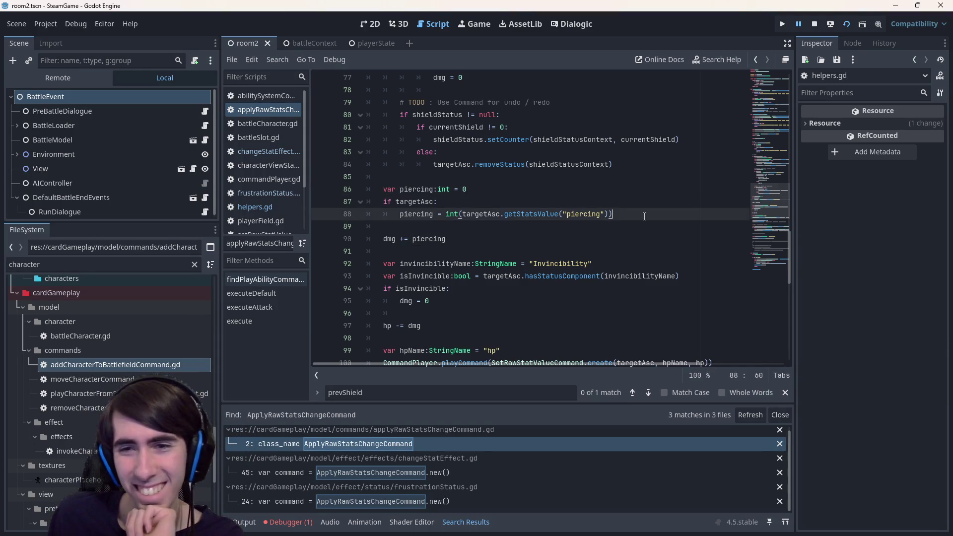
click(557, 238)
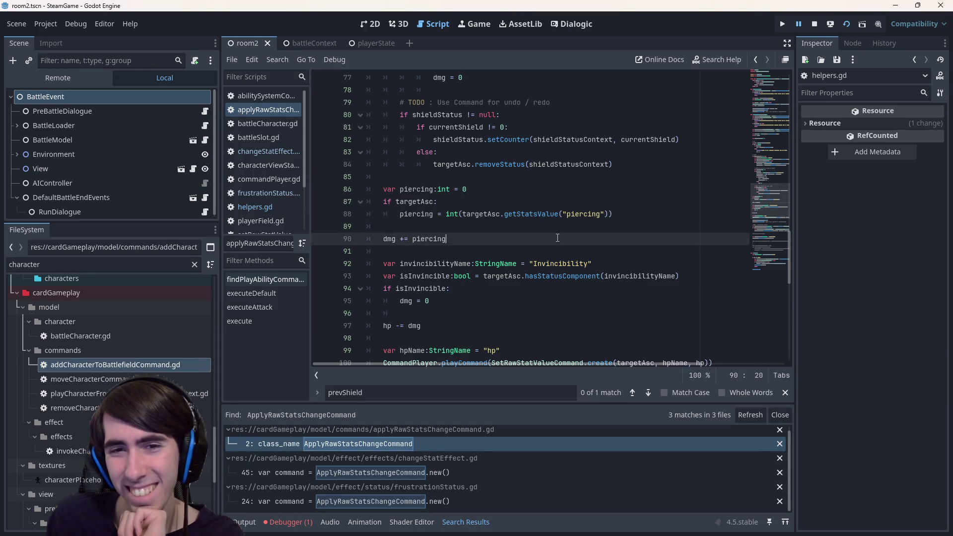
click(521, 181)
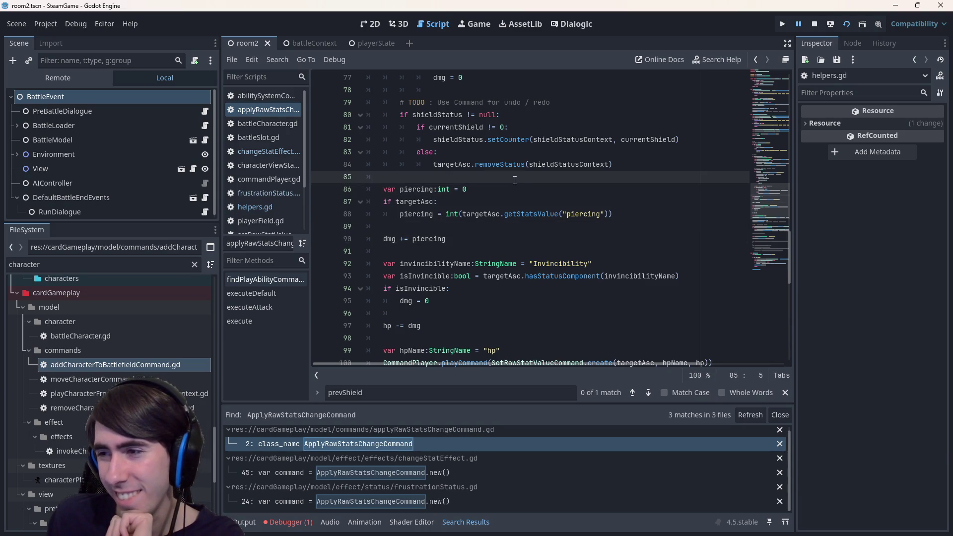
click(651, 247)
click(623, 226)
click(621, 239)
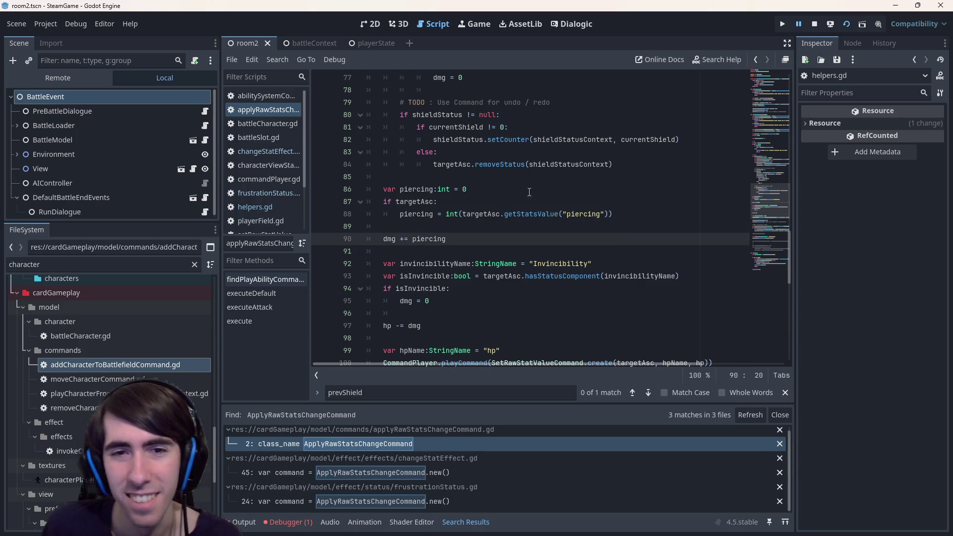
scroll(480, 208, down, 3)
click(451, 152)
double_click(452, 152)
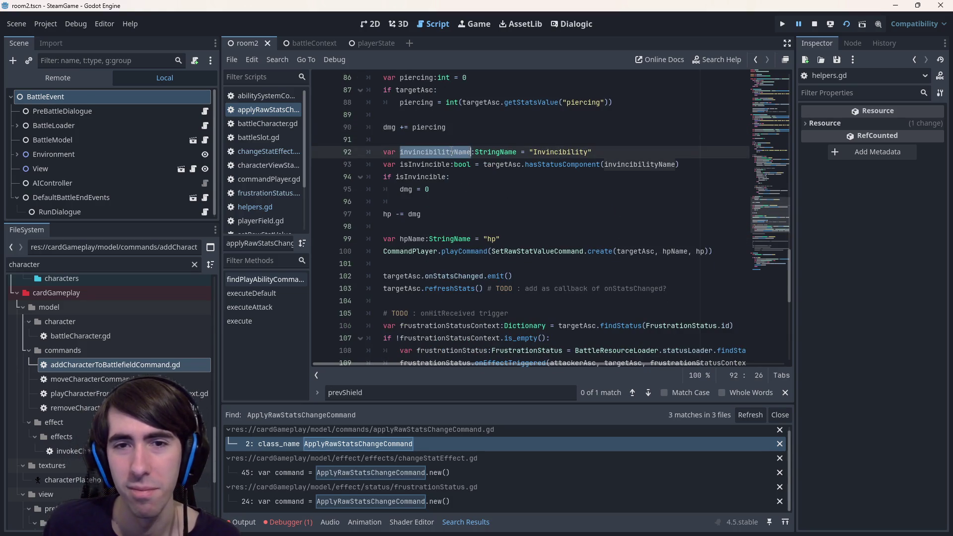
mouse_move(452, 152)
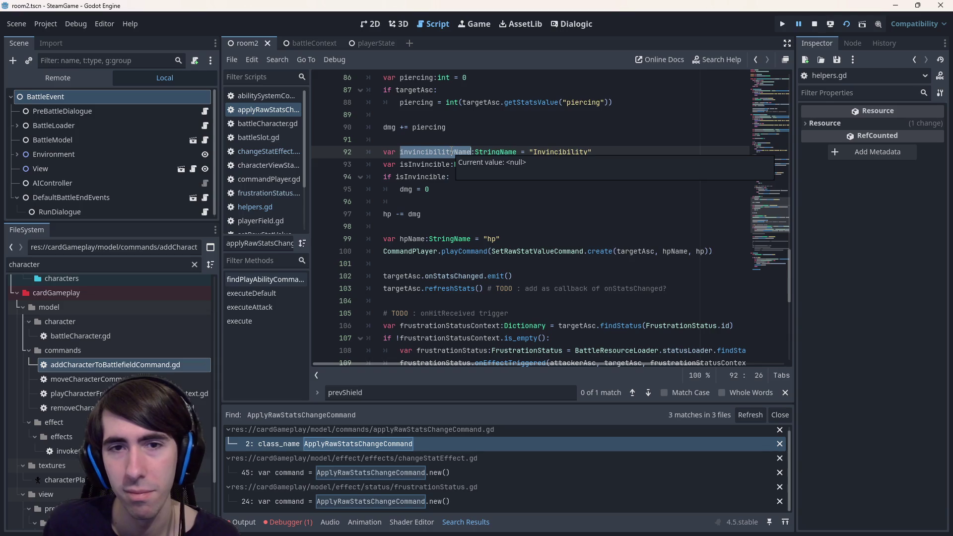
scroll(656, 248, up, 2)
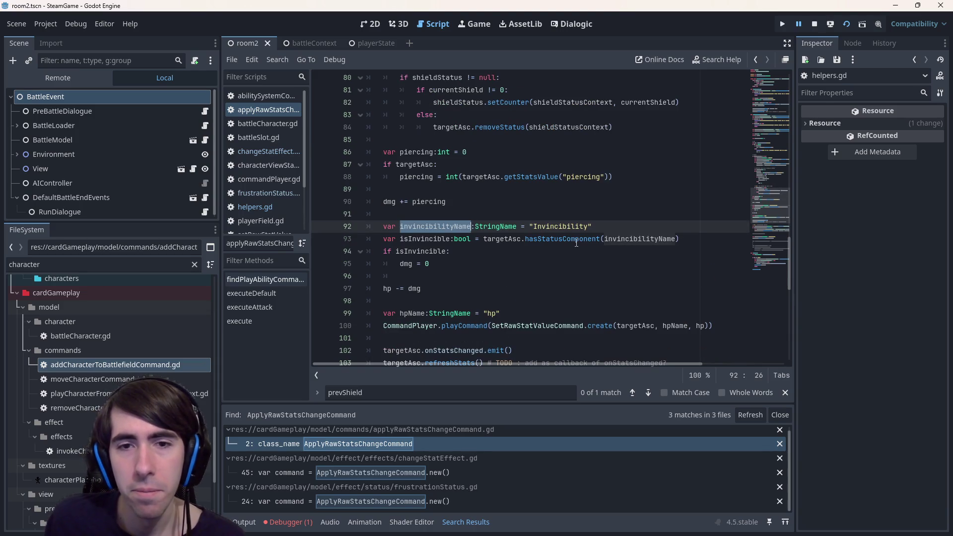
click(489, 213)
Delete the blank line inside the piercing block and save the script
drag(458, 147, 447, 203)
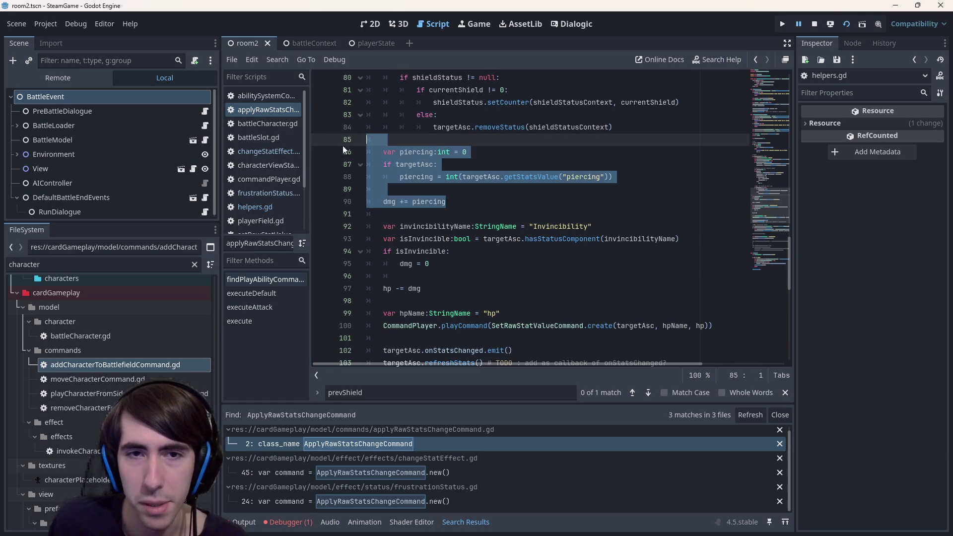
click(418, 193)
key(BackSpace)
key(BackSpace)
click(407, 266)
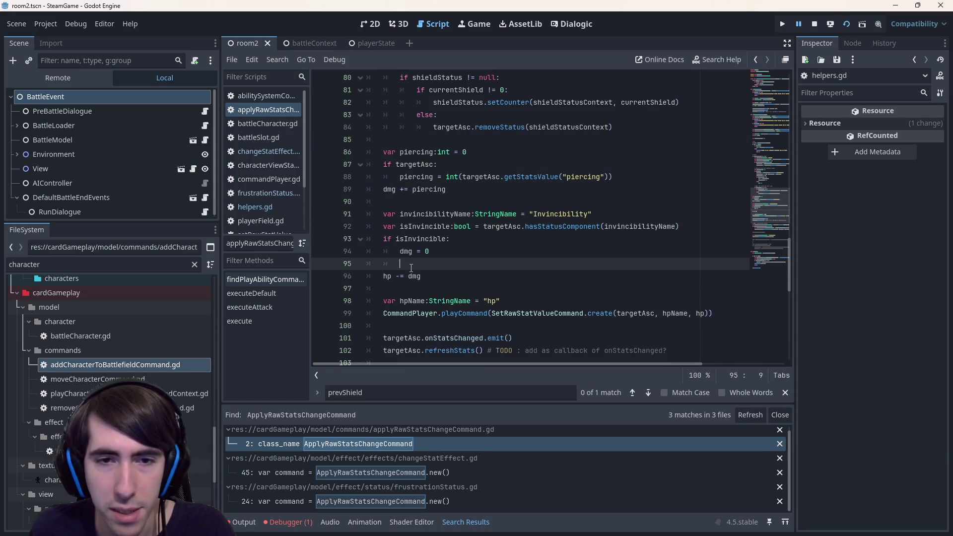
click(329, 275)
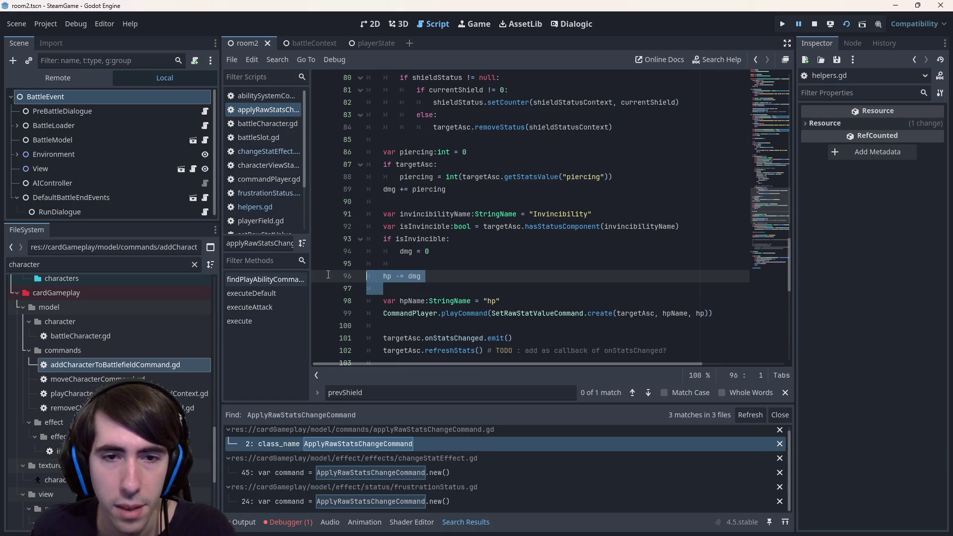
drag(422, 277, 349, 281)
key(ctrl+s)
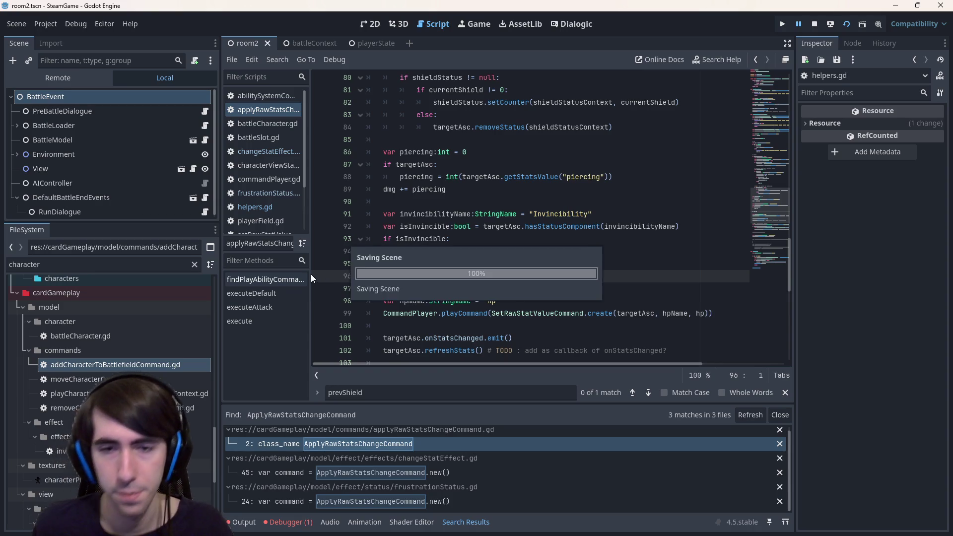
scroll(451, 263, down, 2)
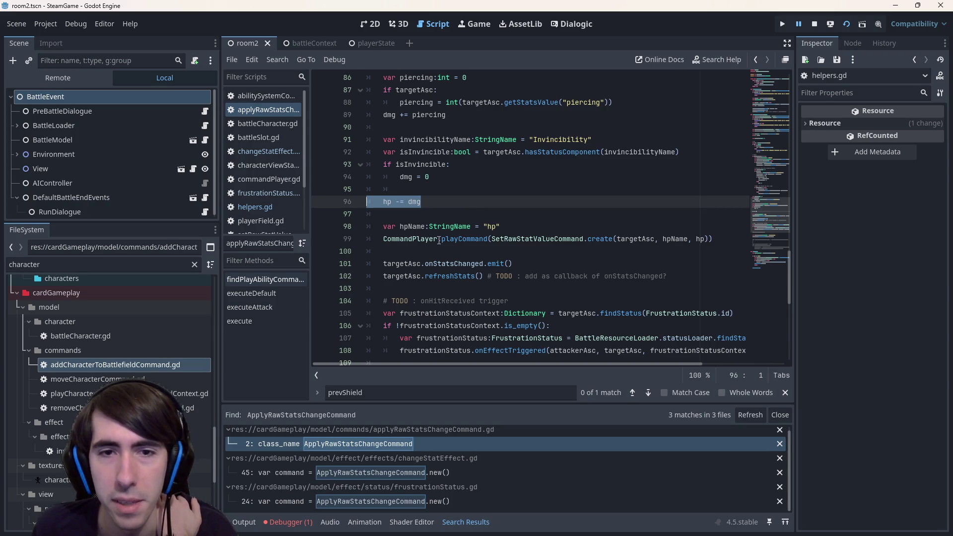
double_click(413, 227)
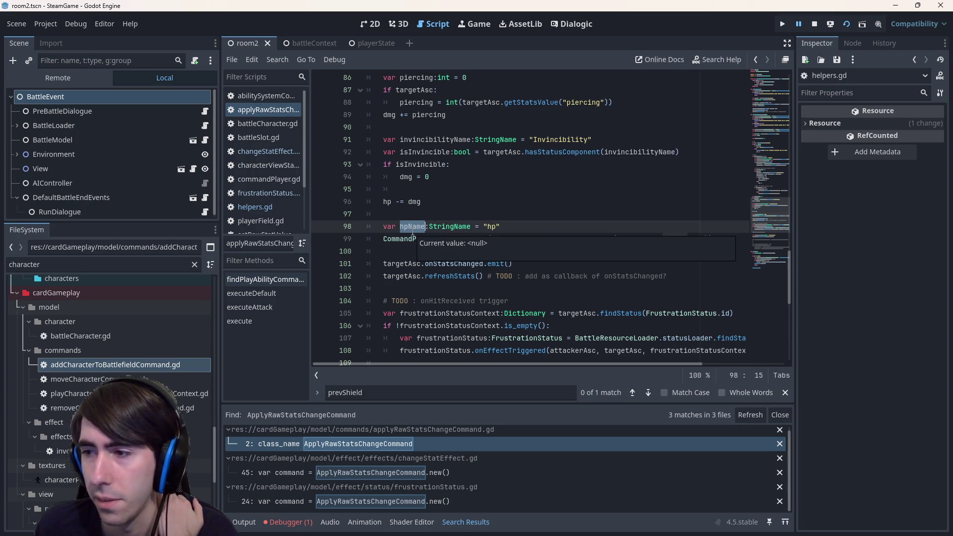
scroll(417, 238, down, 1)
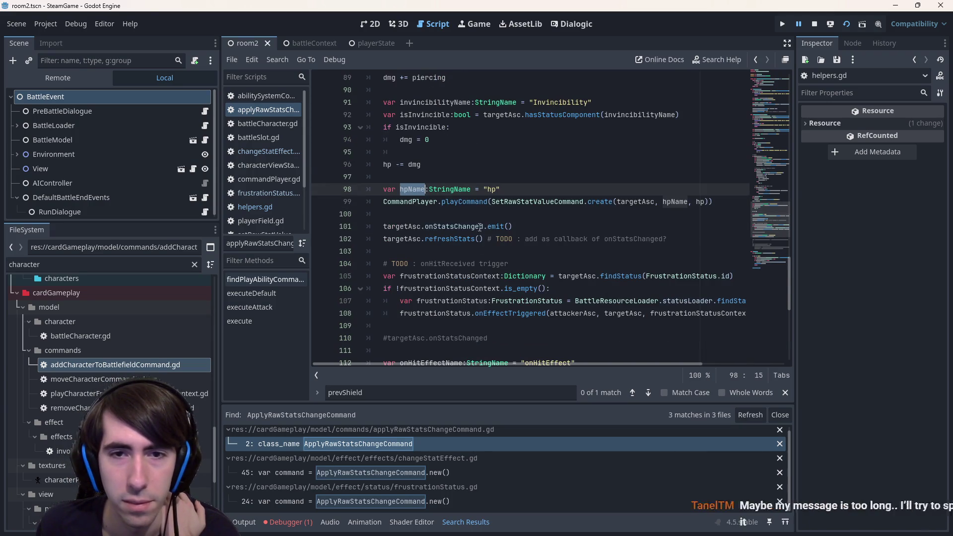
click(476, 227)
click(473, 248)
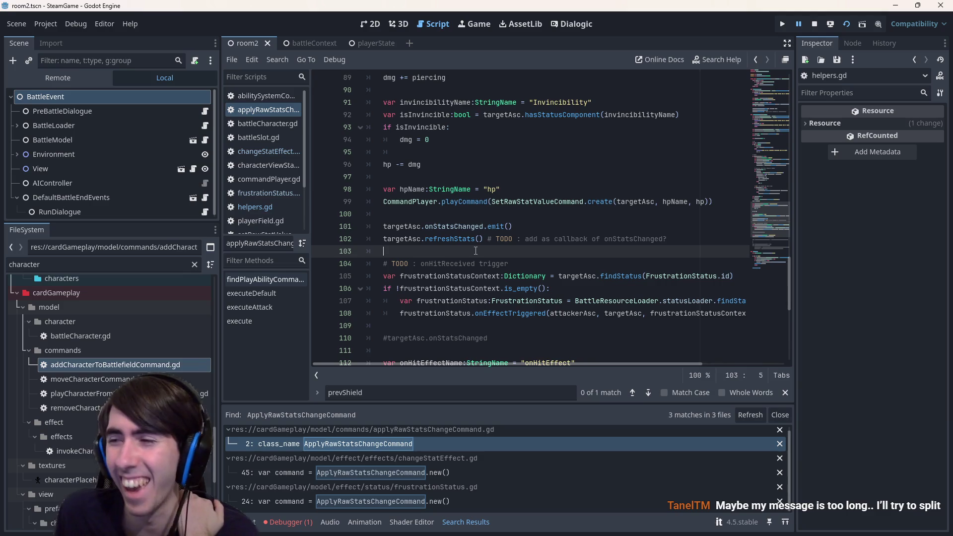
scroll(464, 239, down, 2)
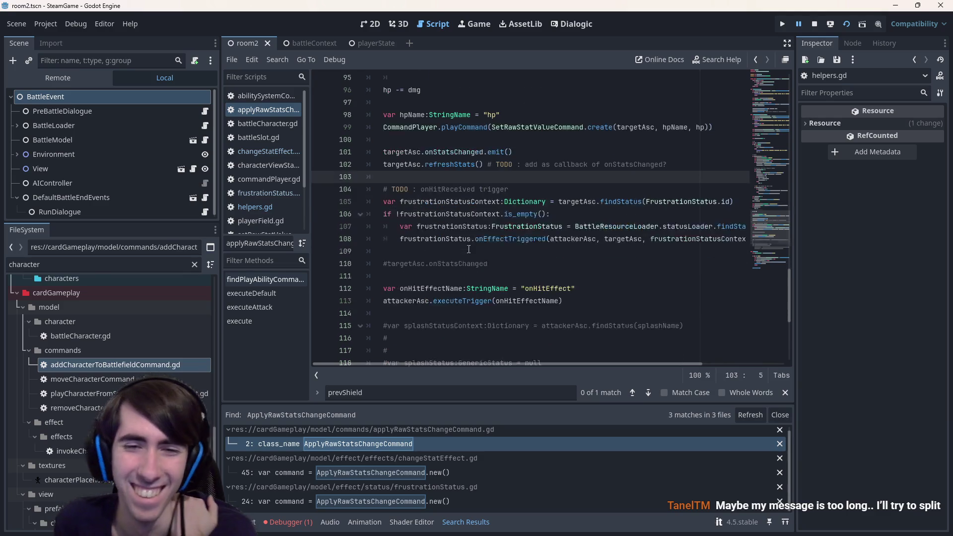
double_click(455, 189)
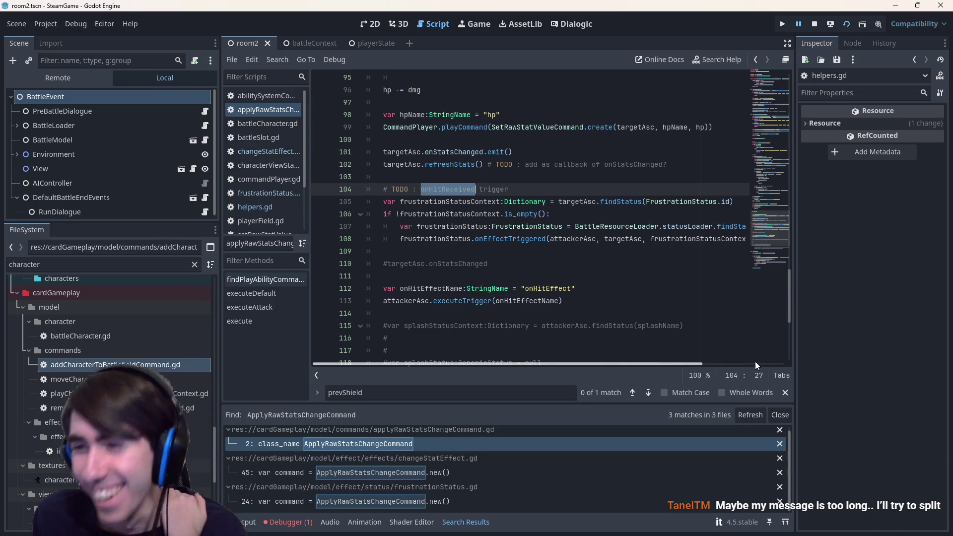
click(615, 268)
key(Up)
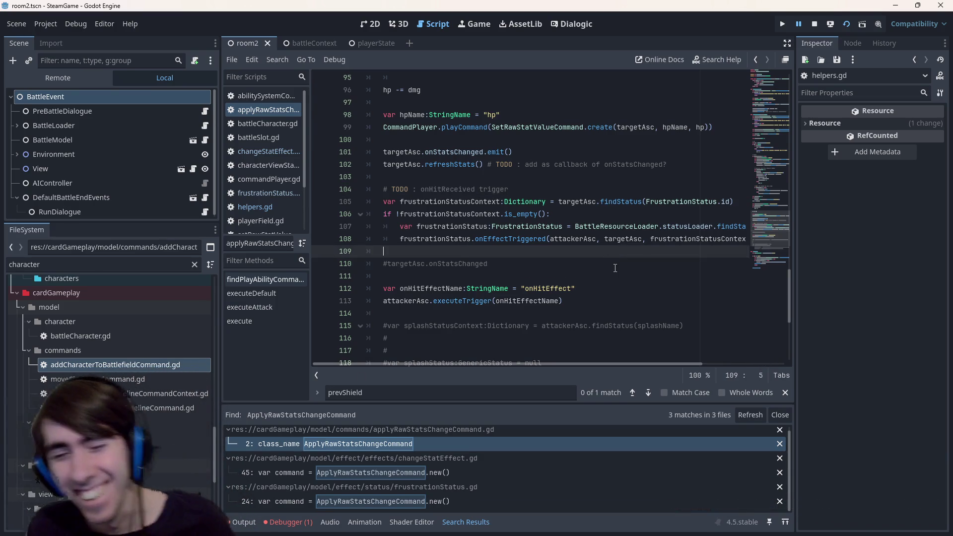
mouse_move(615, 268)
mouse_down()
mouse_move(186, 272)
mouse_move(240, 258)
mouse_up()
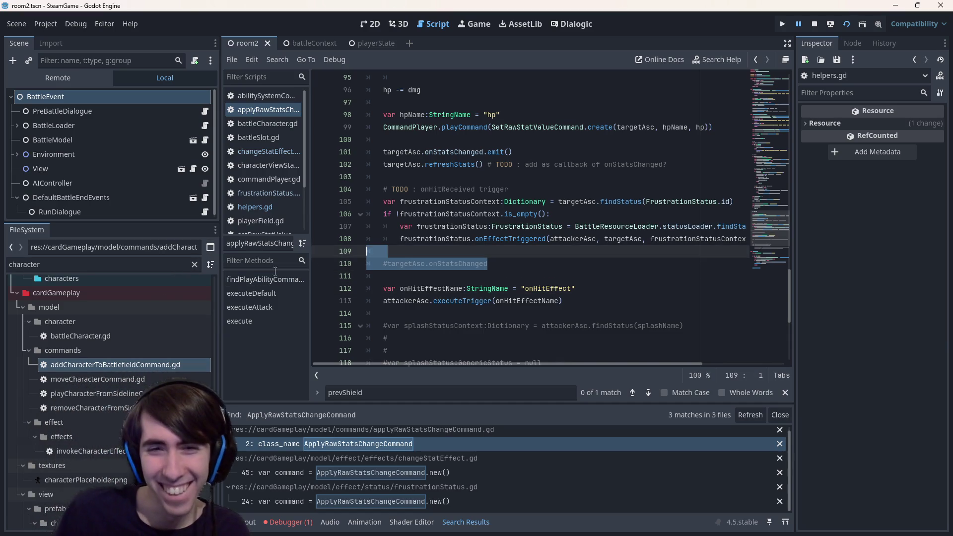
double_click(476, 201)
scroll(472, 186, down, 3)
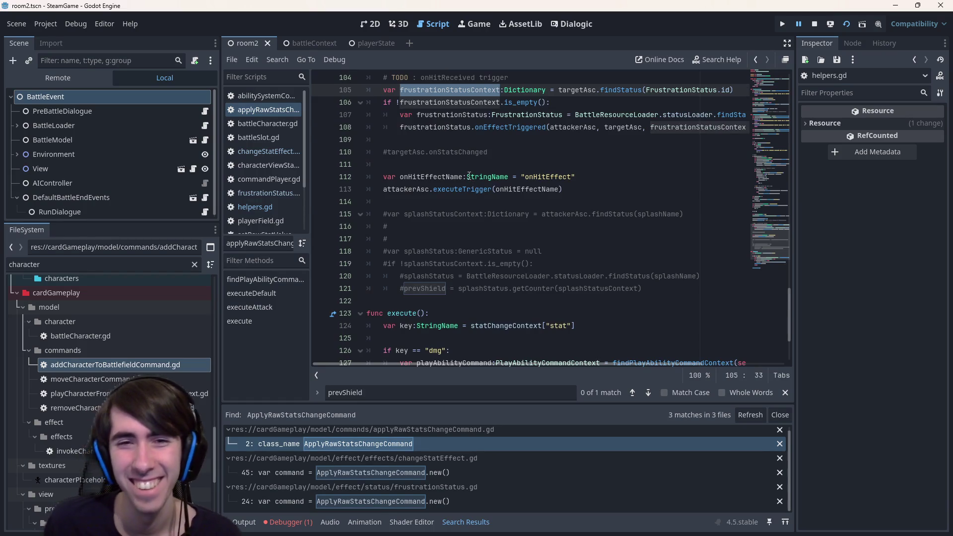
scroll(470, 158, up, 3)
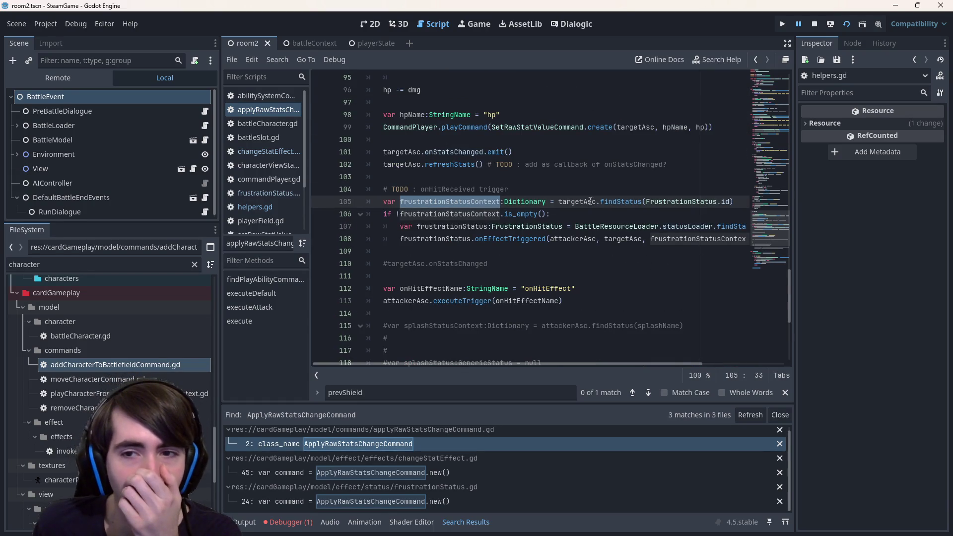
double_click(576, 202)
scroll(579, 204, up, 4)
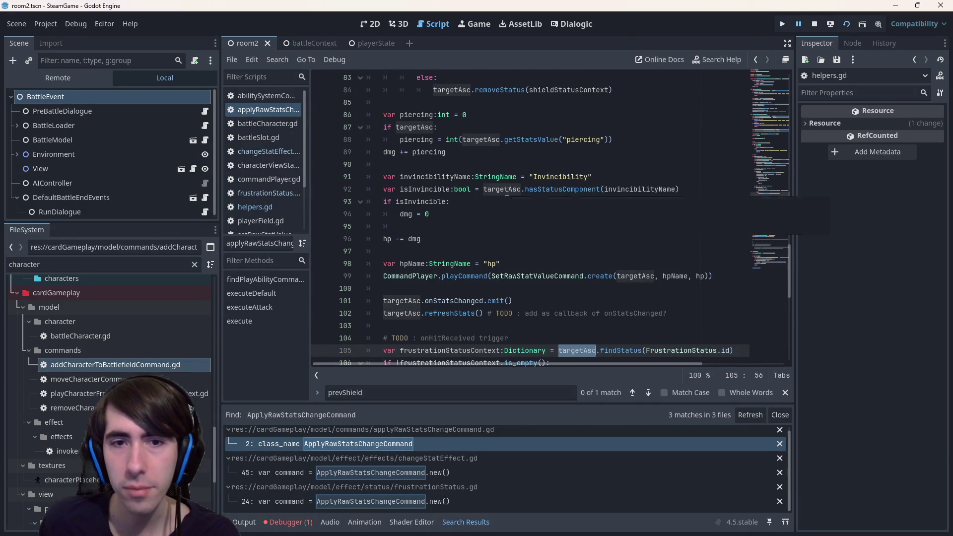
double_click(563, 189)
scroll(571, 227, up, 2)
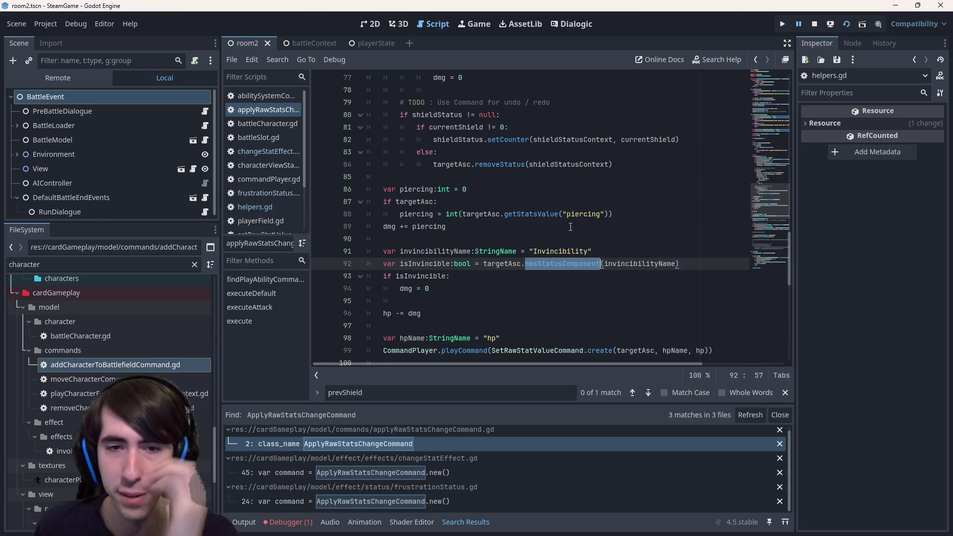
scroll(556, 240, up, 11)
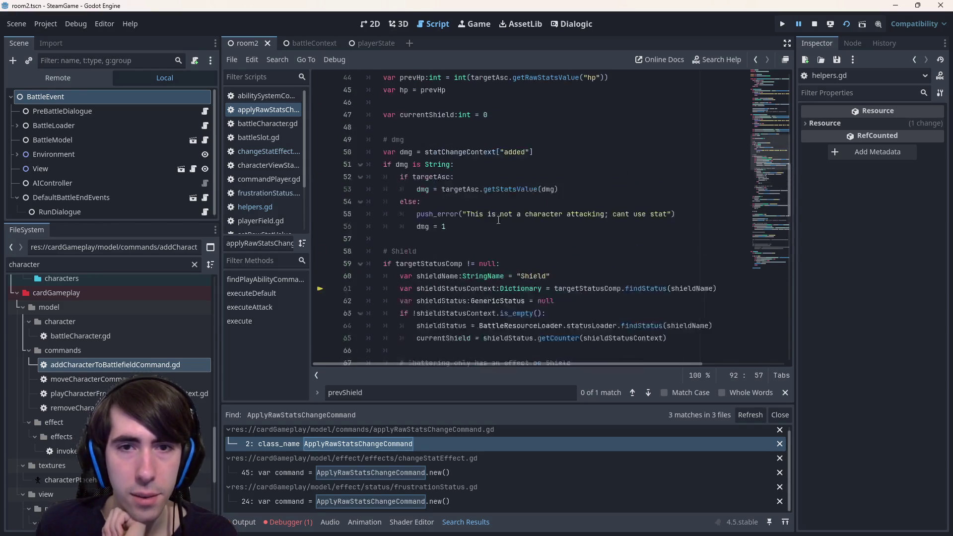
double_click(441, 266)
scroll(521, 292, down, 10)
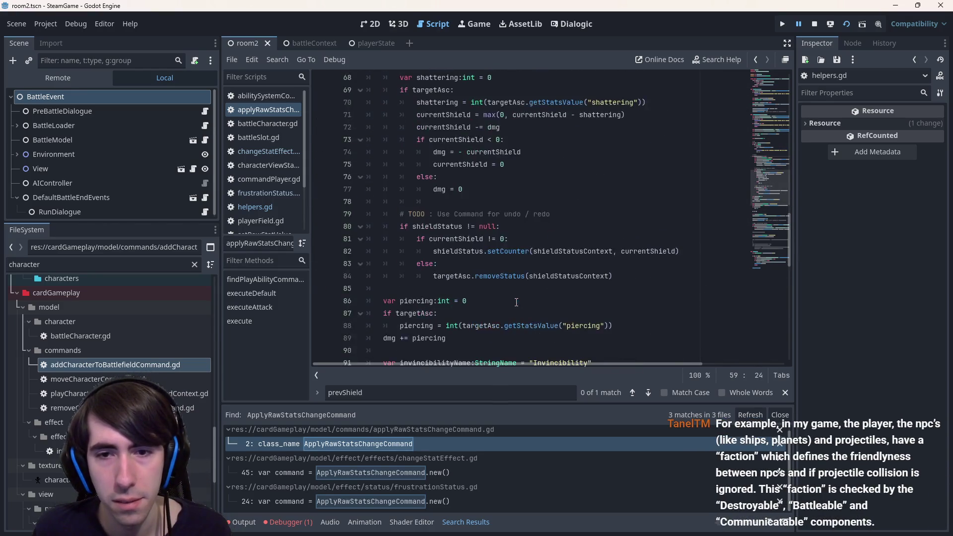
double_click(556, 289)
click(526, 274)
Add 'if targetStatusComp != null:' above the invincibility block and indent lines 92–96 under it
key(Return)
scroll(526, 270, down, 2)
text(if )
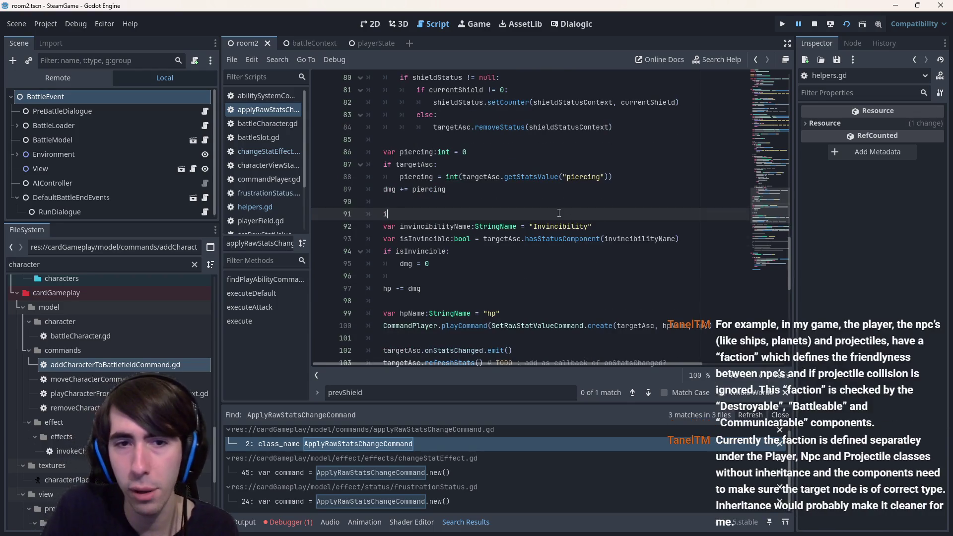
text(targetStatusComp != null:)
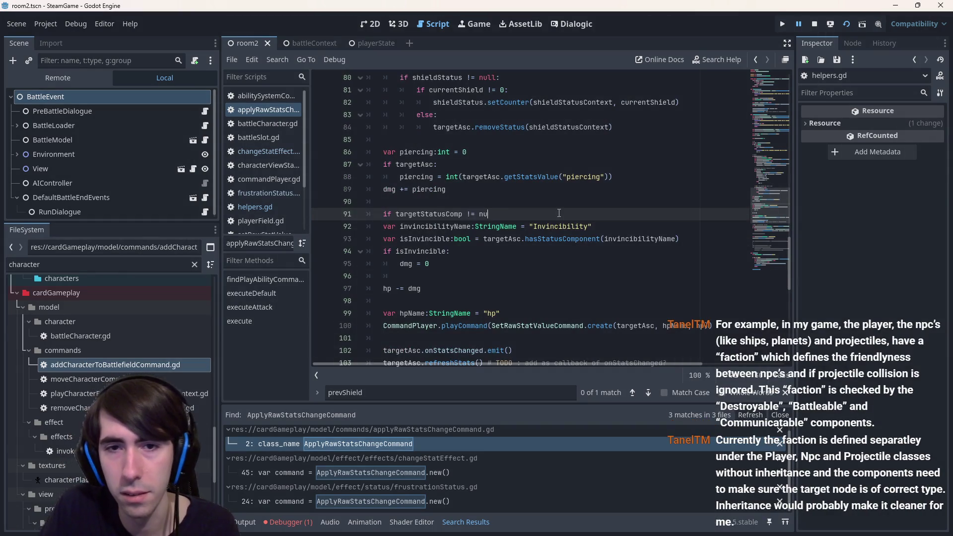
drag(397, 276, 369, 226)
key(Tab)
click(596, 238)
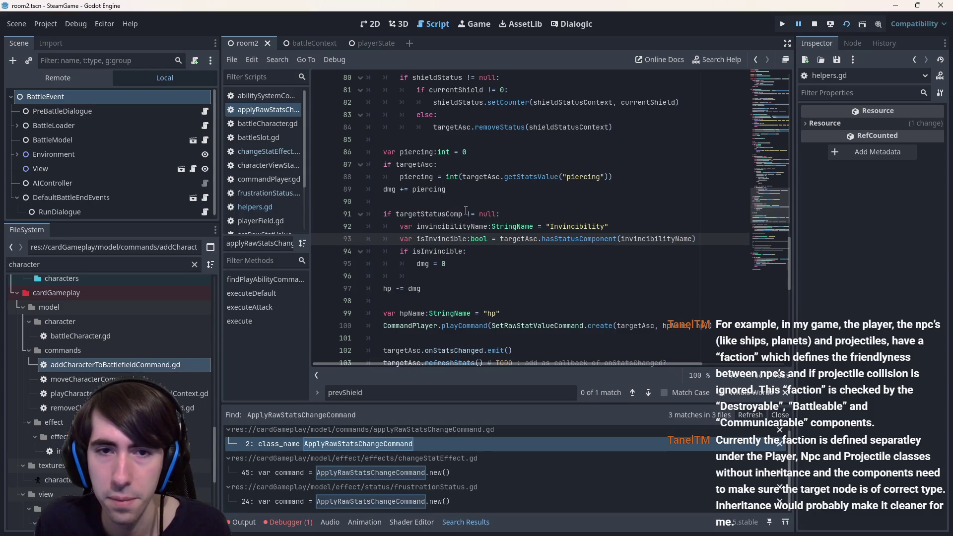
double_click(437, 251)
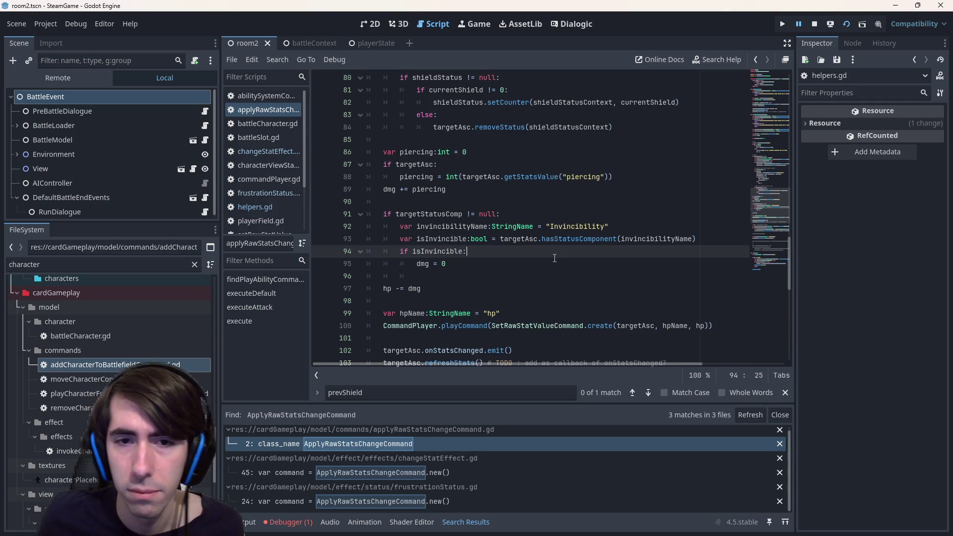
Move the caret to blank line 96 and save the scene
key(Down)
key(Down)
key(Down)
key(Up)
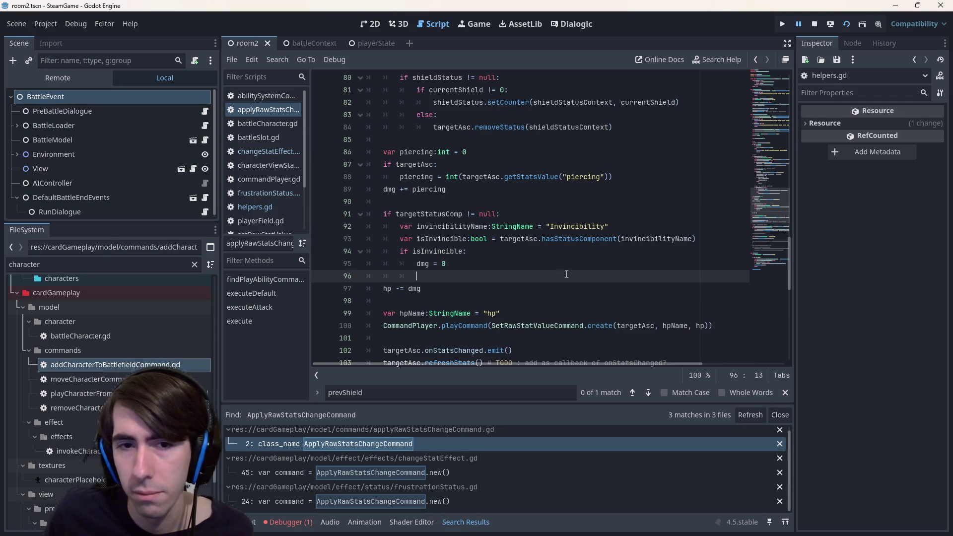
key(ctrl+s)
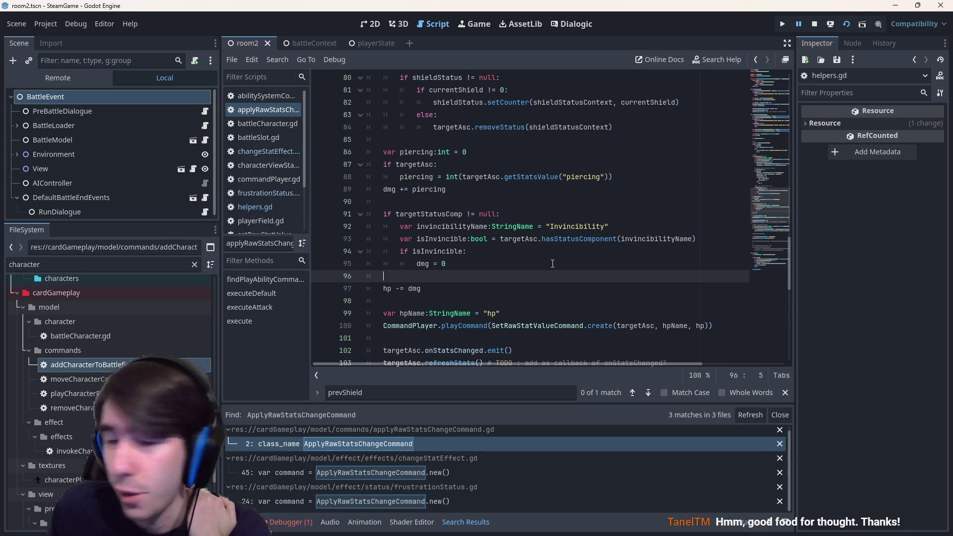
scroll(551, 258, down, 2)
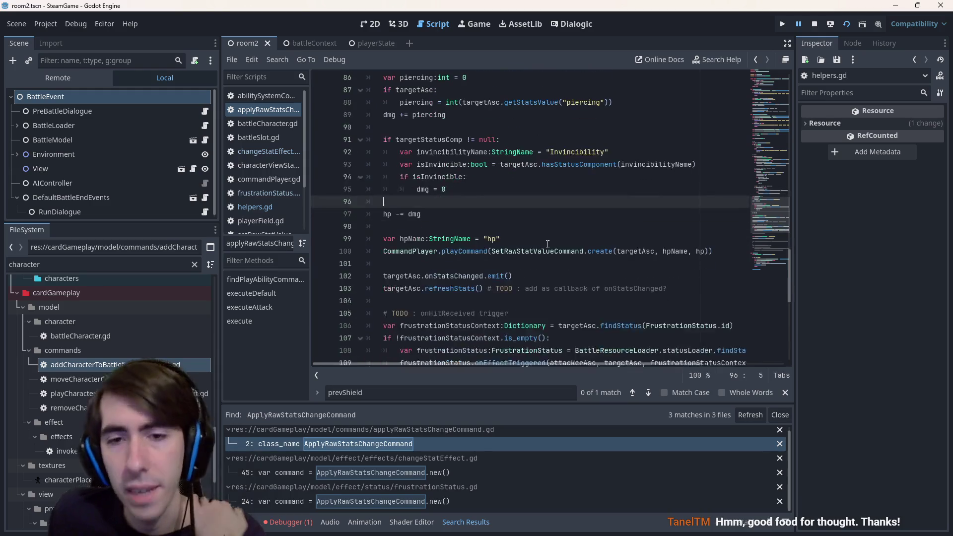
scroll(548, 244, down, 1)
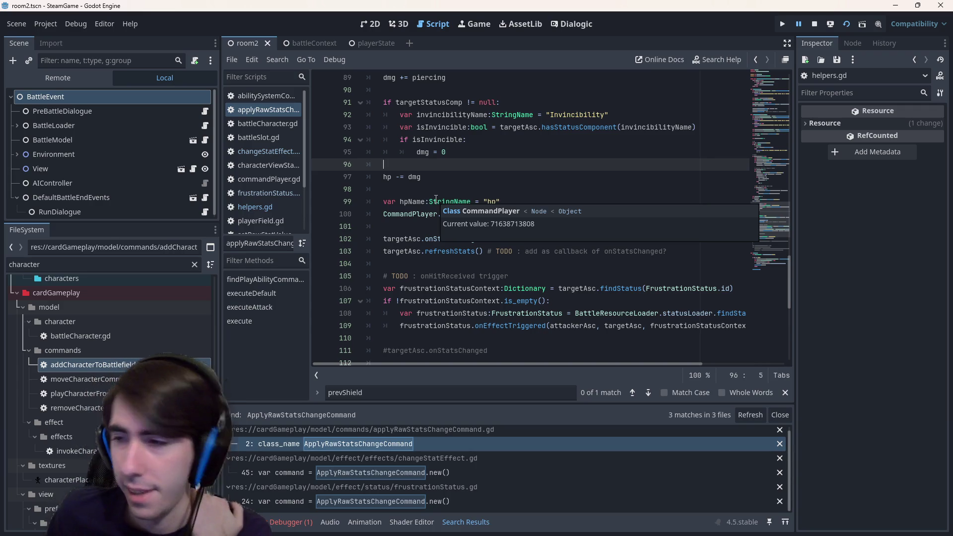
key(Down)
key(Down)
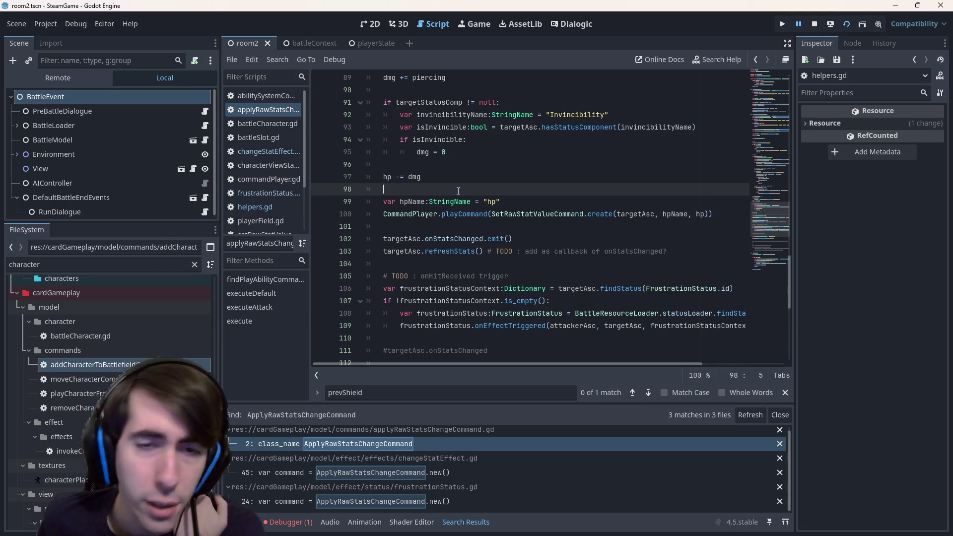
scroll(467, 190, down, 2)
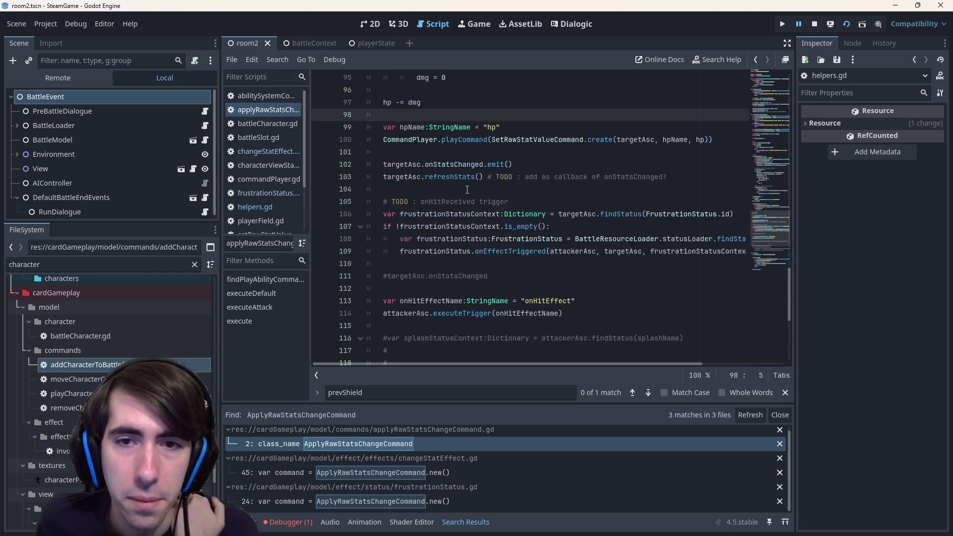
scroll(464, 191, up, 1)
double_click(411, 165)
scroll(447, 199, up, 3)
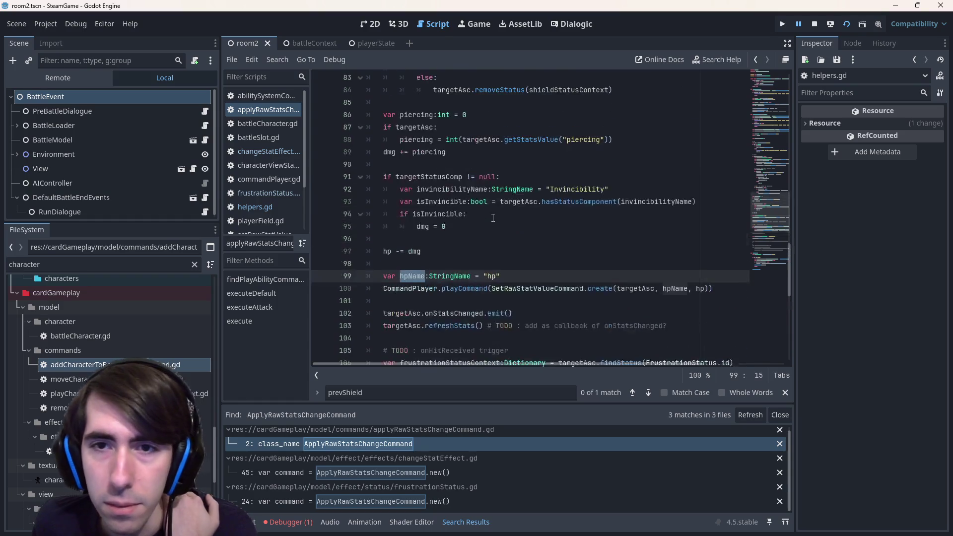
scroll(493, 218, down, 4)
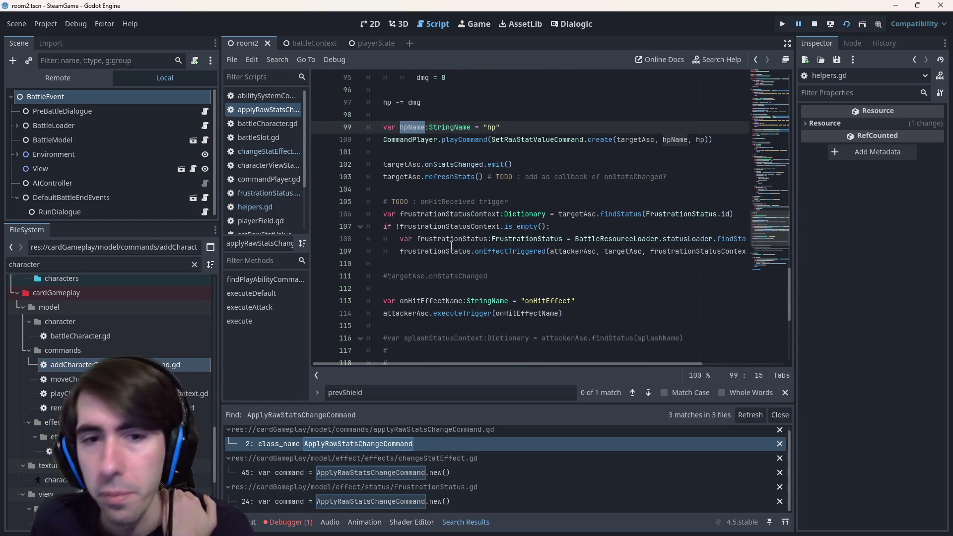